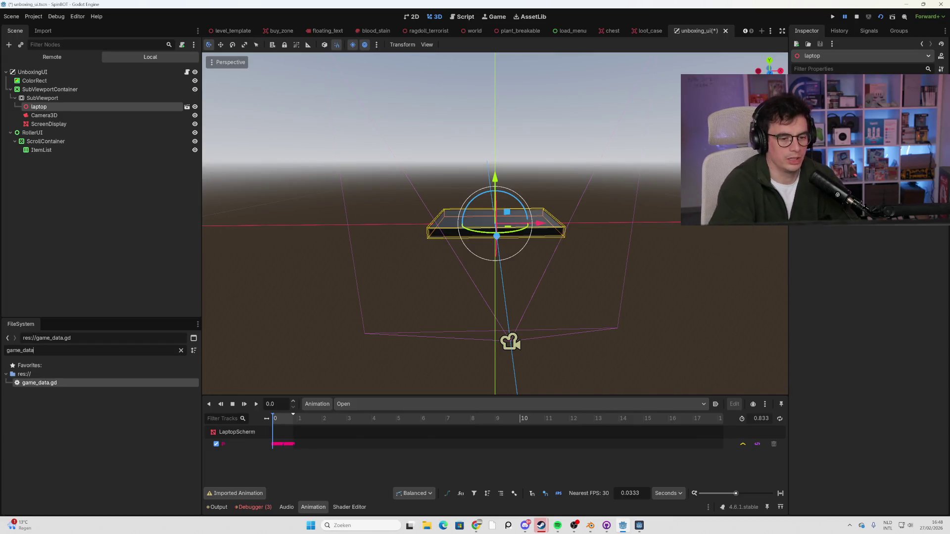
Save and launch the SpinBOT project with F5.
{"action": "key", "text": "F5"}
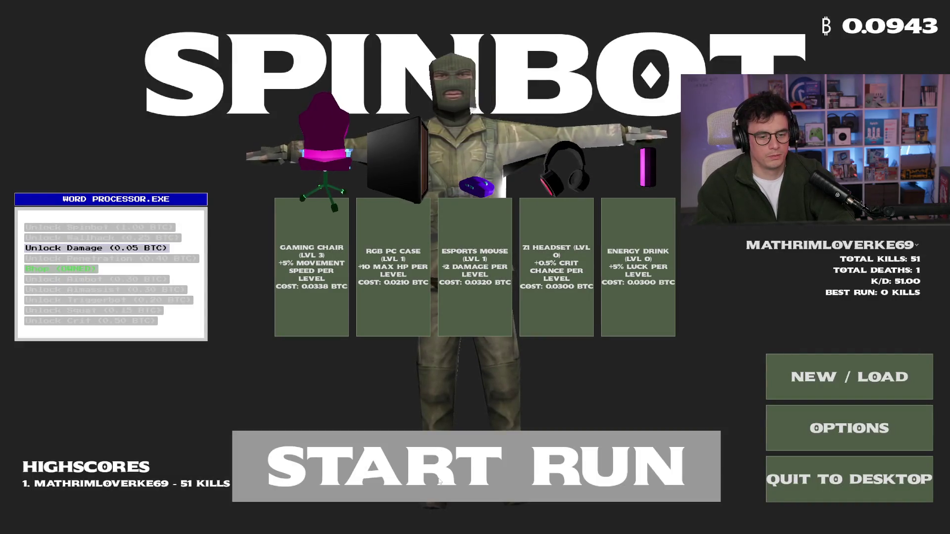
Start a new run, walk up the level and collect the wave 1 loot.
{"action": "left_click", "coordinate": [442, 472]}
{"action": "key", "text": "w"}
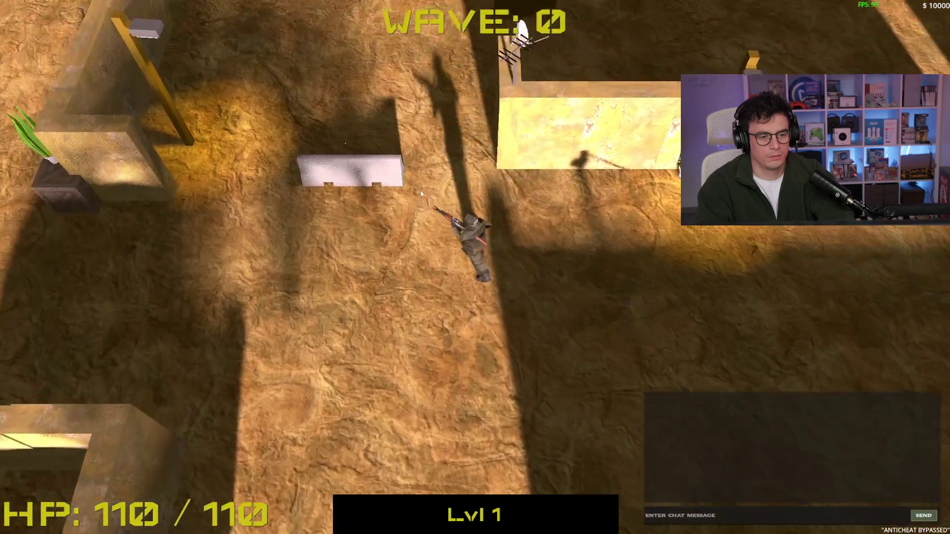
{"action": "key", "text": "w"}
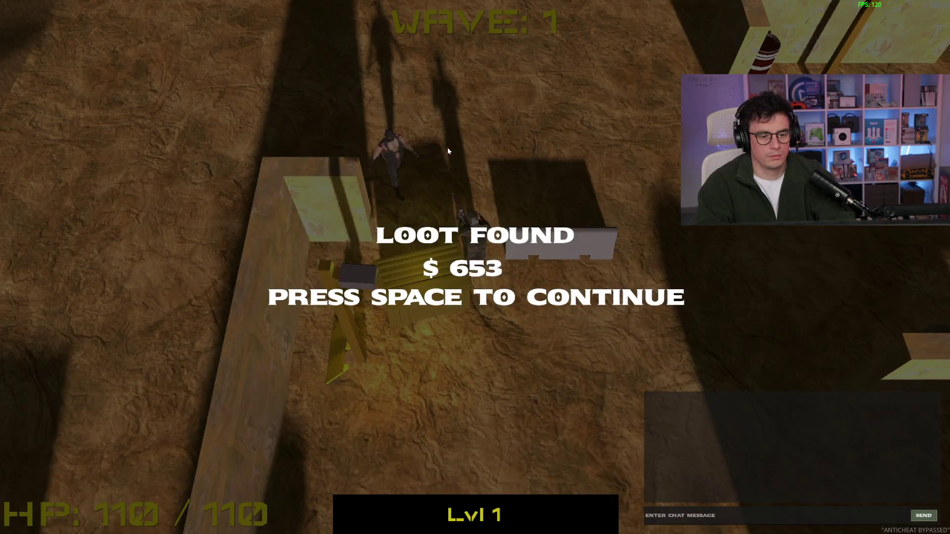
{"action": "key", "text": "space"}
{"action": "key", "text": "w"}
{"action": "key", "text": "w"}
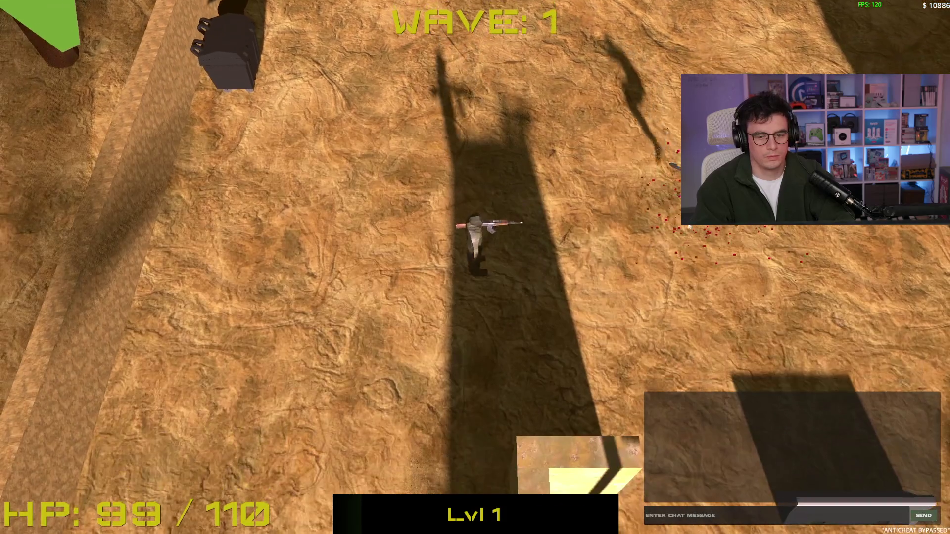
Shoot the enemy on the right, then move the player down the map.
{"action": "left_click", "coordinate": [666, 192]}
{"action": "key", "text": "w"}
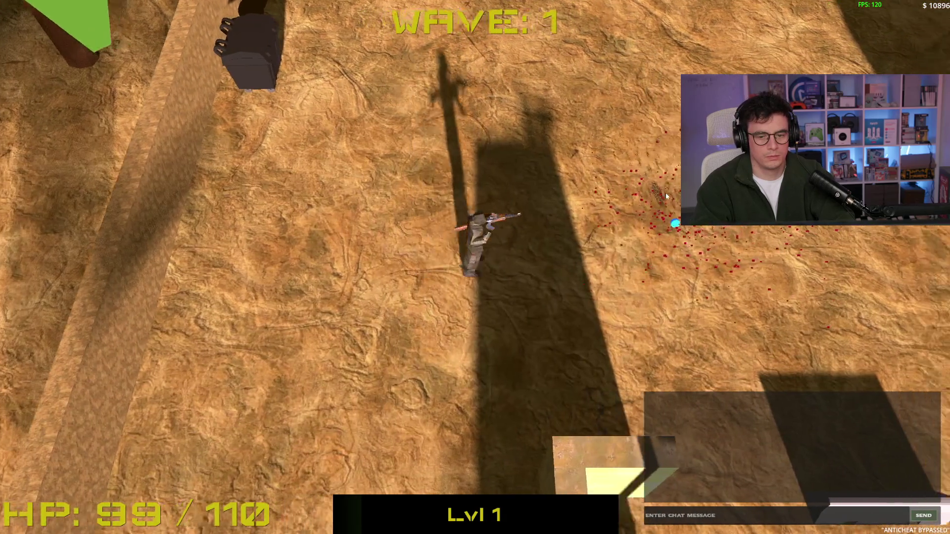
{"action": "key", "text": "s"}
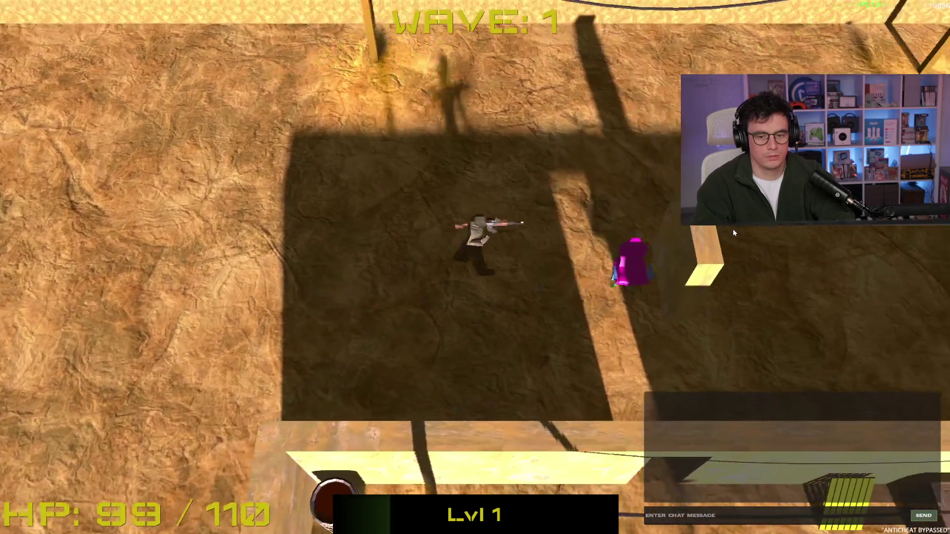
{"action": "key", "text": "s"}
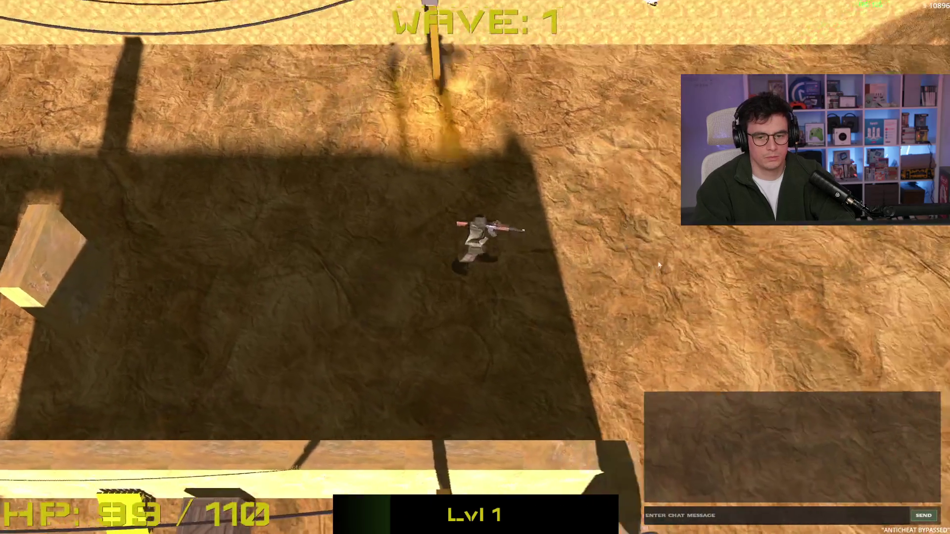
{"action": "key", "text": "s"}
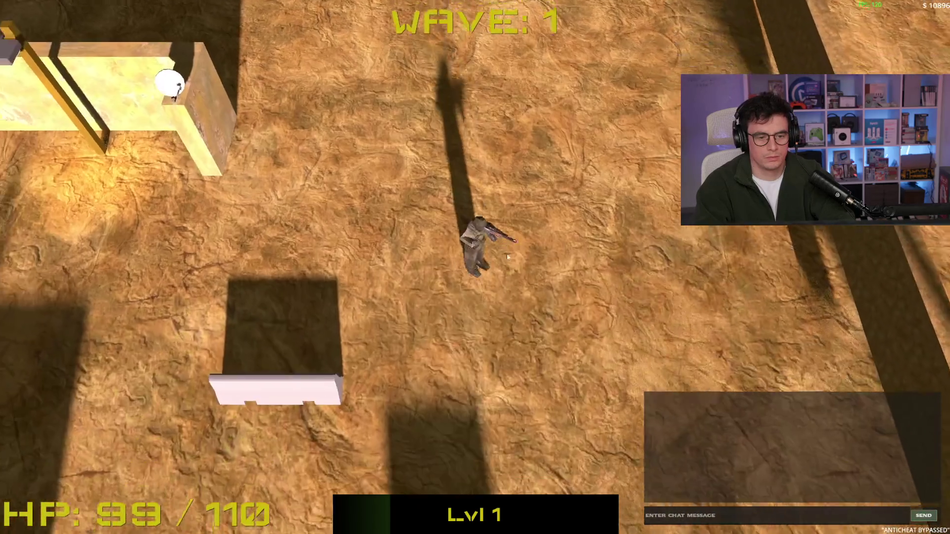
{"action": "key", "text": "s"}
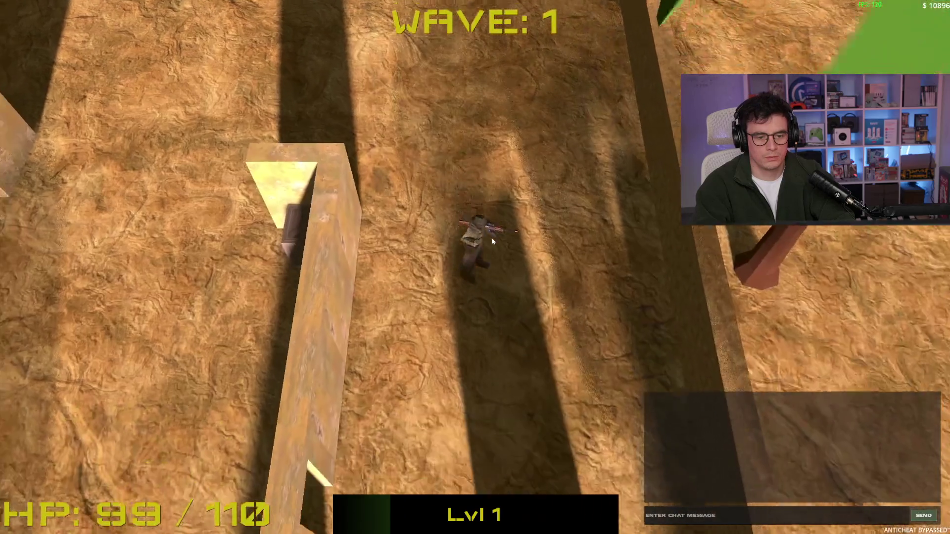
{"action": "key", "text": "s"}
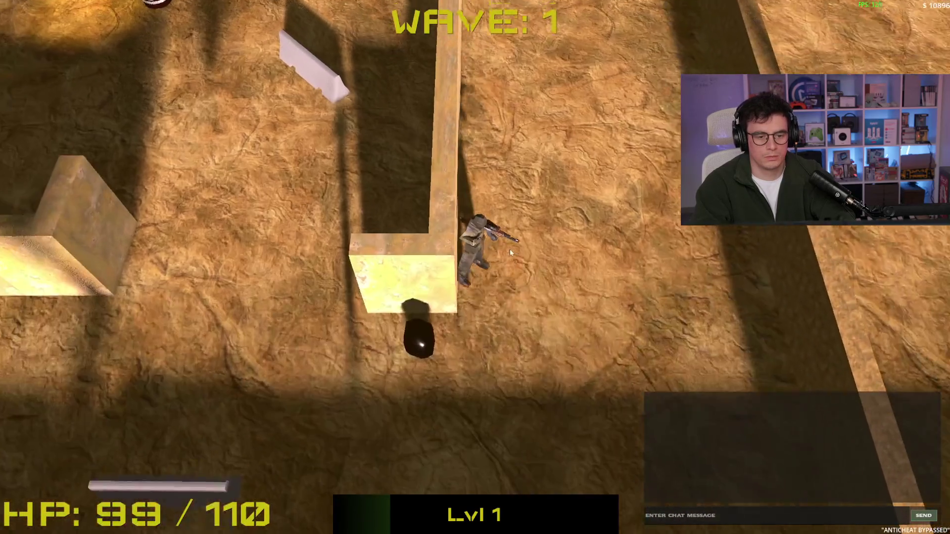
{"action": "key", "text": "s"}
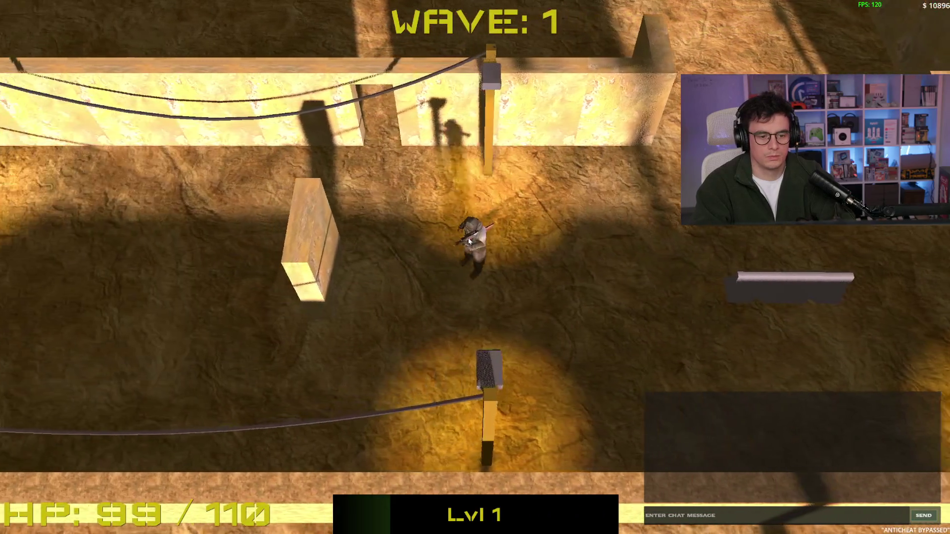
Walk back up the map and shoot the remaining enemies to clear wave 1.
{"action": "key", "text": "w"}
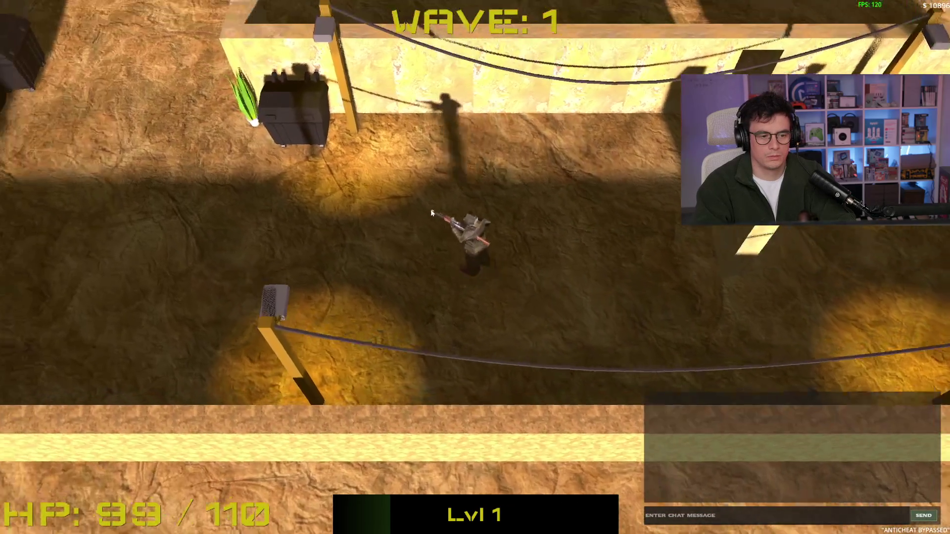
{"action": "key", "text": "w"}
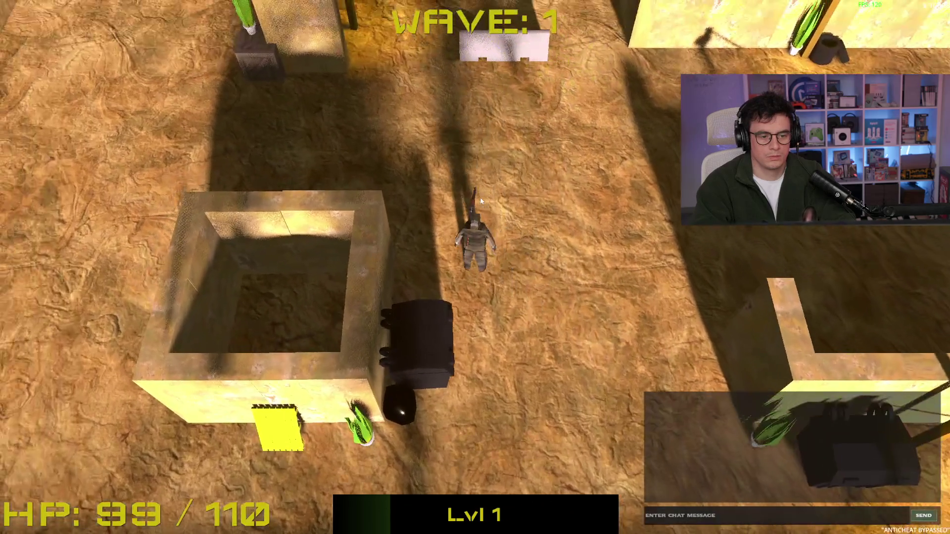
{"action": "key", "text": "w"}
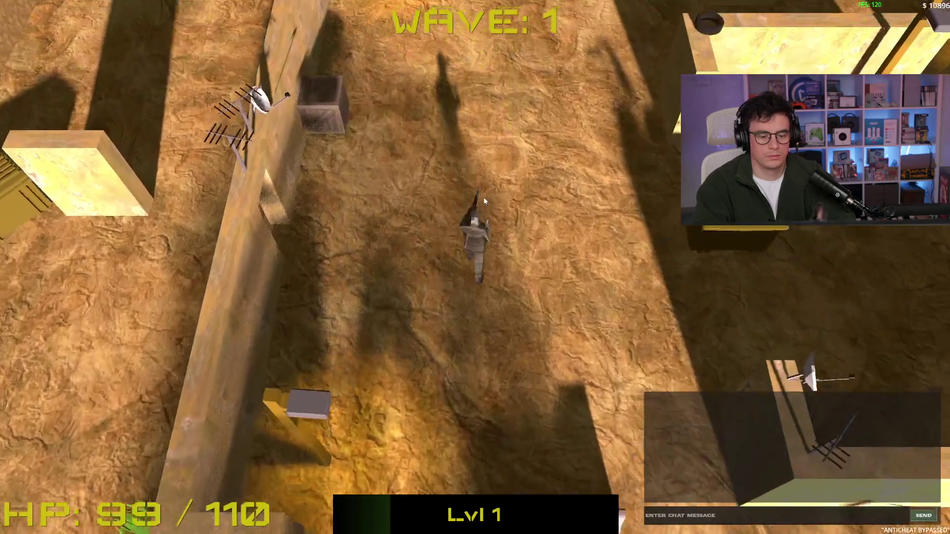
{"action": "key", "text": "w"}
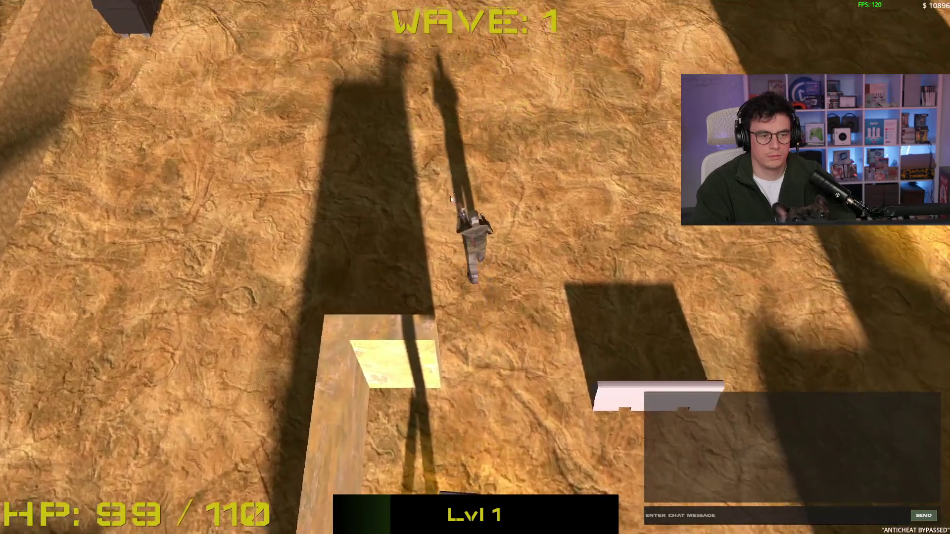
{"action": "key", "text": "w"}
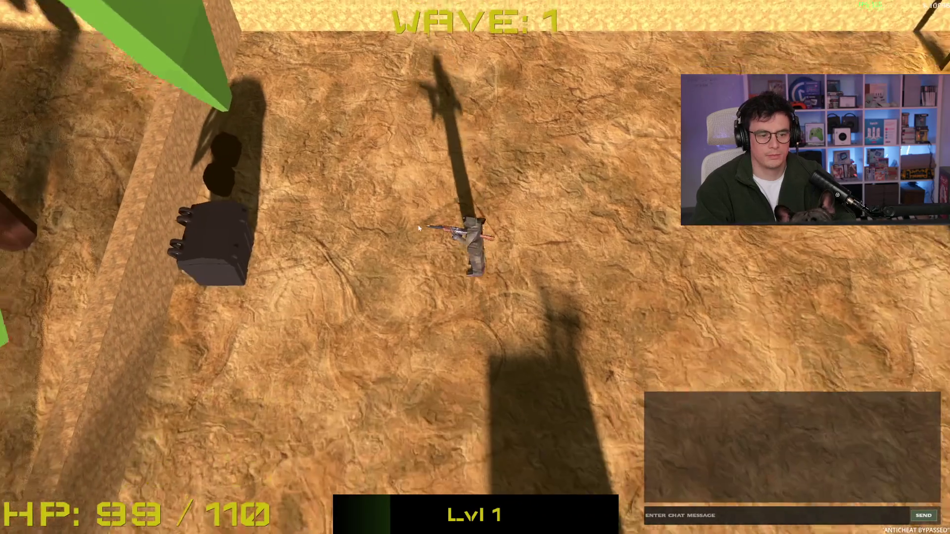
{"action": "key", "text": "w"}
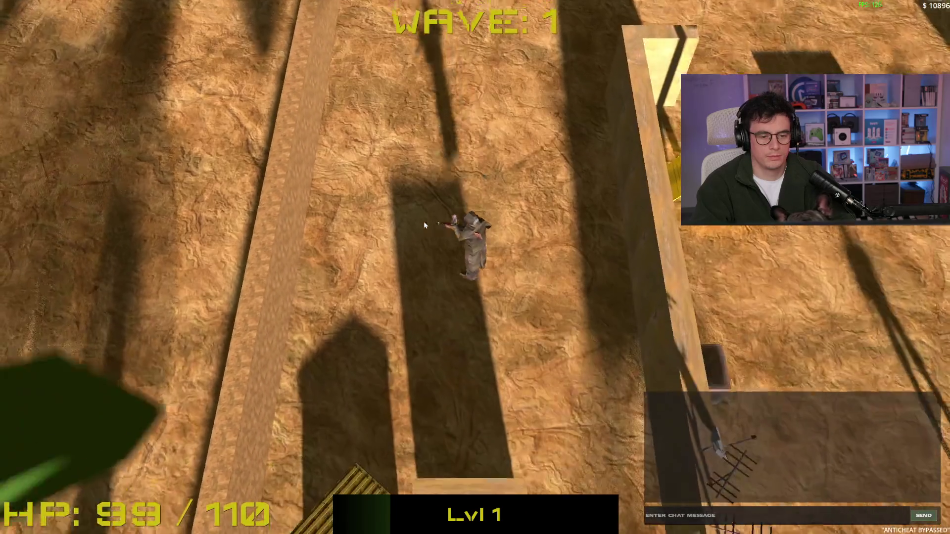
{"action": "key", "text": "w"}
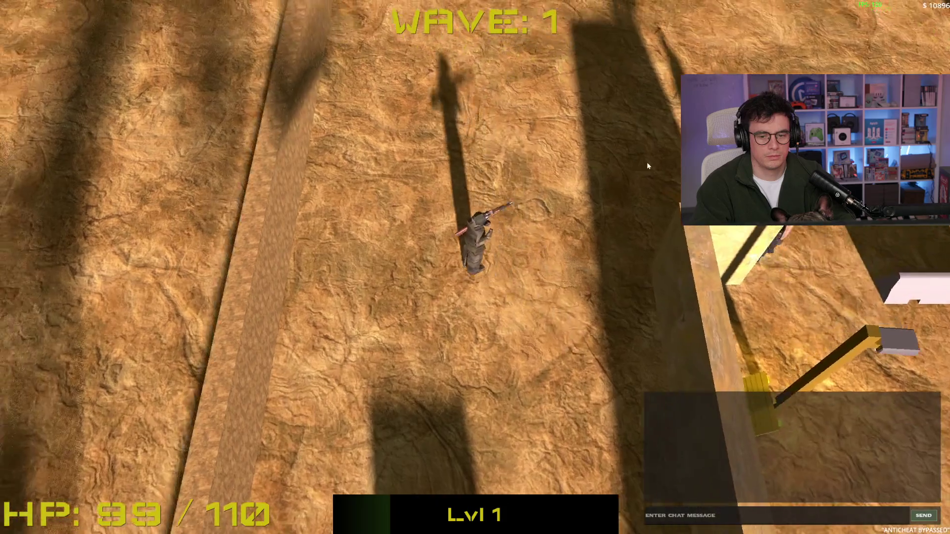
{"action": "key", "text": "w"}
{"action": "left_click", "coordinate": [732, 256]}
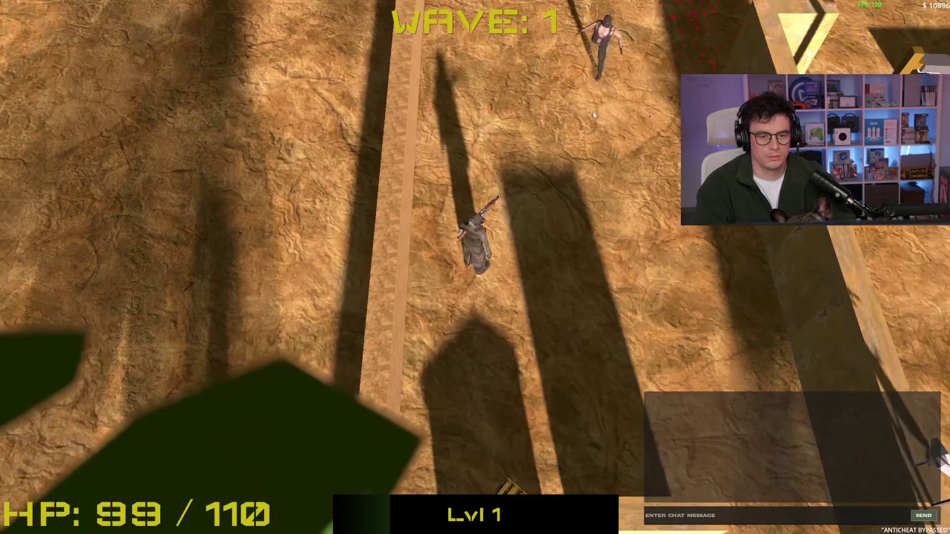
{"action": "left_click", "coordinate": [567, 114]}
{"action": "key", "text": "w"}
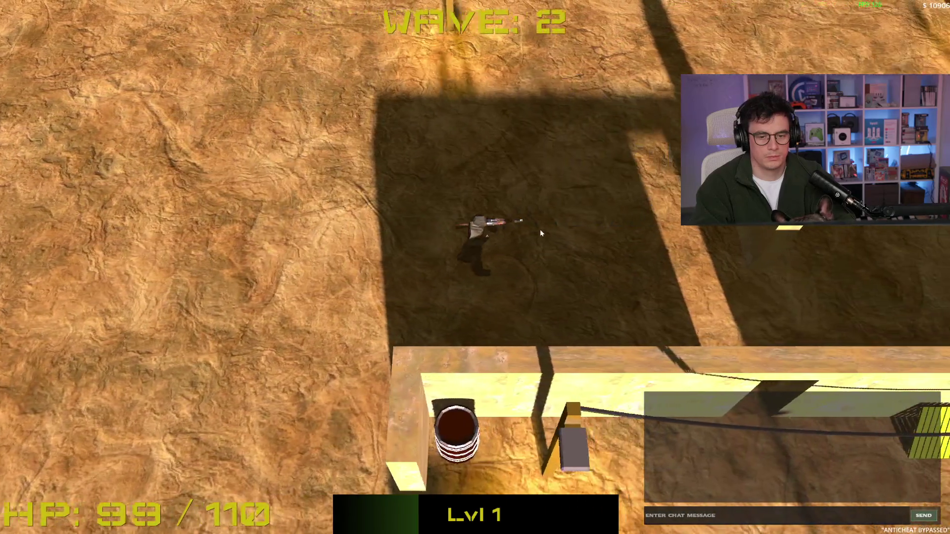
Enter the next arena and shoot the enemies approaching from the right.
{"action": "key", "text": "w"}
{"action": "key", "text": "a"}
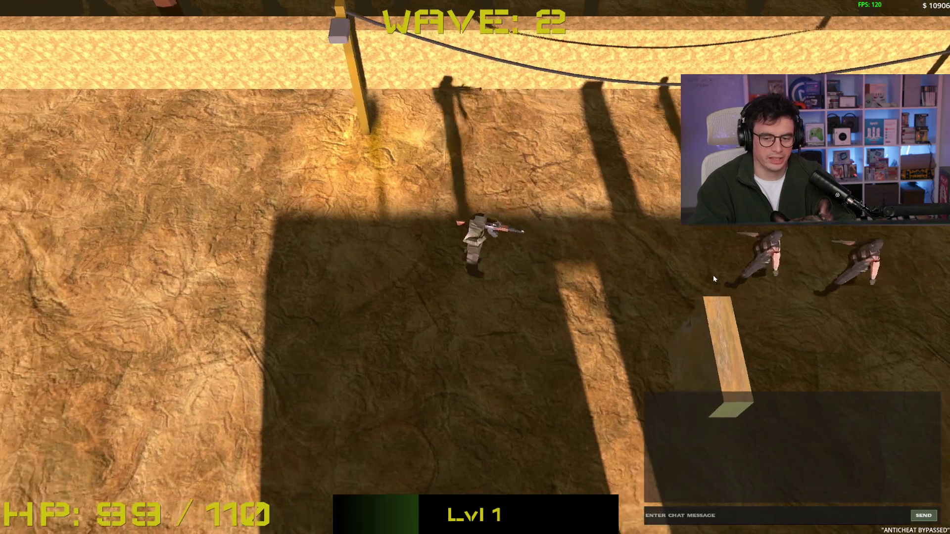
{"action": "key", "text": "a"}
{"action": "key", "text": "s"}
{"action": "left_click", "coordinate": [714, 275]}
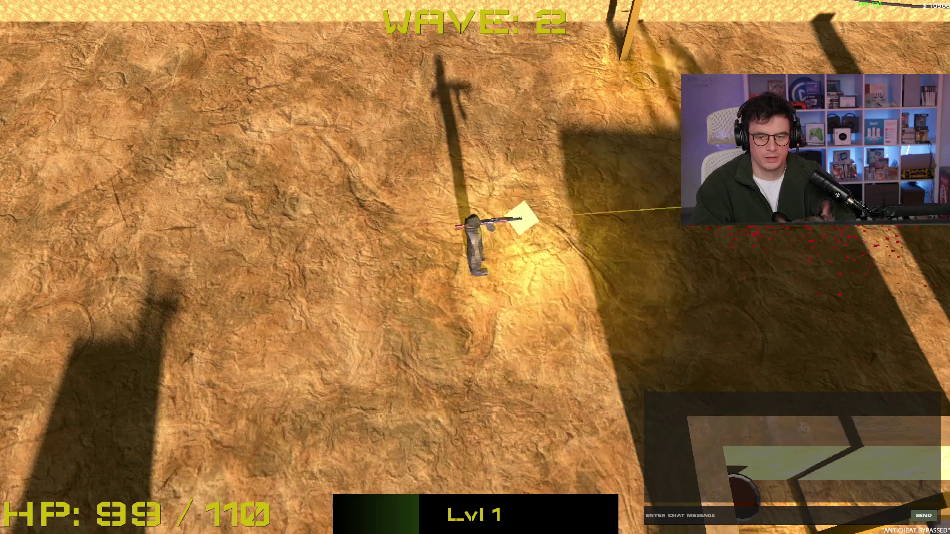
{"action": "key", "text": "d"}
{"action": "key", "text": "w"}
{"action": "key", "text": "d"}
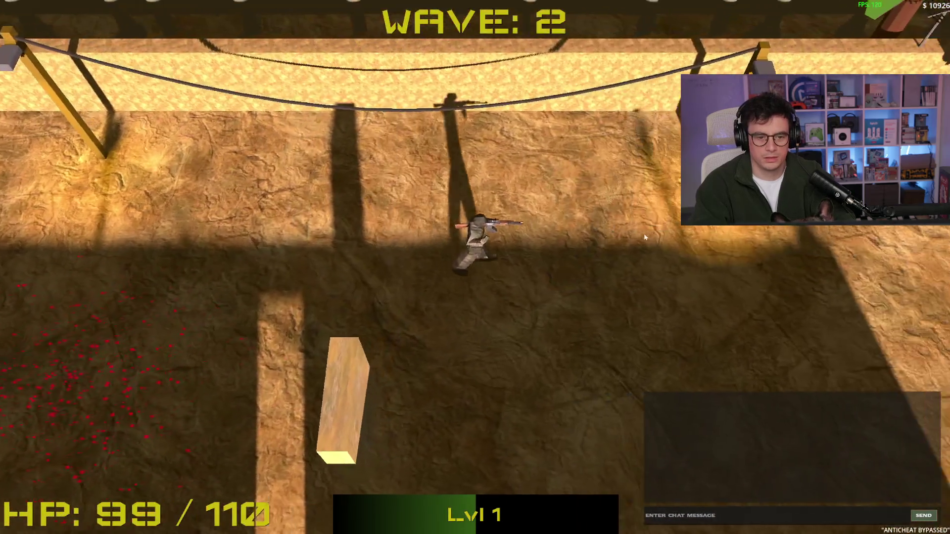
{"action": "key", "text": "s"}
Dodge around the arena and shoot the enemy at the upper left.
{"action": "key", "text": "d"}
{"action": "key", "text": "s"}
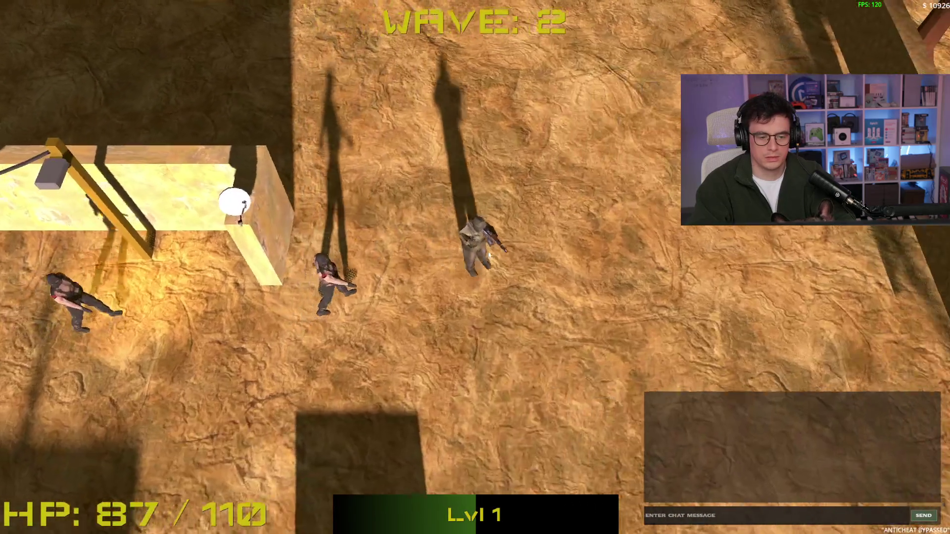
{"action": "key", "text": "w"}
{"action": "key", "text": "s"}
{"action": "key", "text": "a"}
{"action": "key", "text": "s"}
{"action": "key", "text": "a"}
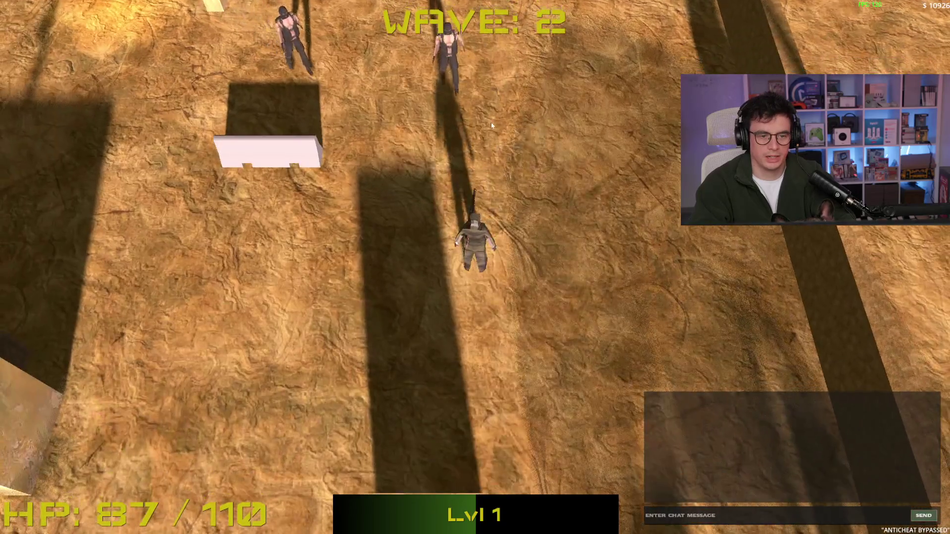
{"action": "left_click", "coordinate": [391, 145]}
{"action": "key", "text": "d"}
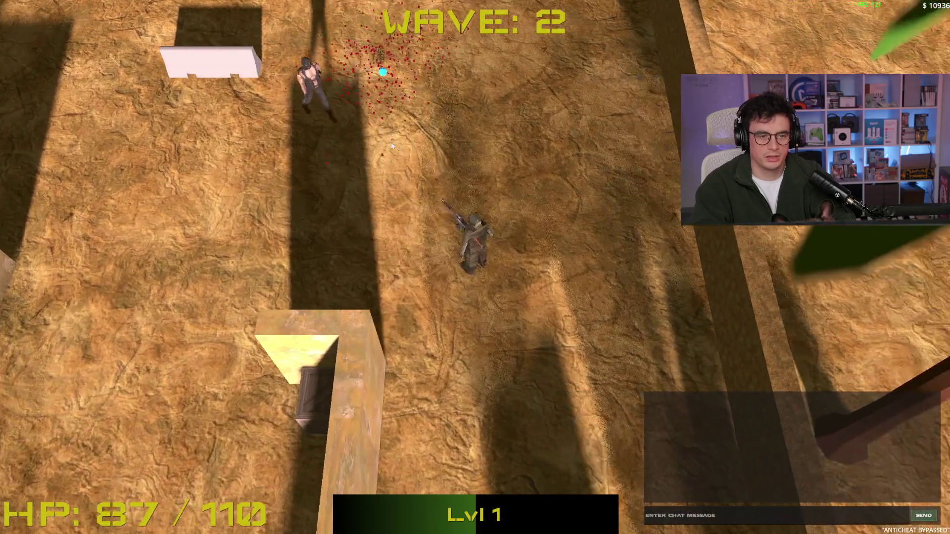
{"action": "left_click", "coordinate": [391, 145]}
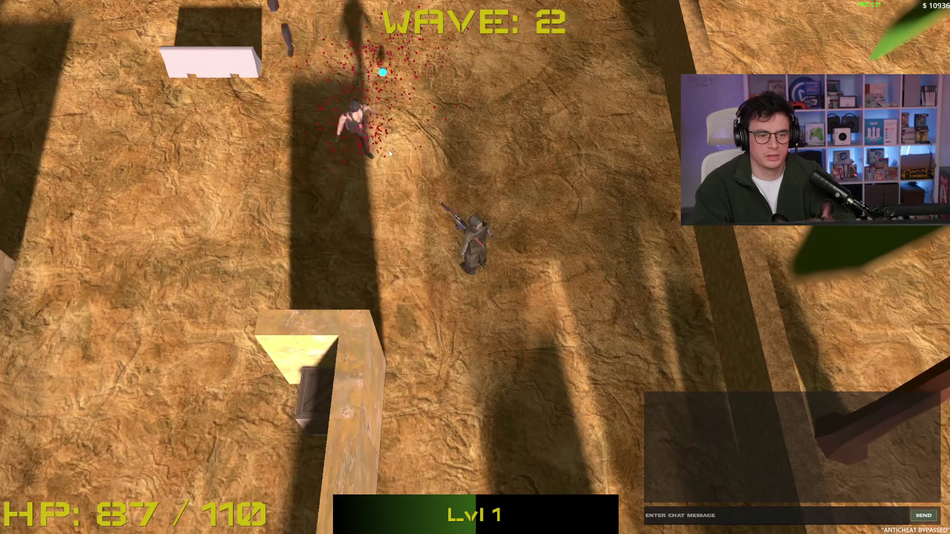
Shoot the last enemy on the left, then the nearby enemy to the right.
{"action": "key", "text": "w"}
{"action": "key", "text": "a"}
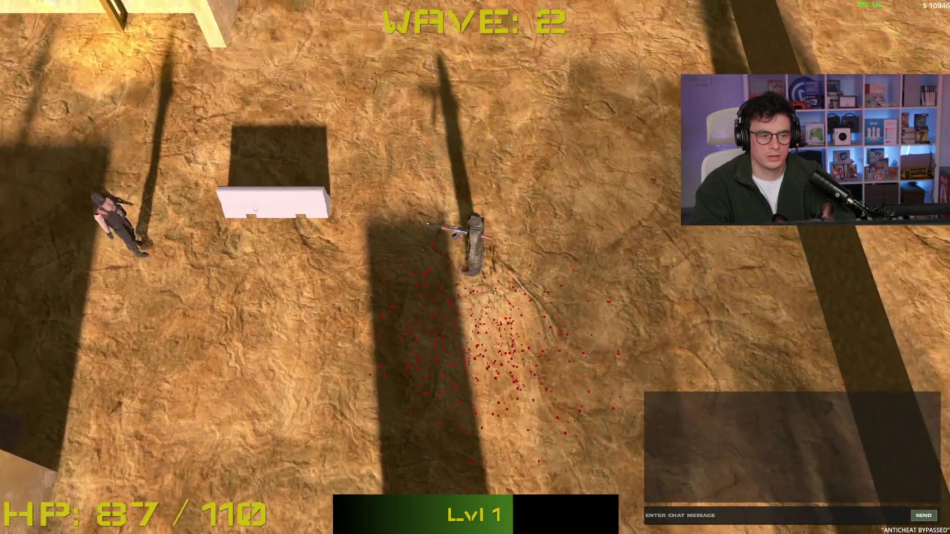
{"action": "left_click", "coordinate": [253, 222]}
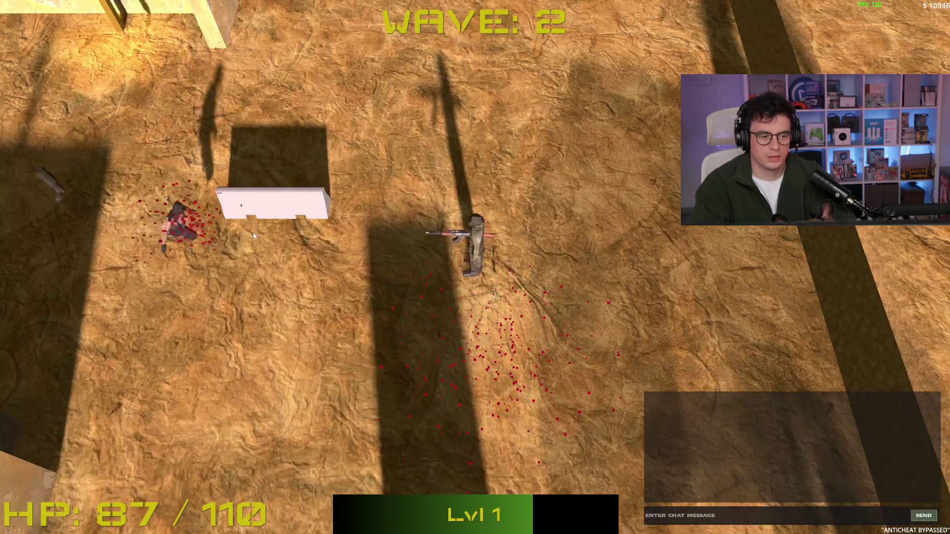
{"action": "key", "text": "a"}
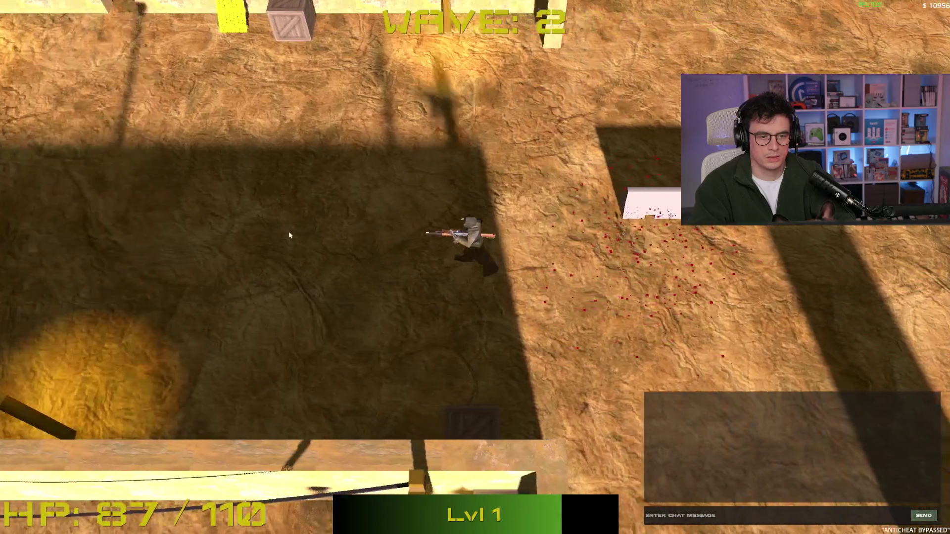
{"action": "key", "text": "F8"}
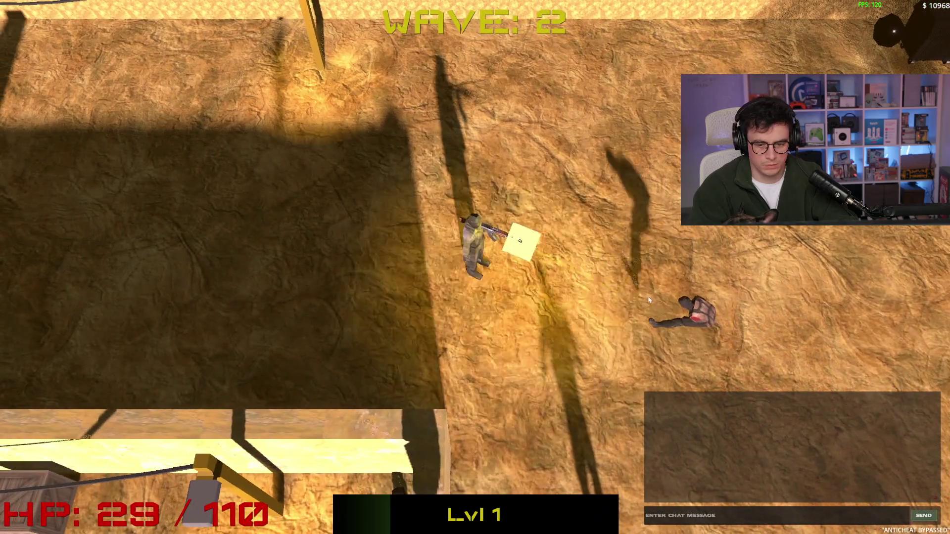
{"action": "key", "text": "w"}
{"action": "left_click", "coordinate": [649, 301]}
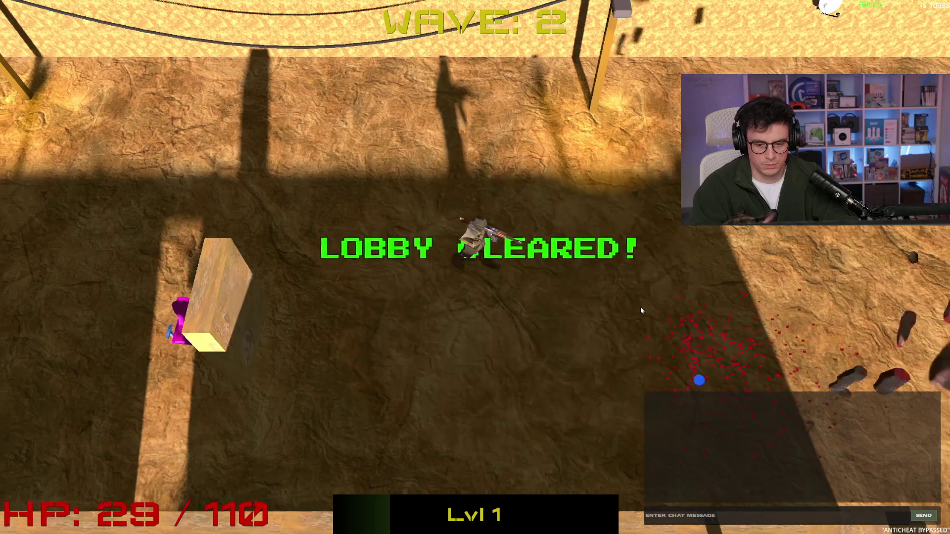
Keep shooting zombies along the lower wall until the player dies on wave 3.
{"action": "key", "text": "d"}
{"action": "key", "text": "s"}
{"action": "key", "text": "s"}
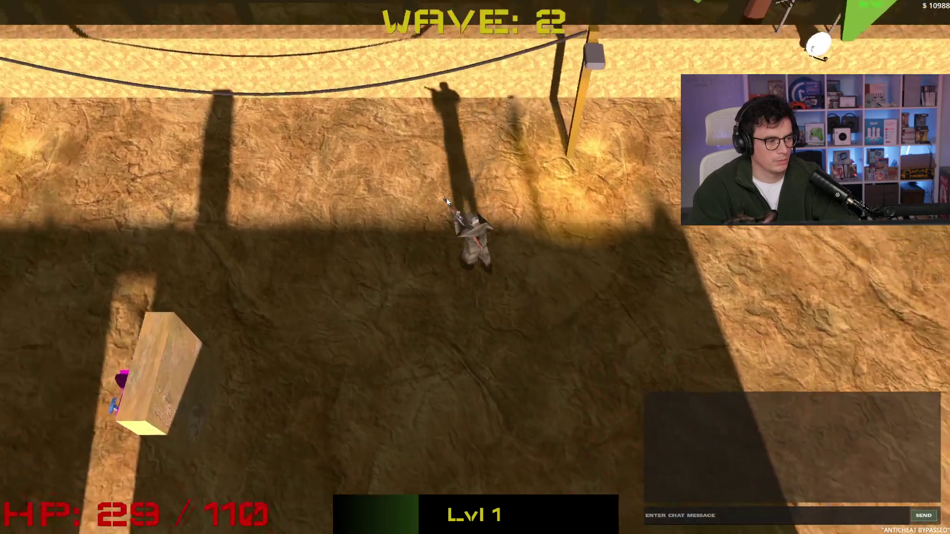
{"action": "key", "text": "d"}
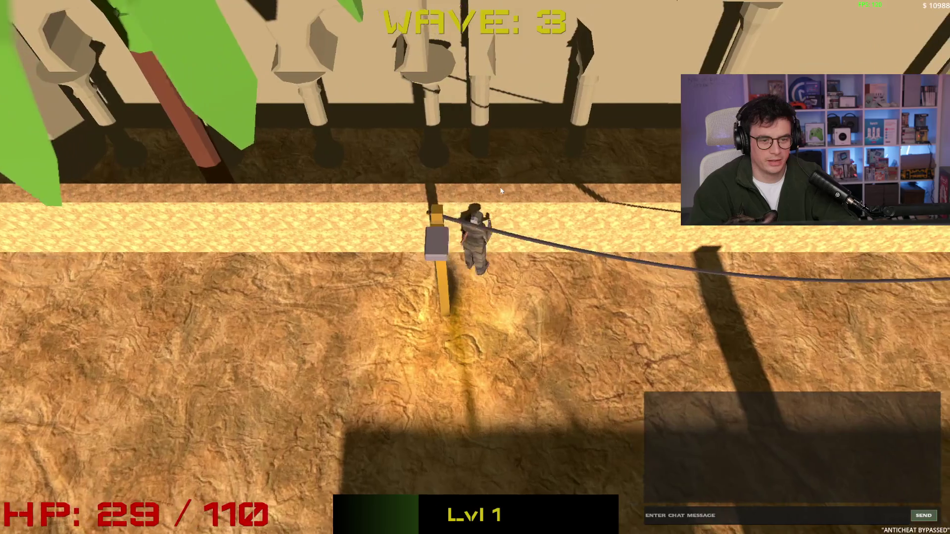
{"action": "key", "text": "a"}
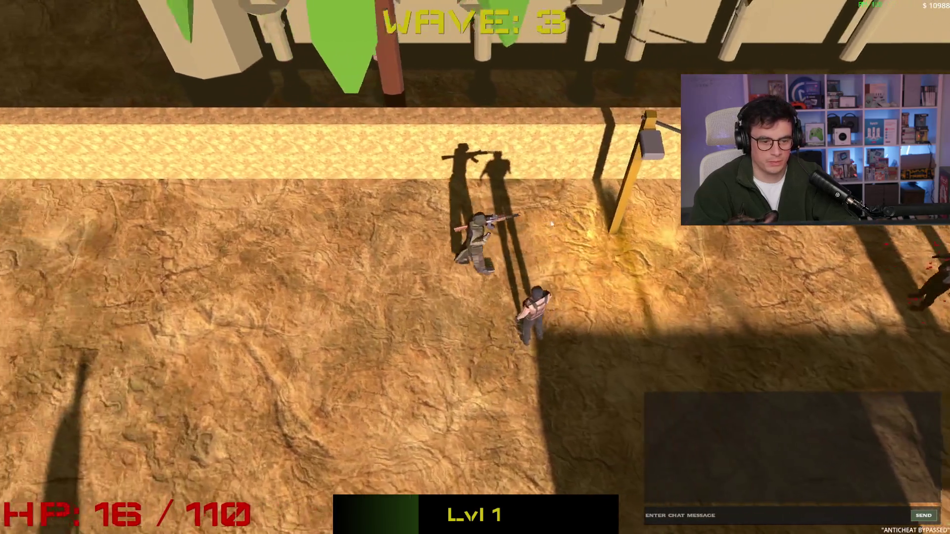
{"action": "left_click", "coordinate": [597, 241]}
{"action": "key", "text": "s"}
{"action": "key", "text": "a"}
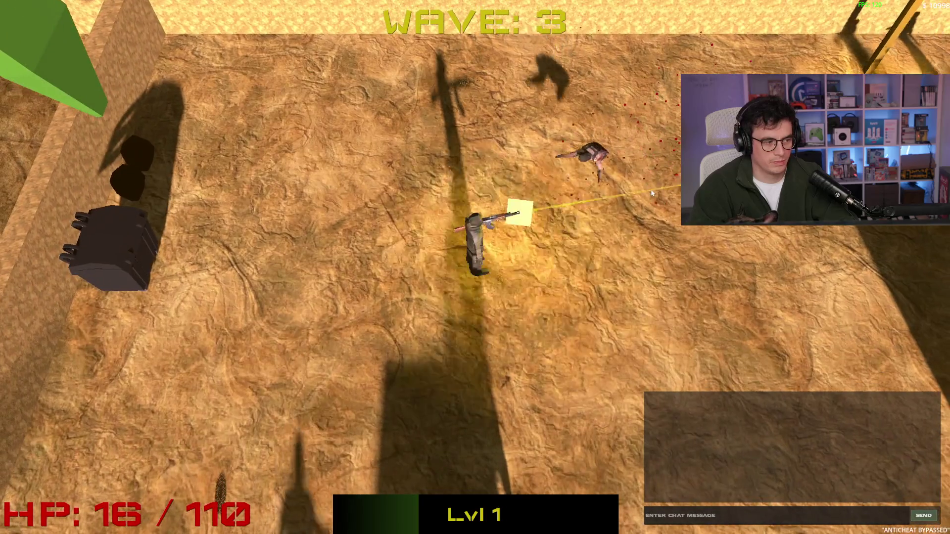
{"action": "left_click", "coordinate": [653, 193]}
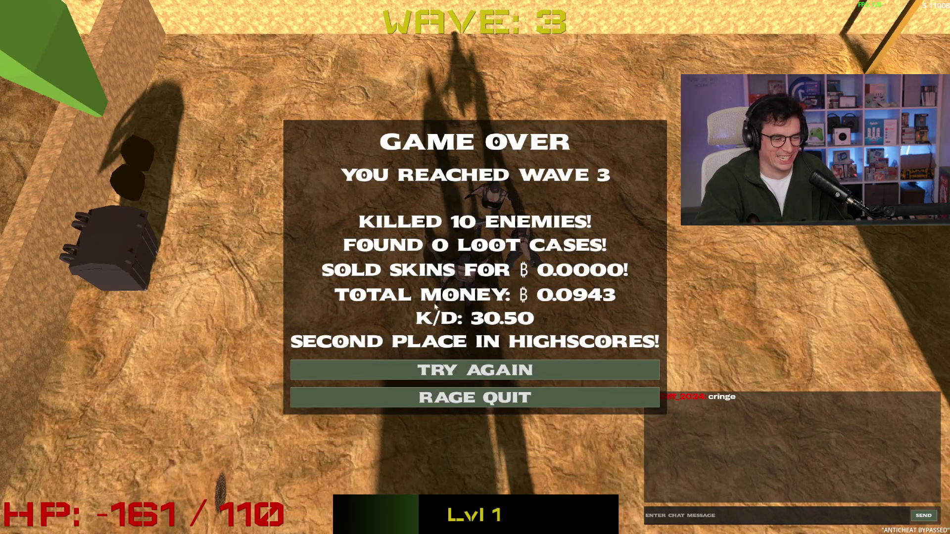
Restart with Try Again, play briefly, then stop the game with F8.
{"action": "left_click", "coordinate": [510, 368]}
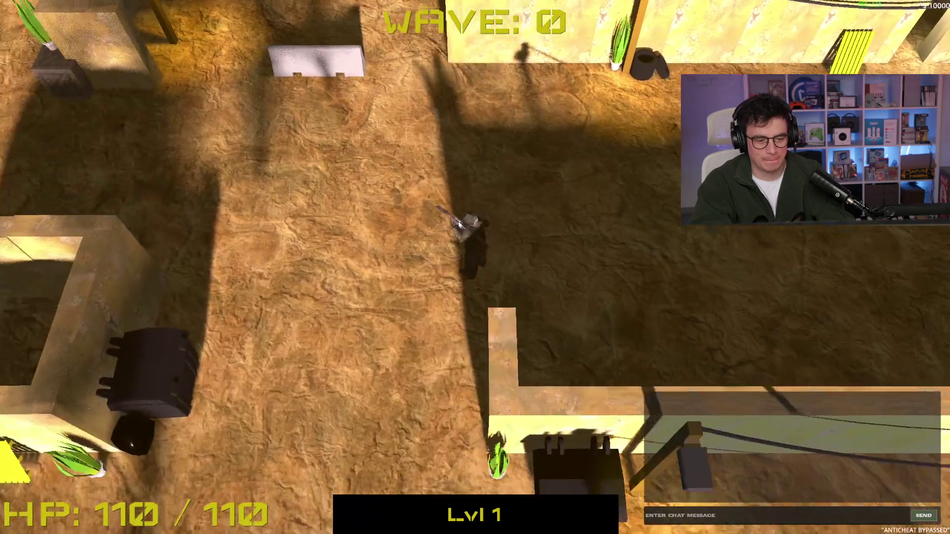
{"action": "key", "text": "s"}
{"action": "key", "text": "a"}
{"action": "key", "text": "w"}
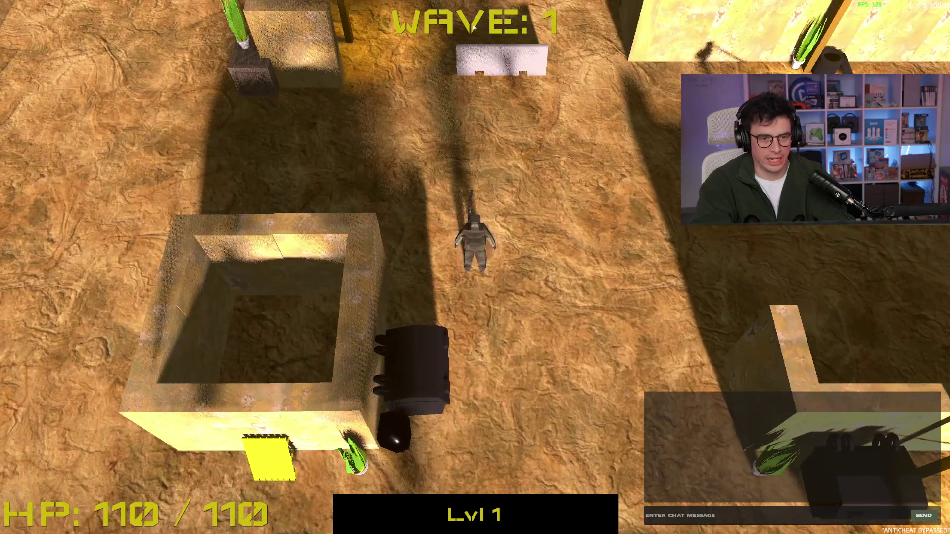
{"action": "key", "text": "F8"}
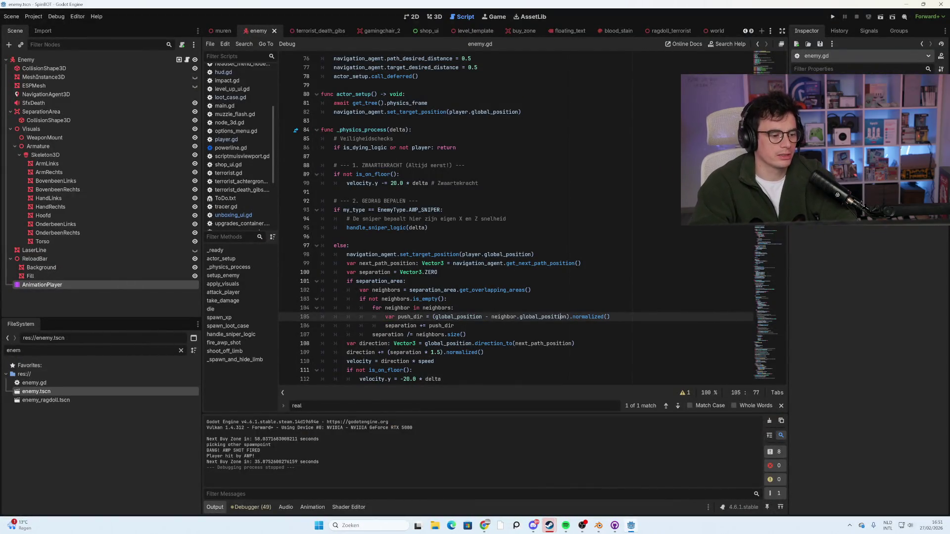
Filter the FileSystem for hud, open hud.gd and change line 144's 'wave' to 'lobby'.
{"action": "type", "text": "hud"}
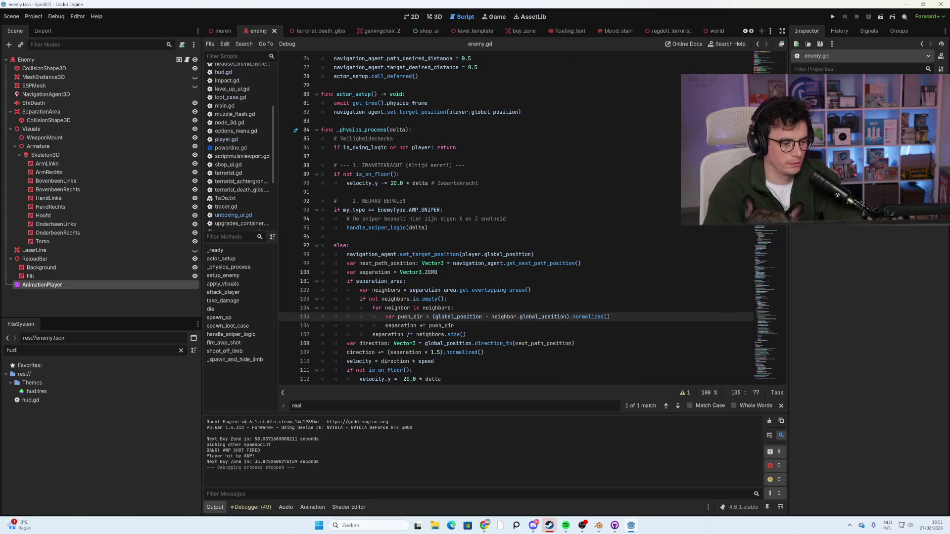
{"action": "double_click", "coordinate": [60, 399]}
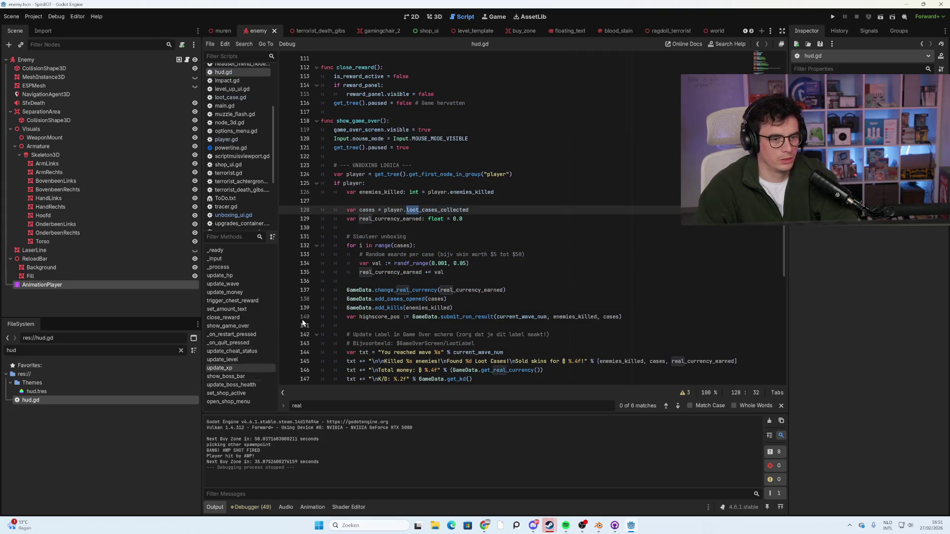
{"action": "scroll", "coordinate": [480, 222], "scroll_direction": "down", "scroll_amount": 4}
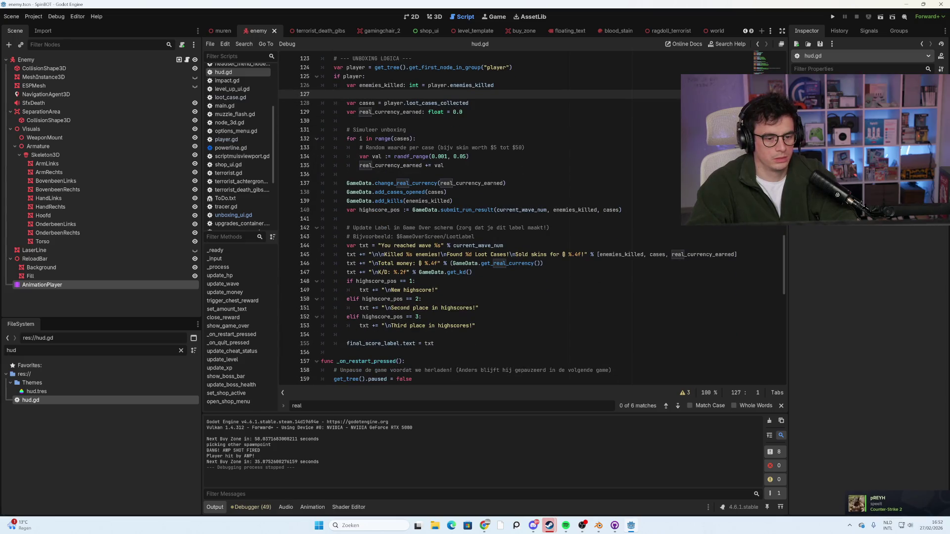
{"action": "left_click", "coordinate": [426, 246]}
{"action": "type", "text": "lob"}
{"action": "type", "text": "bby"}
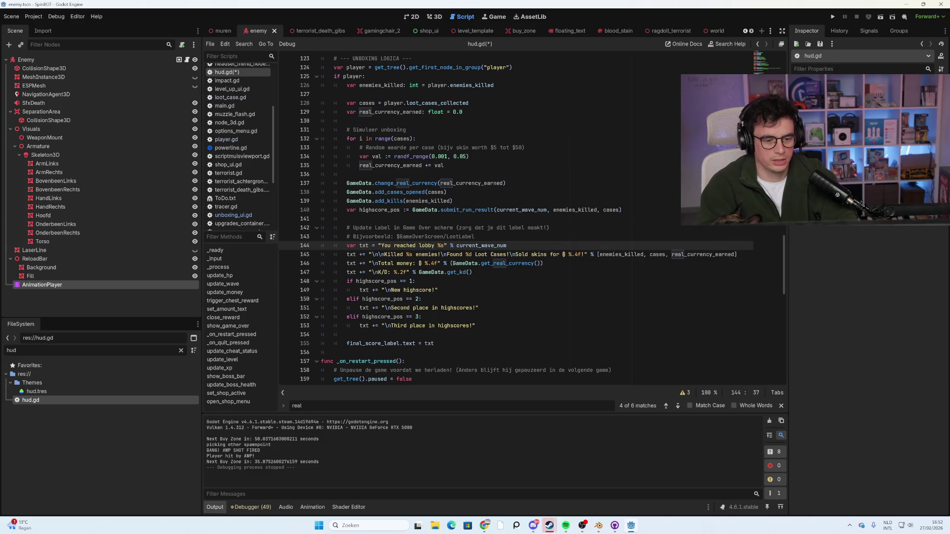
{"action": "left_click", "coordinate": [451, 263]}
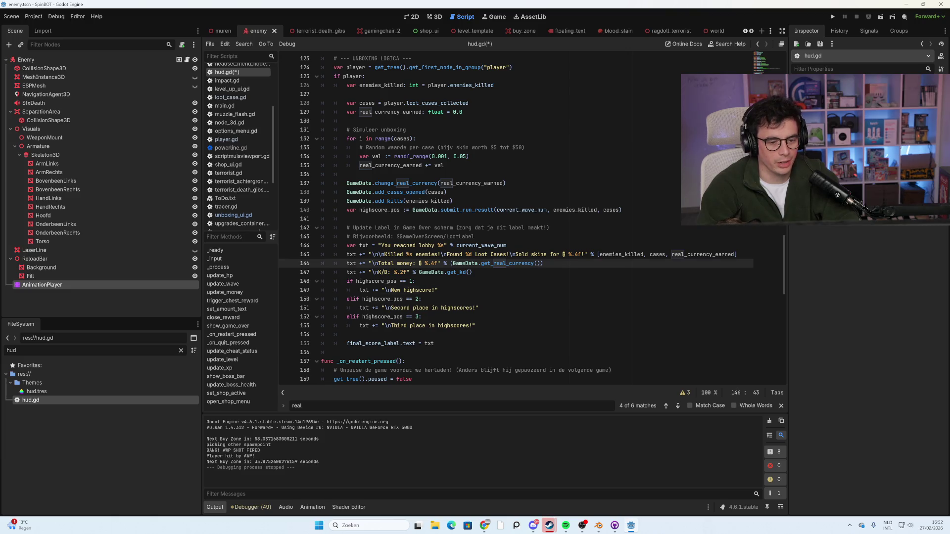
{"action": "key", "text": "Down"}
{"action": "key", "text": "Down"}
{"action": "key", "text": "Down"}
{"action": "scroll", "coordinate": [494, 218], "scroll_direction": "down", "scroll_amount": 7}
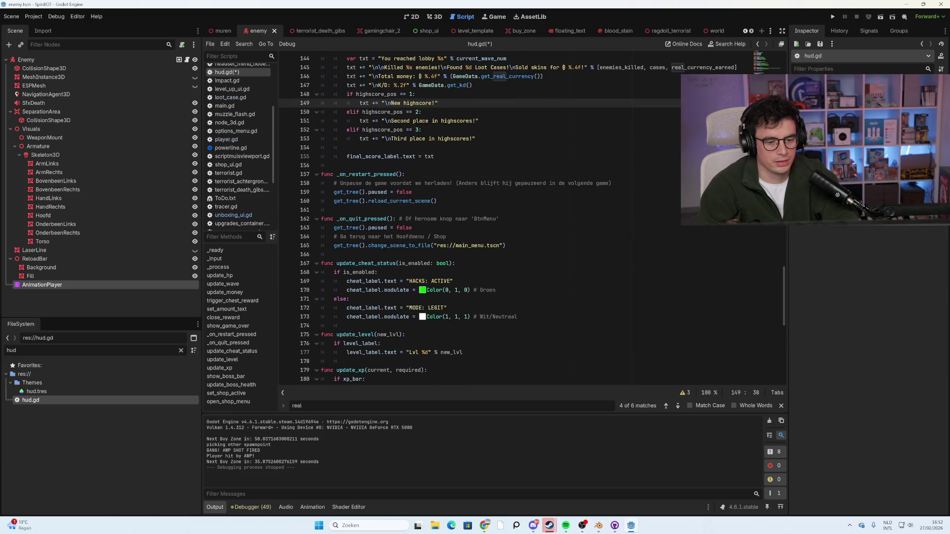
Scroll through hud.gd's HUD functions, then clear the hud filter in the FileSystem dock.
{"action": "scroll", "coordinate": [495, 217], "scroll_direction": "down", "scroll_amount": 7}
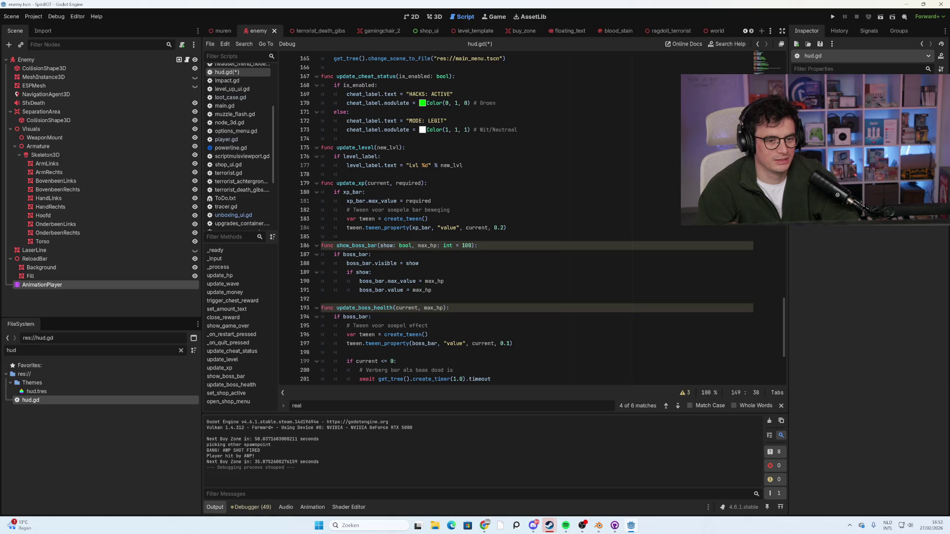
{"action": "scroll", "coordinate": [527, 219], "scroll_direction": "up", "scroll_amount": 1}
{"action": "scroll", "coordinate": [527, 218], "scroll_direction": "down", "scroll_amount": 2}
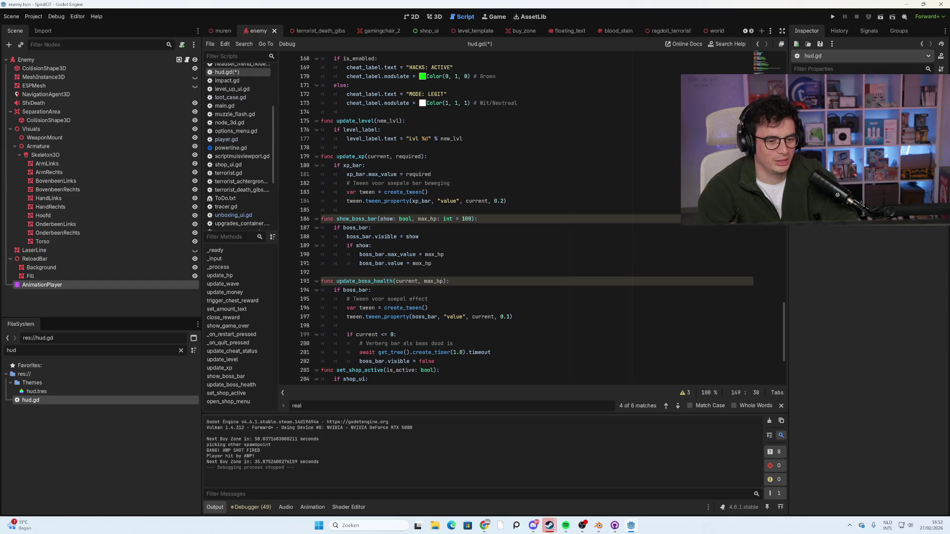
{"action": "scroll", "coordinate": [527, 219], "scroll_direction": "down", "scroll_amount": 4}
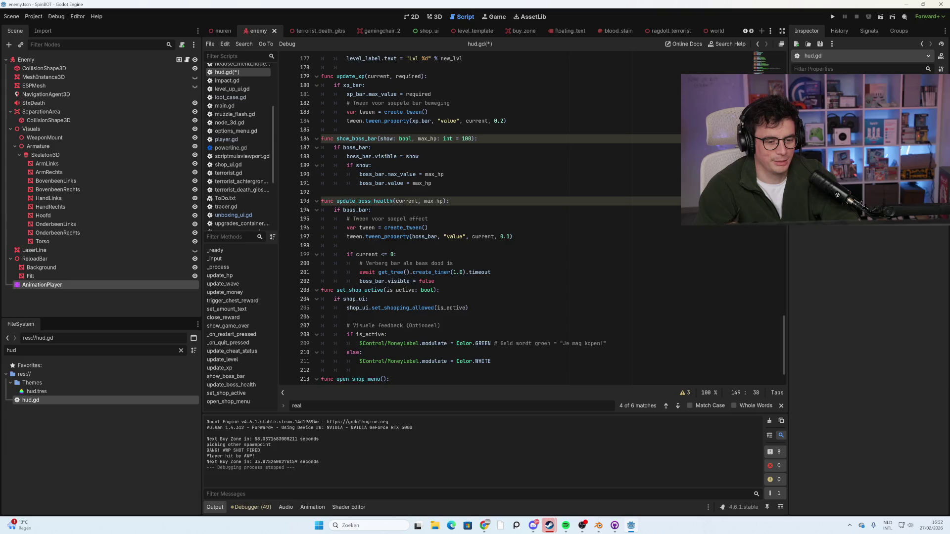
{"action": "scroll", "coordinate": [527, 219], "scroll_direction": "up", "scroll_amount": 4}
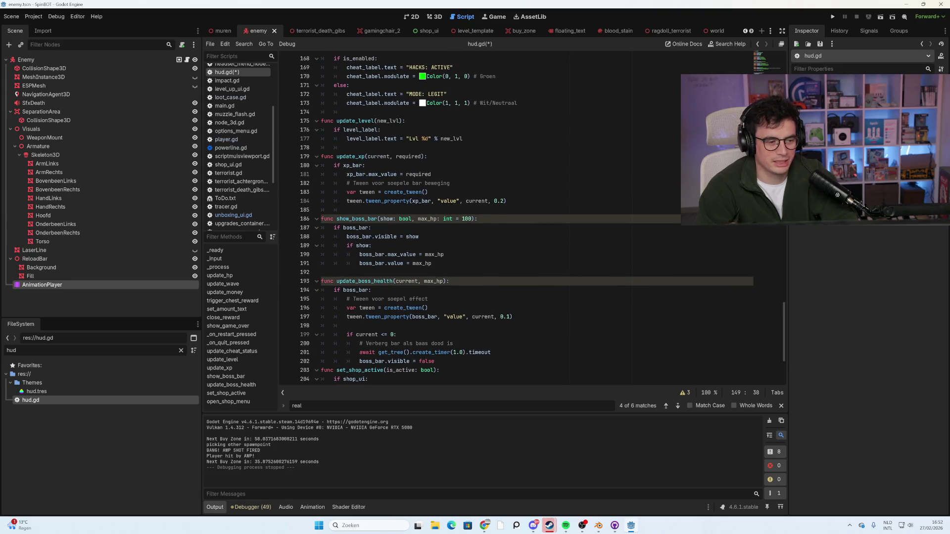
{"action": "mouse_move", "coordinate": [426, 263]}
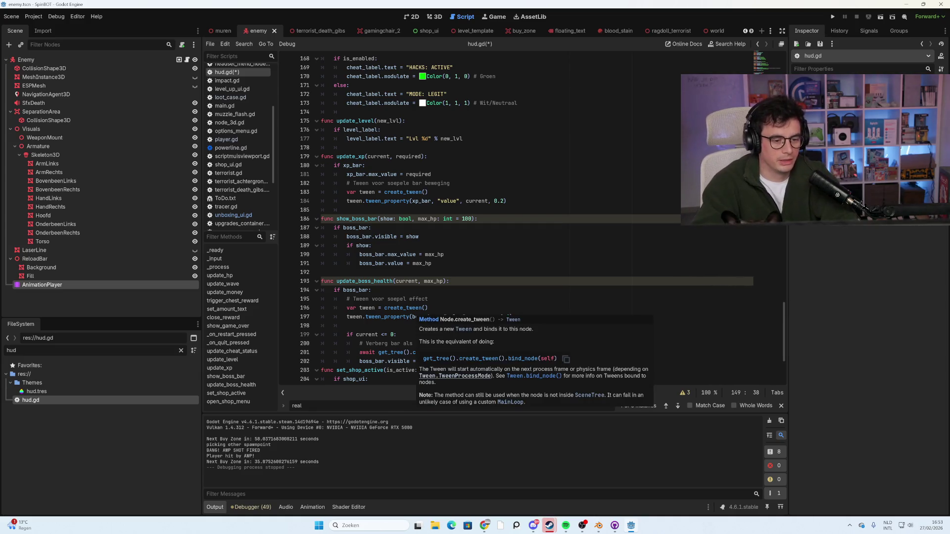
{"action": "scroll", "coordinate": [489, 217], "scroll_direction": "down", "scroll_amount": 4}
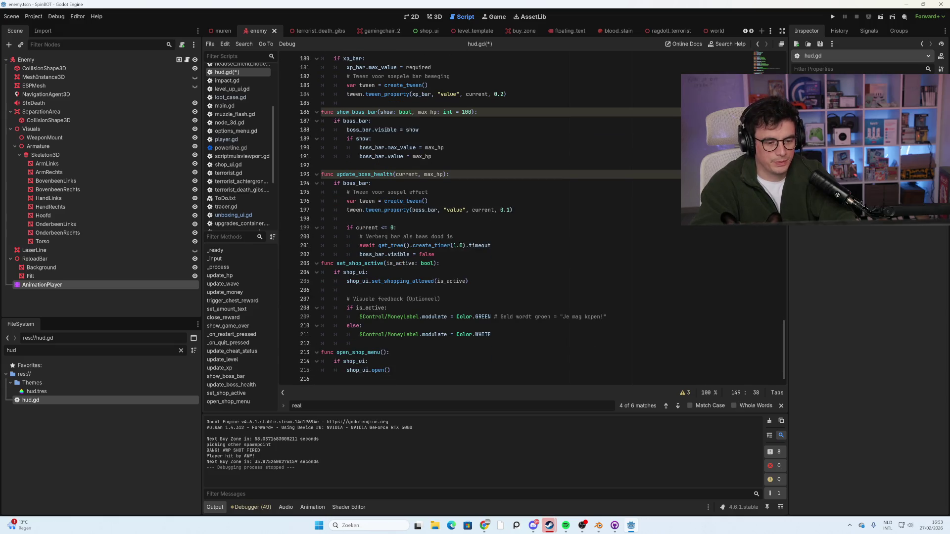
{"action": "scroll", "coordinate": [490, 218], "scroll_direction": "up", "scroll_amount": 1}
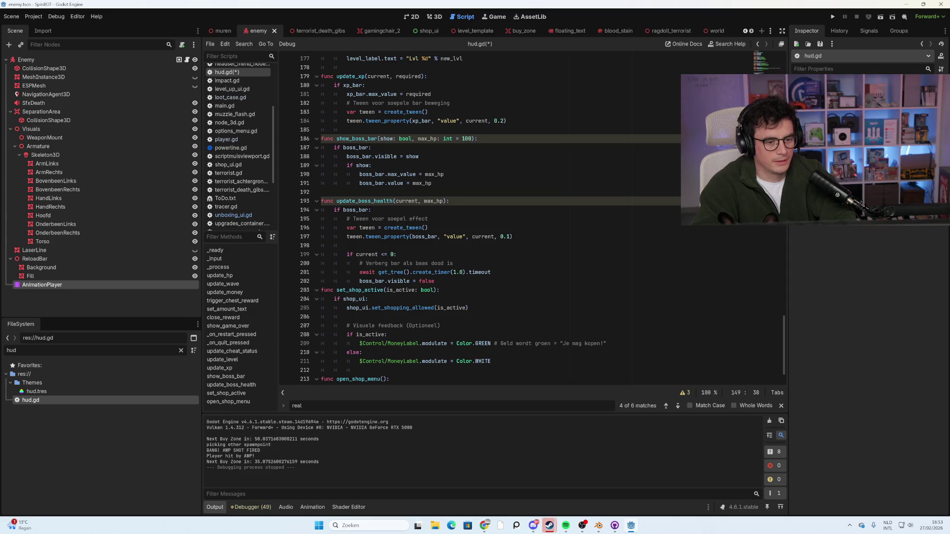
{"action": "scroll", "coordinate": [489, 217], "scroll_direction": "up", "scroll_amount": 4}
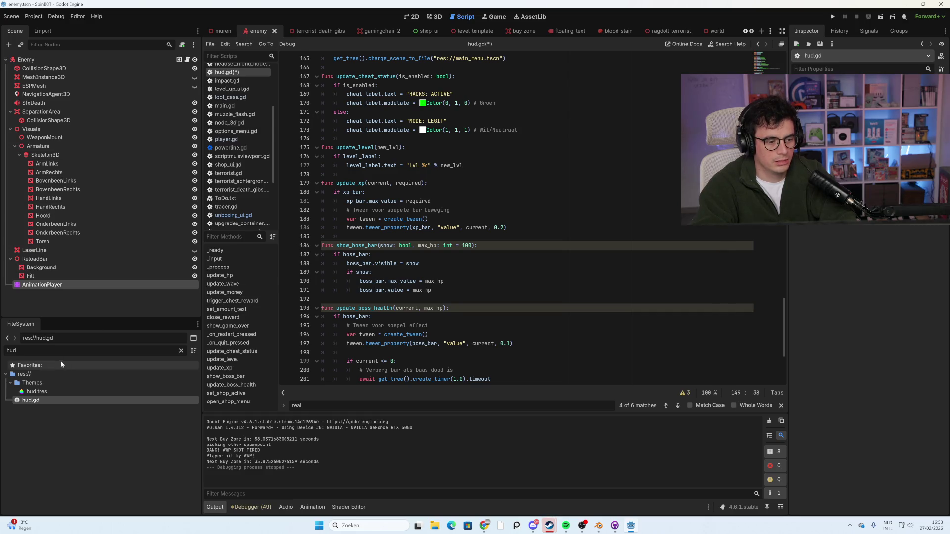
{"action": "key", "text": "BackSpace"}
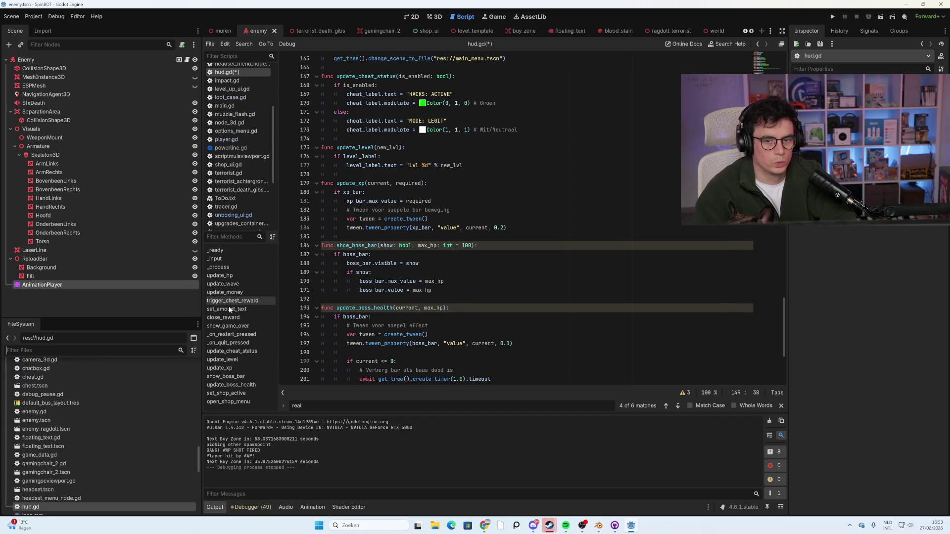
{"action": "right_click", "coordinate": [584, 156]}
Switch to the world scene in 2D and select GameOverScreen, BossHealthBar and XPBar.
{"action": "left_click", "coordinate": [717, 32]}
{"action": "left_click", "coordinate": [717, 32]}
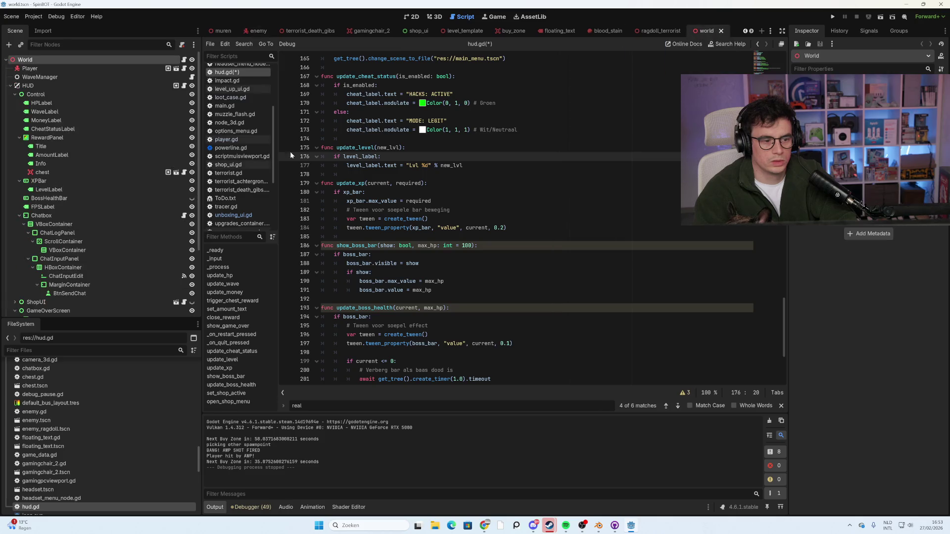
{"action": "scroll", "coordinate": [119, 208], "scroll_direction": "down", "scroll_amount": 3}
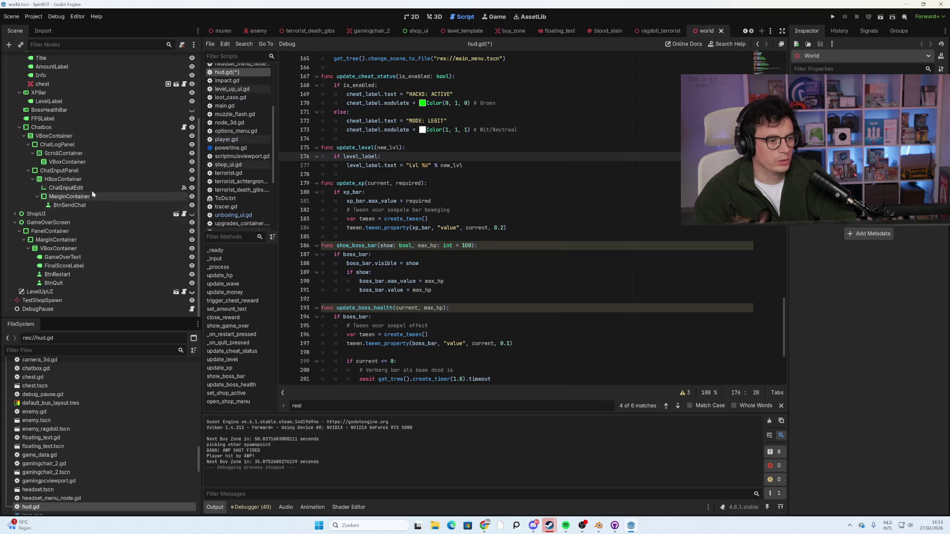
{"action": "left_click", "coordinate": [414, 16]}
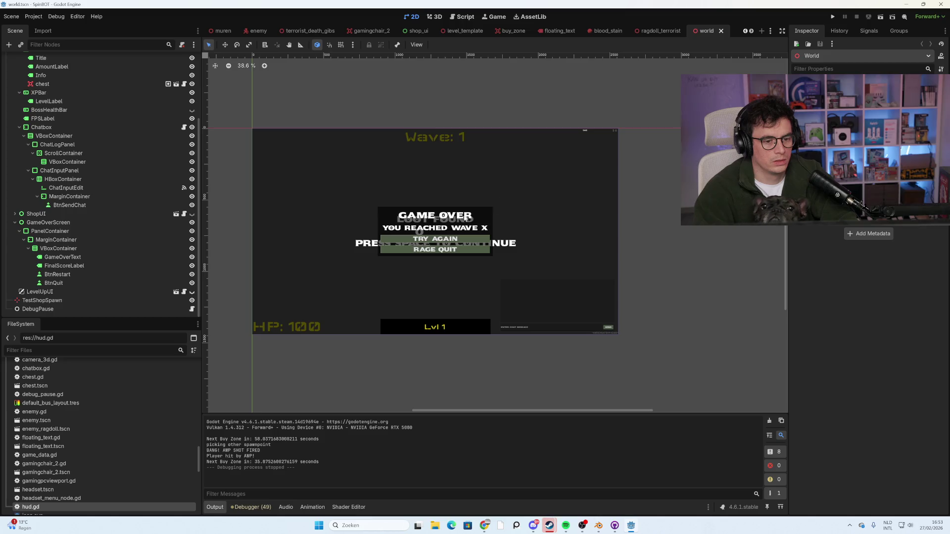
{"action": "left_click", "coordinate": [439, 141]}
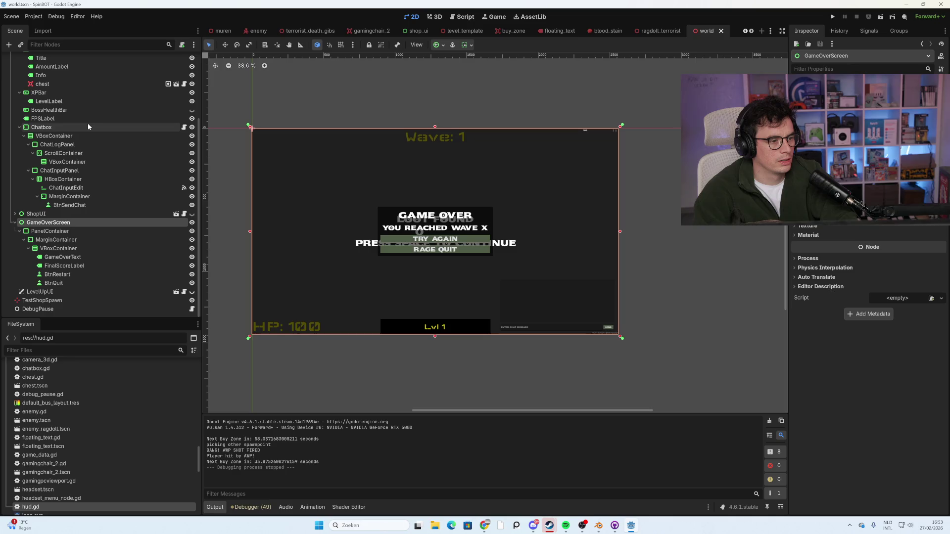
{"action": "left_click", "coordinate": [88, 111]}
{"action": "left_click", "coordinate": [79, 95]}
Select RewardPanel, CheatStatusLabel and WaveLabel, then open world.gd and start a text search.
{"action": "scroll", "coordinate": [99, 173], "scroll_direction": "up", "scroll_amount": 4}
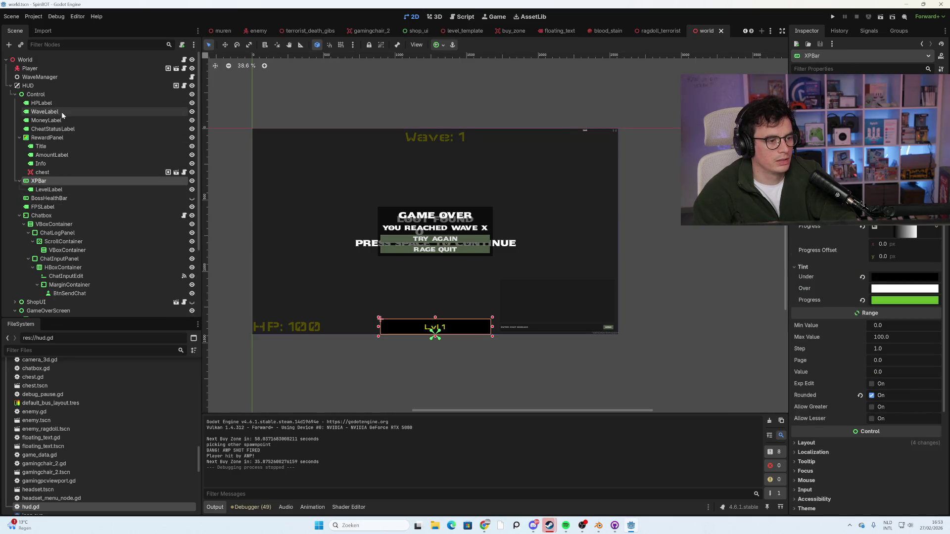
{"action": "left_click", "coordinate": [67, 138]}
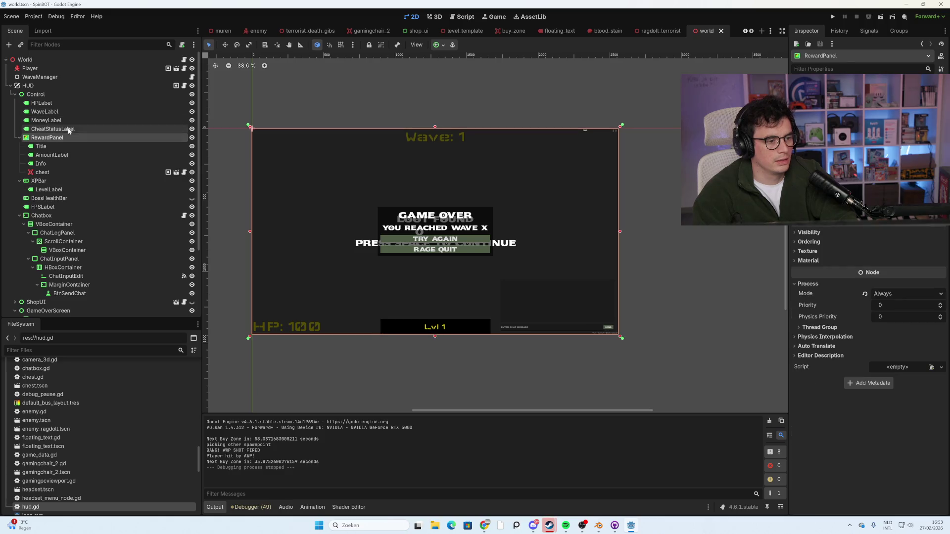
{"action": "left_click", "coordinate": [66, 129]}
{"action": "left_click", "coordinate": [65, 111]}
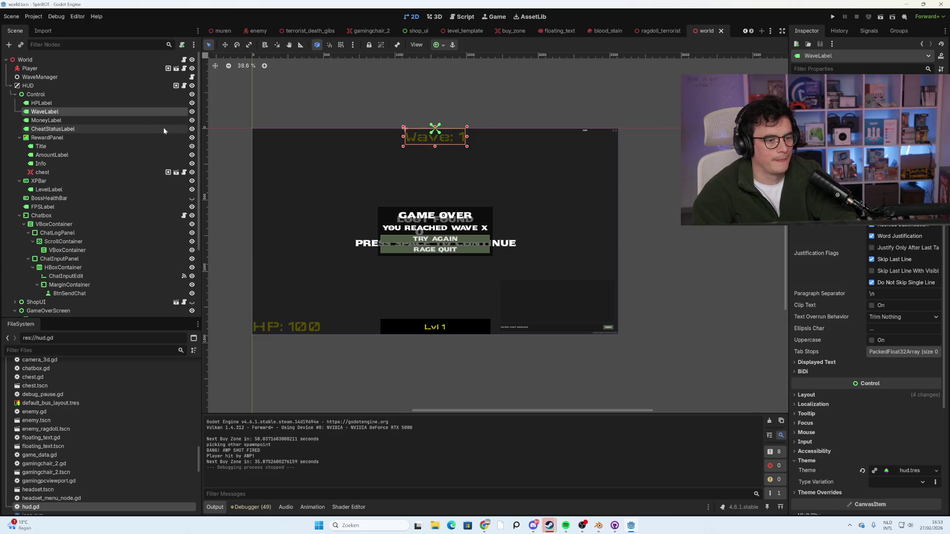
{"action": "left_click", "coordinate": [184, 59]}
{"action": "key", "text": "ctrl+f"}
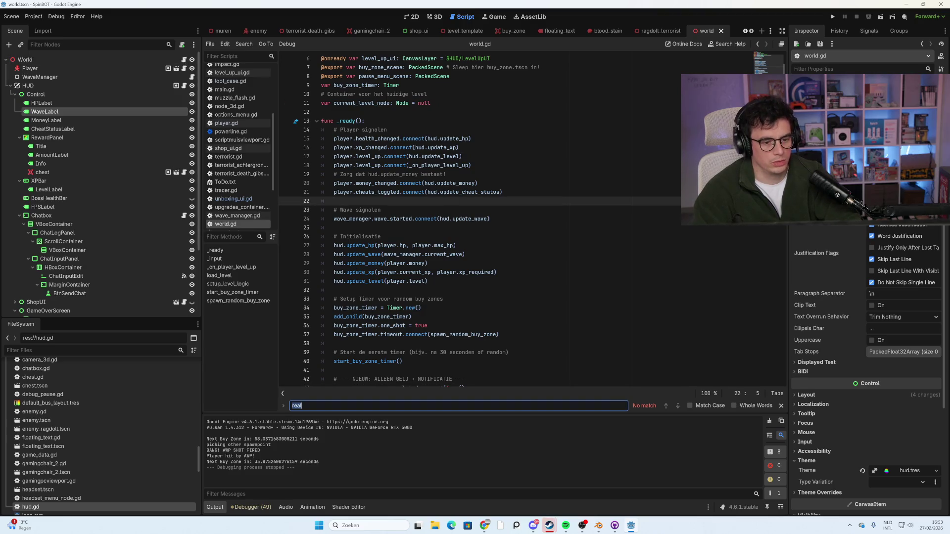
Search world.gd for wave_label, then open hud.gd and locate its wave_label code.
{"action": "type", "text": "wavela"}
{"action": "key", "text": "BackSpace"}
{"action": "key", "text": "BackSpace"}
{"action": "key", "text": "BackSpace"}
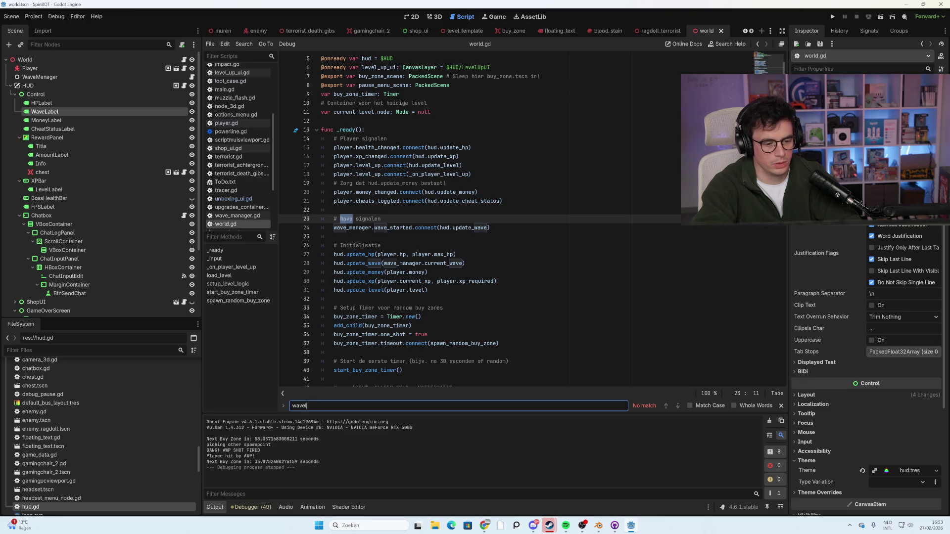
{"action": "type", "text": "_labe"}
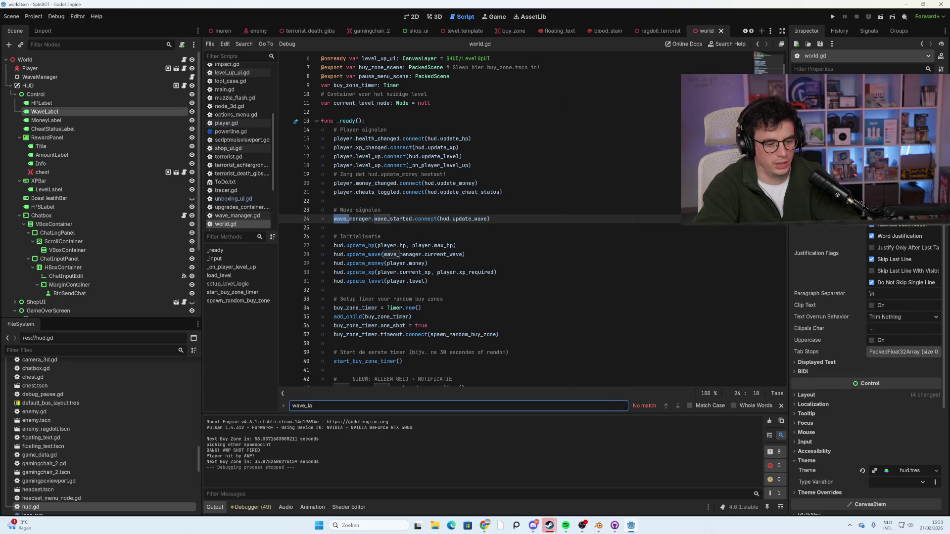
{"action": "key", "text": "BackSpace"}
{"action": "key", "text": "BackSpace"}
{"action": "key", "text": "BackSpace"}
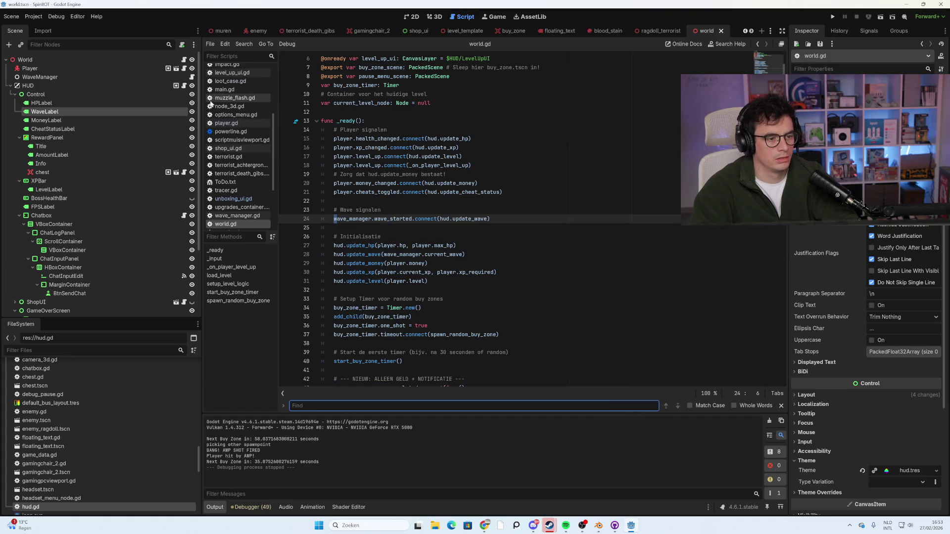
{"action": "left_click", "coordinate": [185, 87]}
{"action": "left_click", "coordinate": [306, 406]}
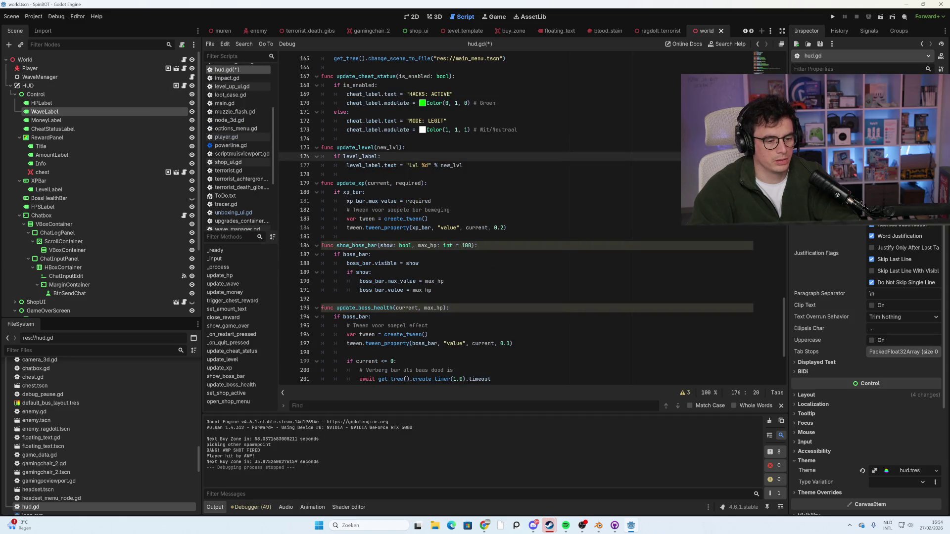
{"action": "type", "text": "wave_l"}
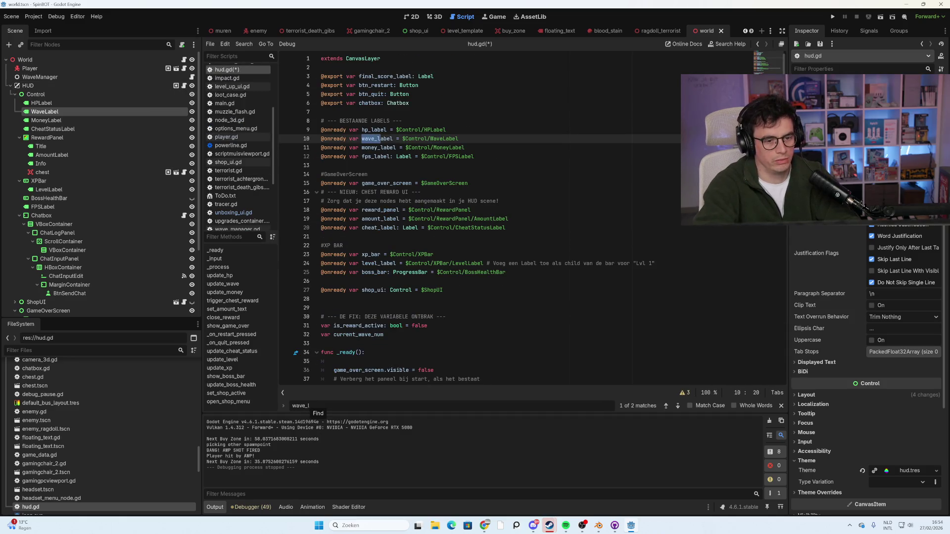
{"action": "left_click", "coordinate": [677, 405]}
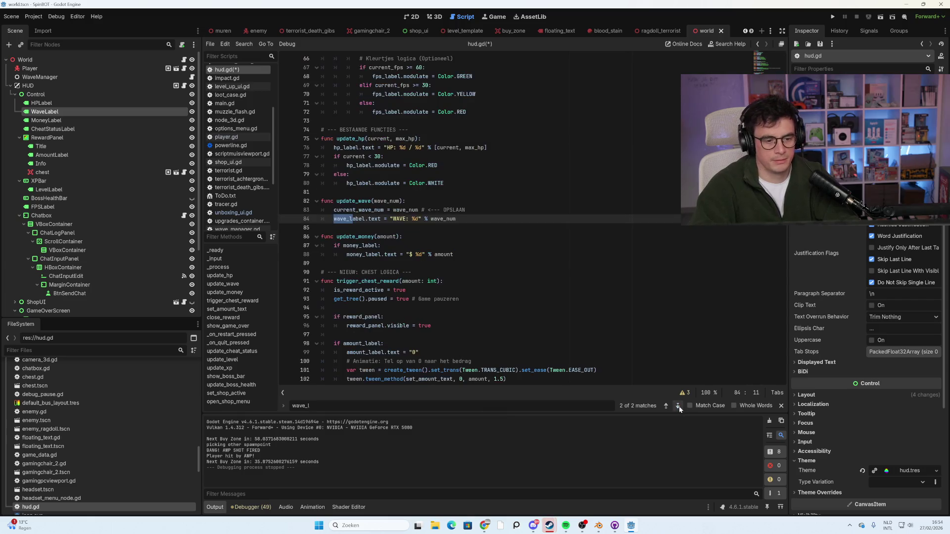
Change update_wave's label text from 'WAVE' to 'LOBBY' and save hud.gd.
{"action": "double_click", "coordinate": [399, 219]}
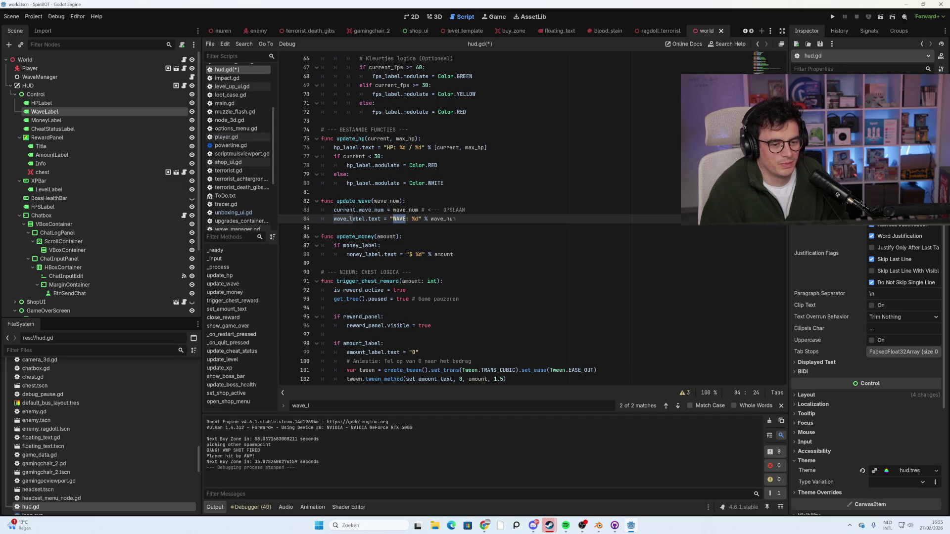
{"action": "type", "text": "LOBBY"}
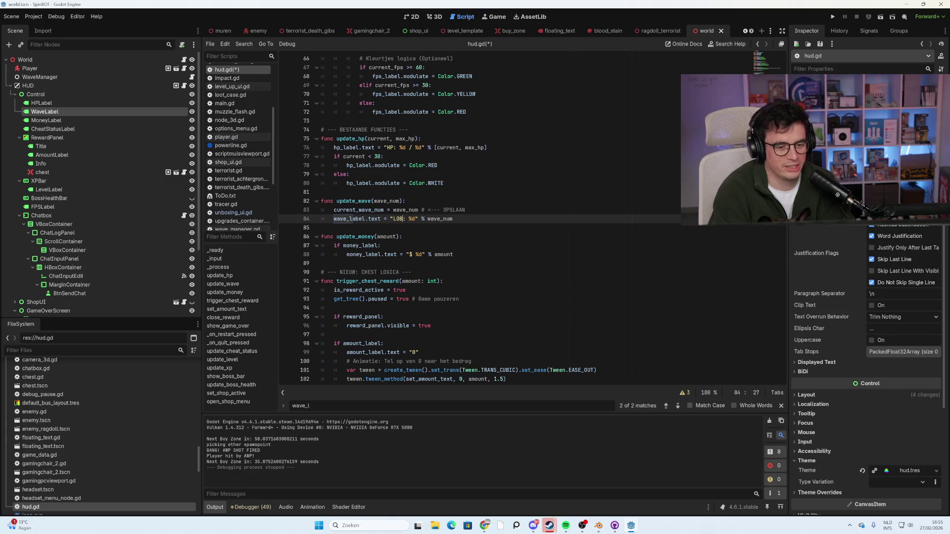
{"action": "left_click", "coordinate": [321, 228]}
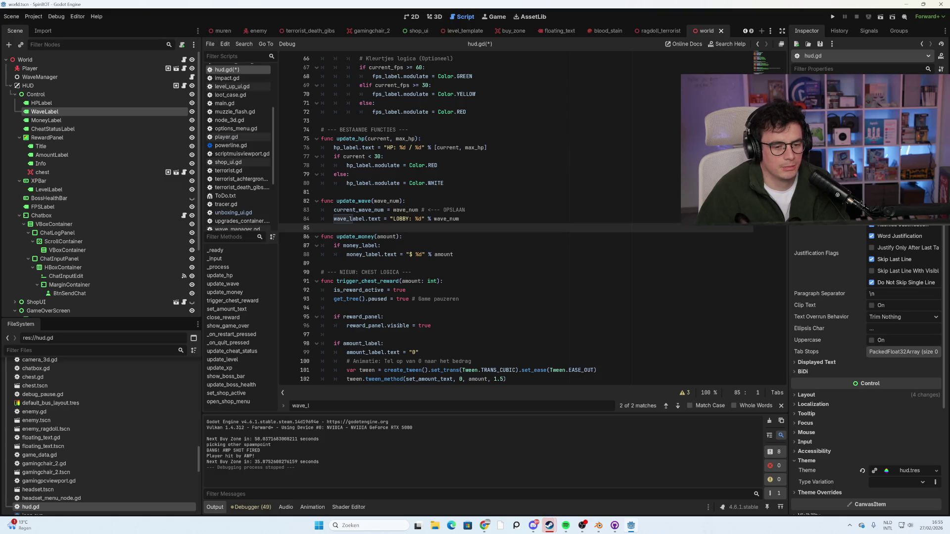
{"action": "scroll", "coordinate": [495, 217], "scroll_direction": "down", "scroll_amount": 1}
{"action": "left_click", "coordinate": [406, 263]}
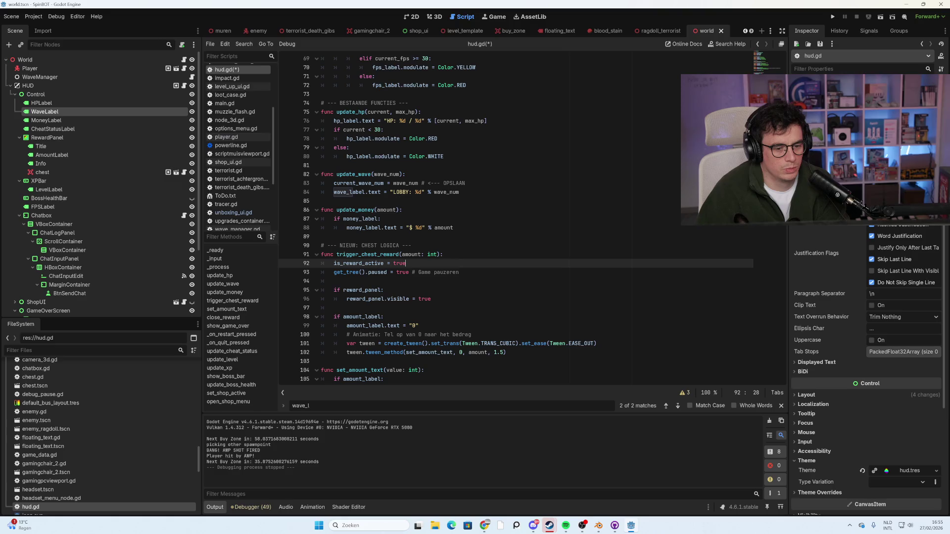
{"action": "key", "text": "ctrl+s"}
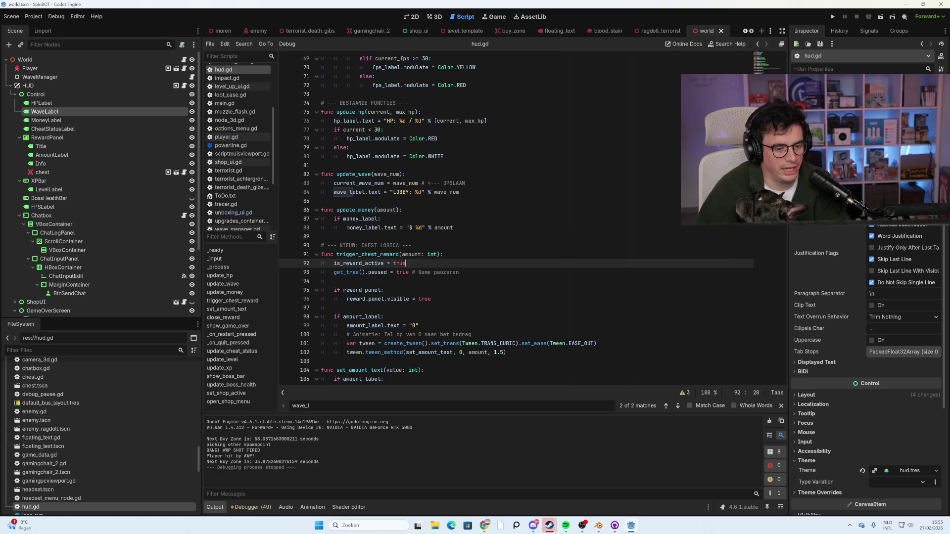
{"action": "scroll", "coordinate": [79, 252], "scroll_direction": "down", "scroll_amount": 3}
{"action": "left_click", "coordinate": [77, 247]}
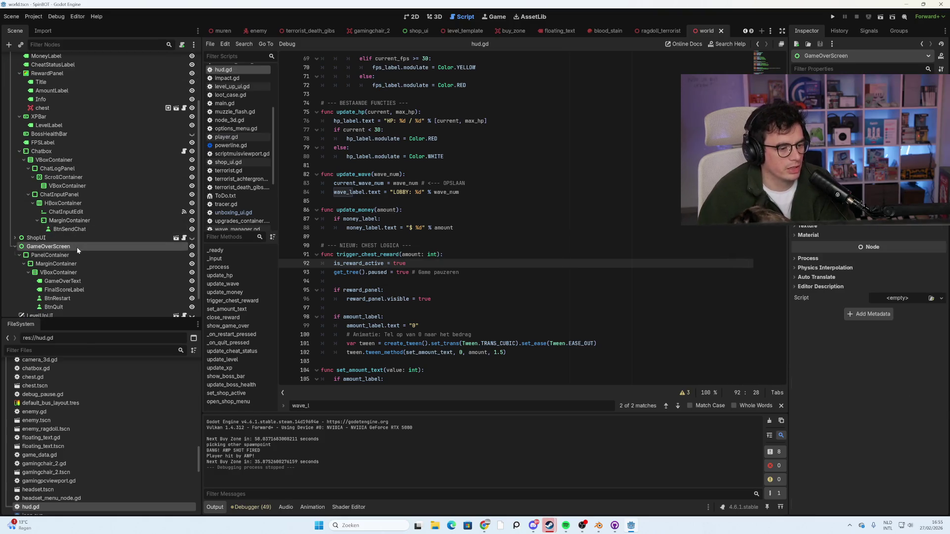
{"action": "left_click", "coordinate": [415, 16]}
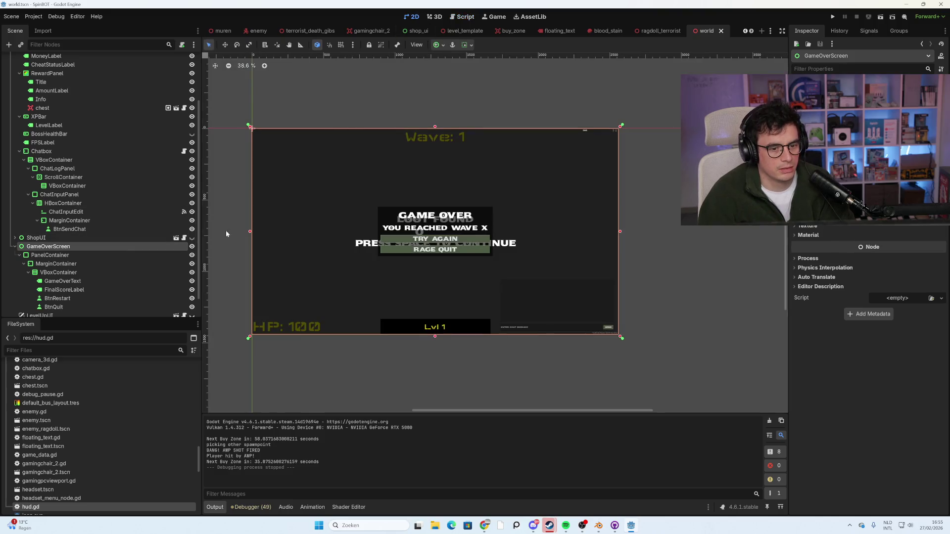
{"action": "scroll", "coordinate": [148, 269], "scroll_direction": "down", "scroll_amount": 2}
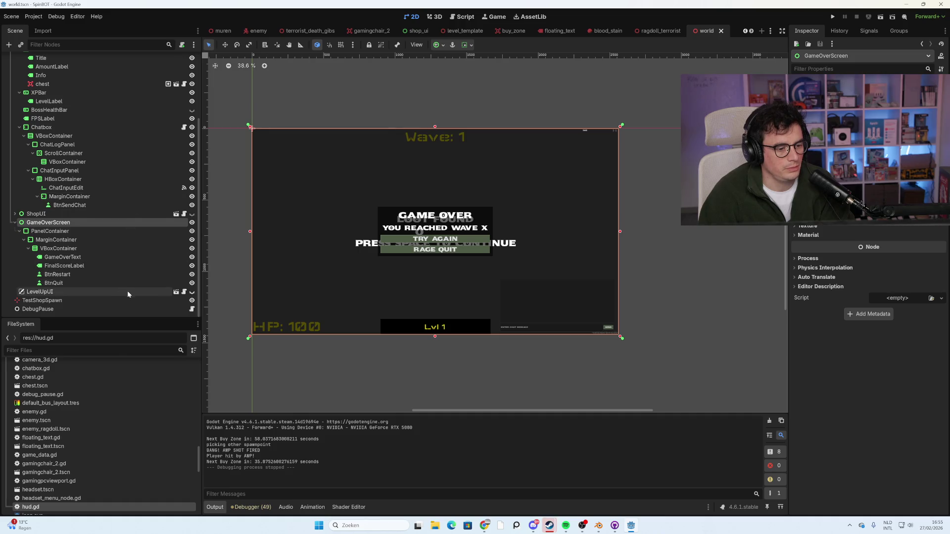
{"action": "left_click", "coordinate": [185, 292]}
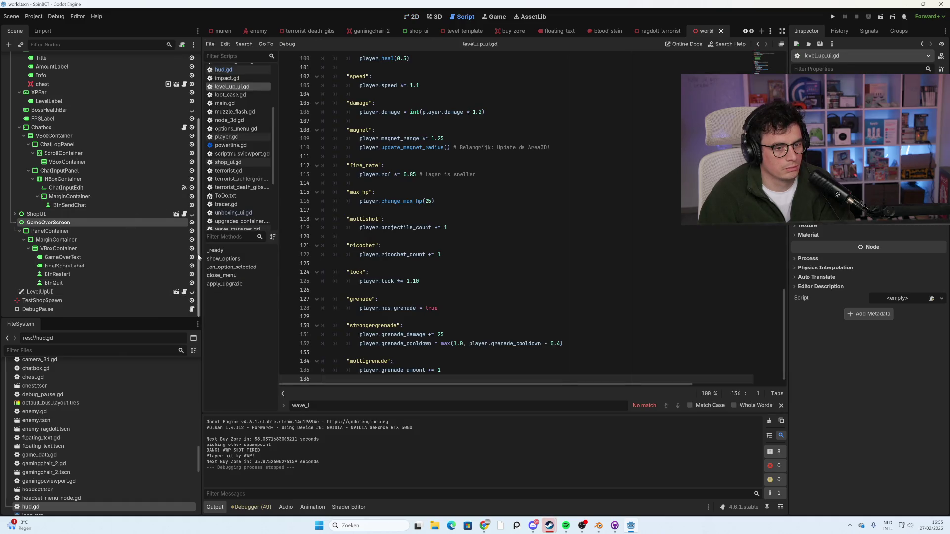
{"action": "scroll", "coordinate": [87, 143], "scroll_direction": "up", "scroll_amount": 3}
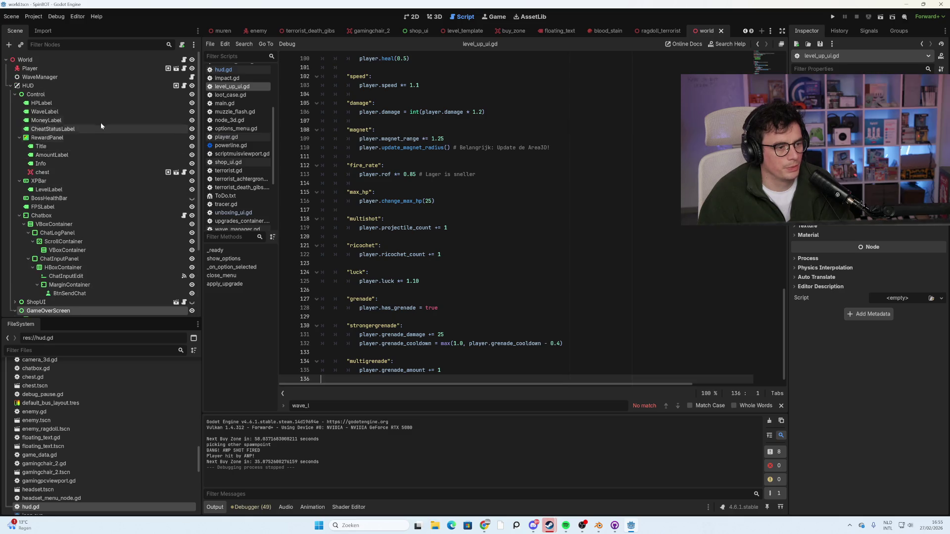
{"action": "left_click", "coordinate": [184, 87]}
{"action": "left_click", "coordinate": [376, 174]}
{"action": "key", "text": "ctrl+f"}
{"action": "type", "text": "gameov"}
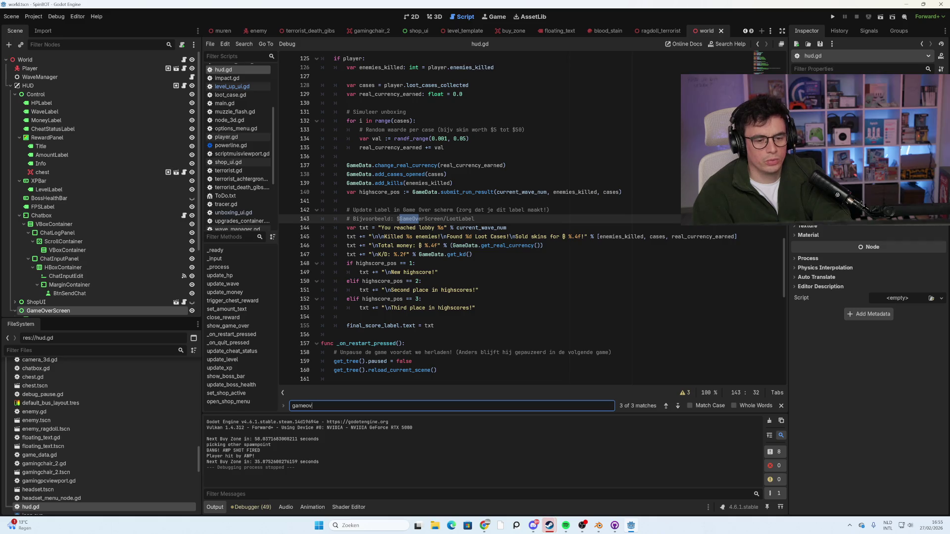
Delete the 'Total money' line from hud.gd's game-over summary text.
{"action": "left_click_drag", "start_coordinate": [543, 245], "coordinate": [346, 245]}
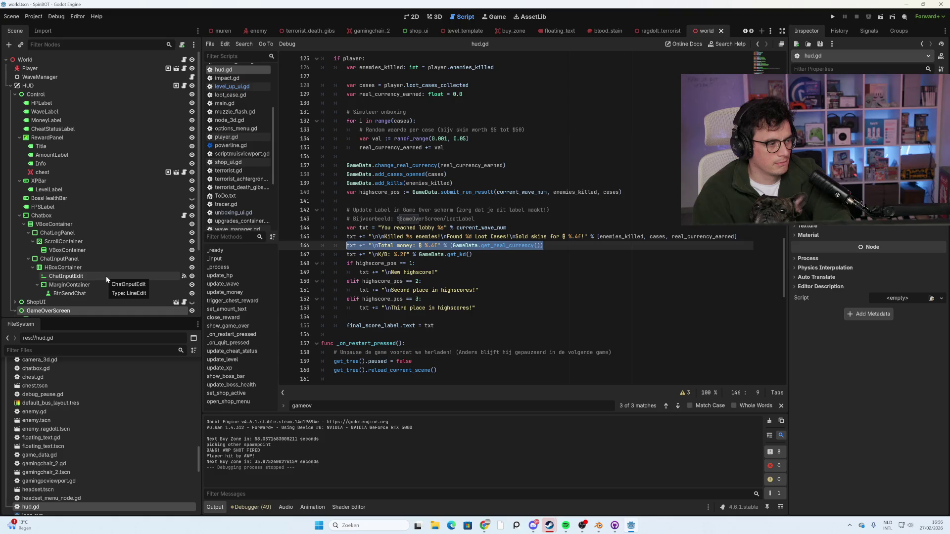
{"action": "key", "text": "BackSpace"}
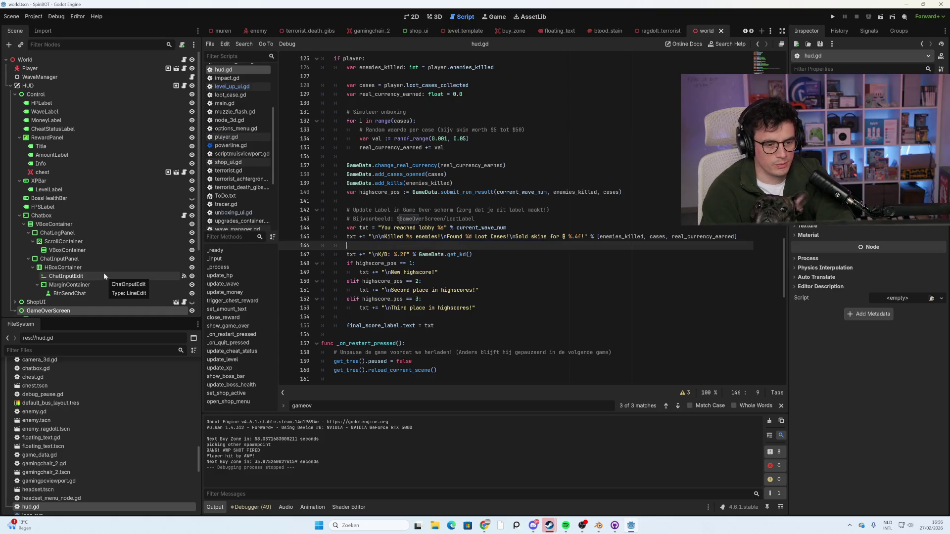
{"action": "key", "text": "BackSpace"}
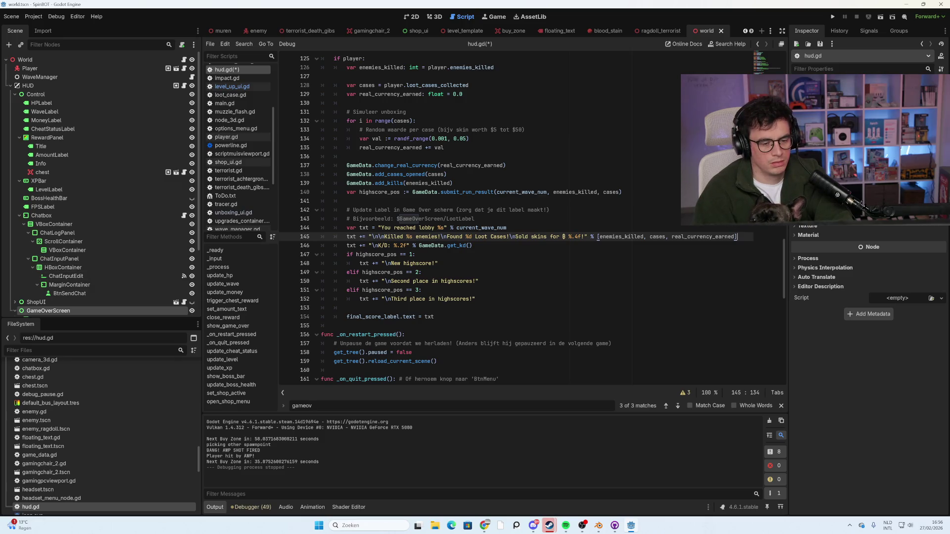
{"action": "left_click", "coordinate": [472, 245]}
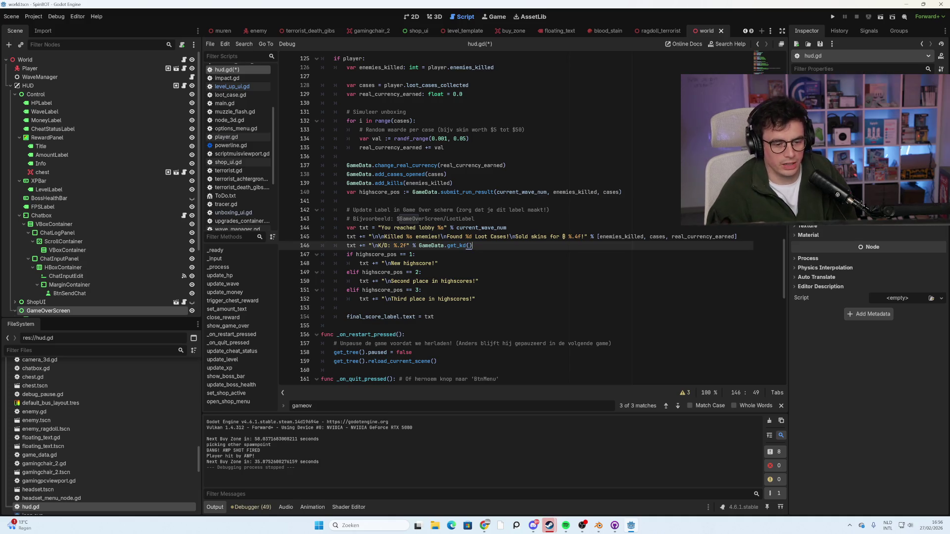
Delete the K/D line from the game-over summary and save hud.gd.
{"action": "key", "text": "shift+Home"}
{"action": "key", "text": "shift+Up"}
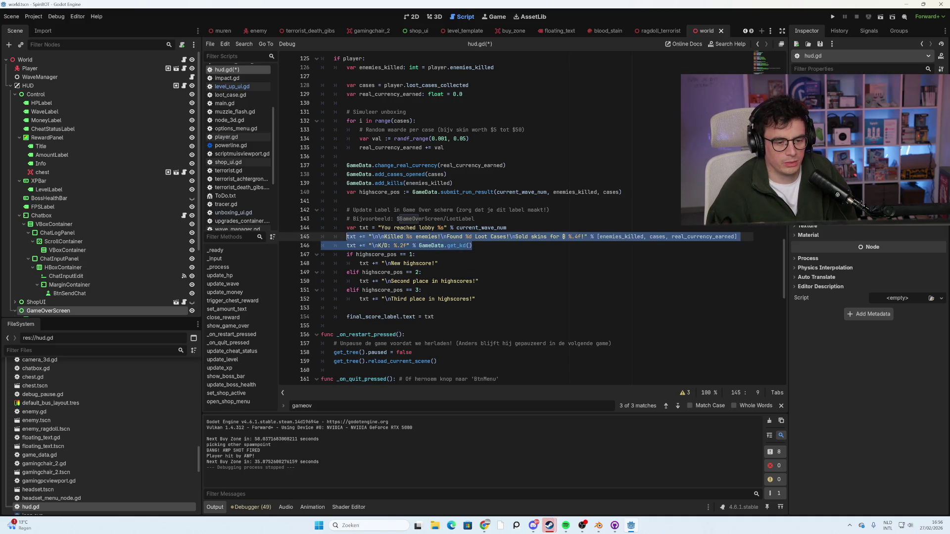
{"action": "key", "text": "shift+Down"}
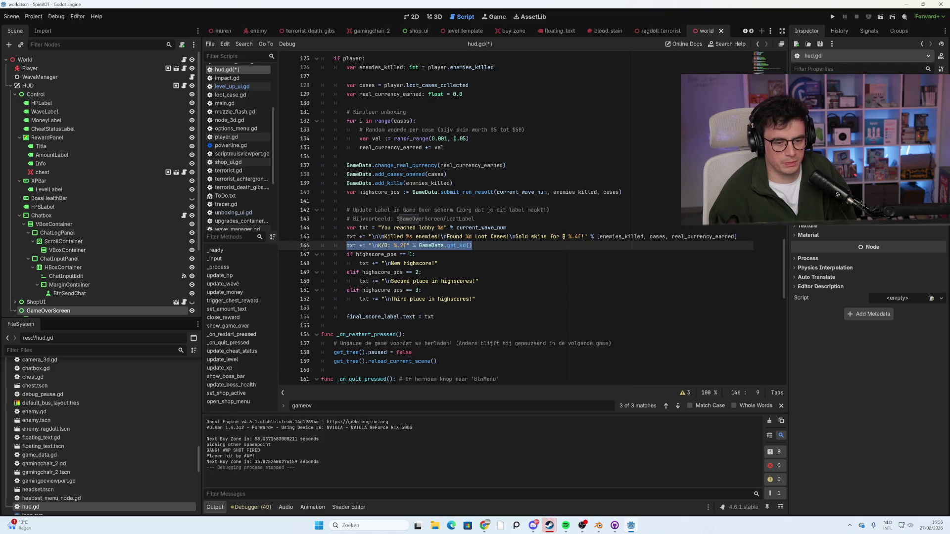
{"action": "key", "text": "BackSpace"}
{"action": "key", "text": "BackSpace"}
{"action": "key", "text": "BackSpace"}
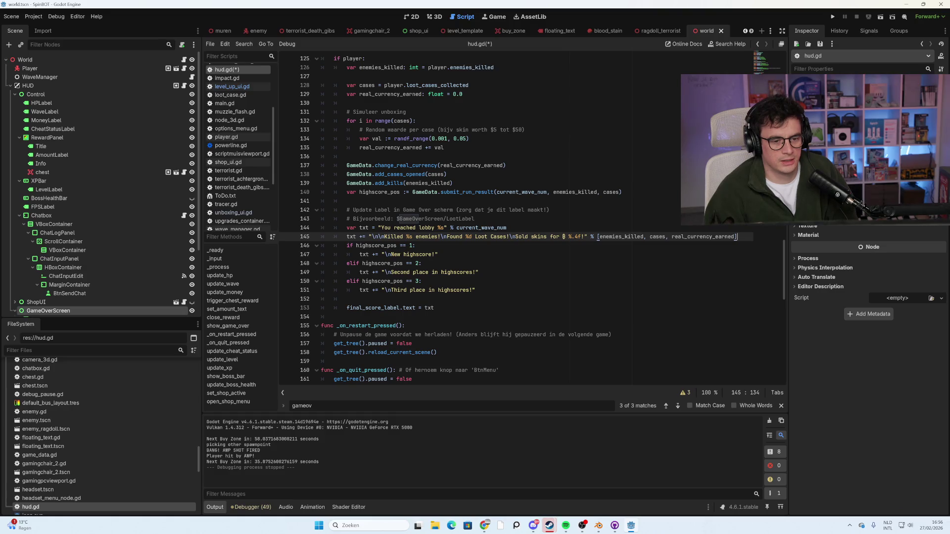
{"action": "scroll", "coordinate": [514, 217], "scroll_direction": "down", "scroll_amount": 5}
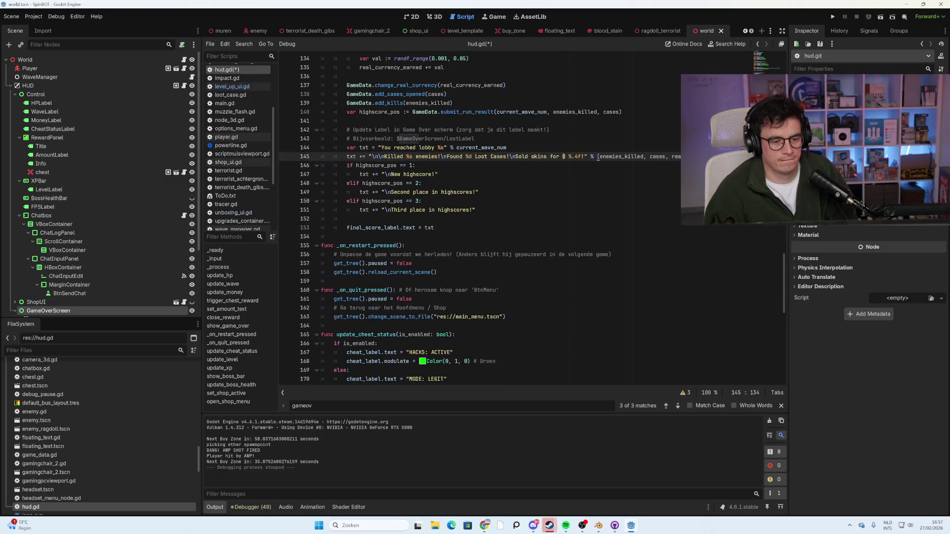
{"action": "key", "text": "ctrl+s"}
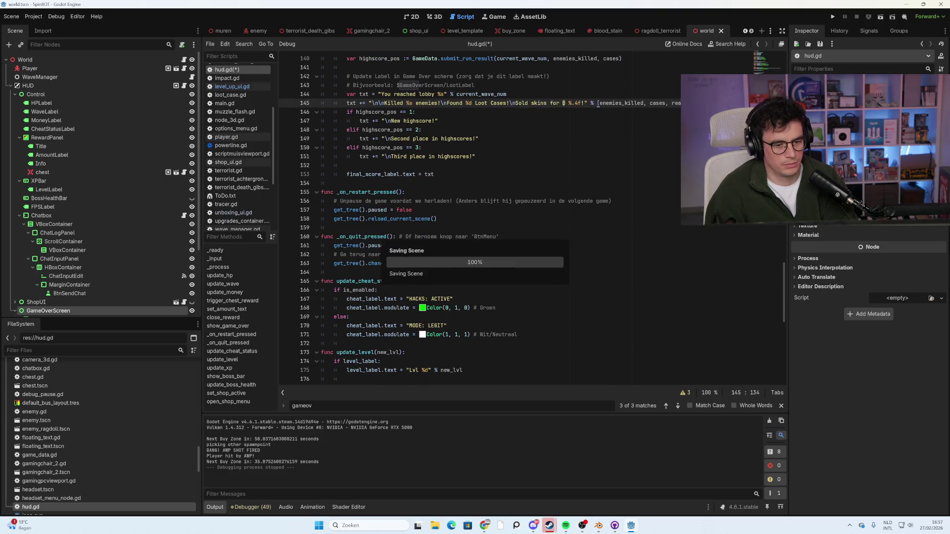
Filter the FileSystem for 'mai' and open main_menu.tscn.
{"action": "scroll", "coordinate": [514, 218], "scroll_direction": "down", "scroll_amount": 2}
{"action": "scroll", "coordinate": [514, 218], "scroll_direction": "down", "scroll_amount": 3}
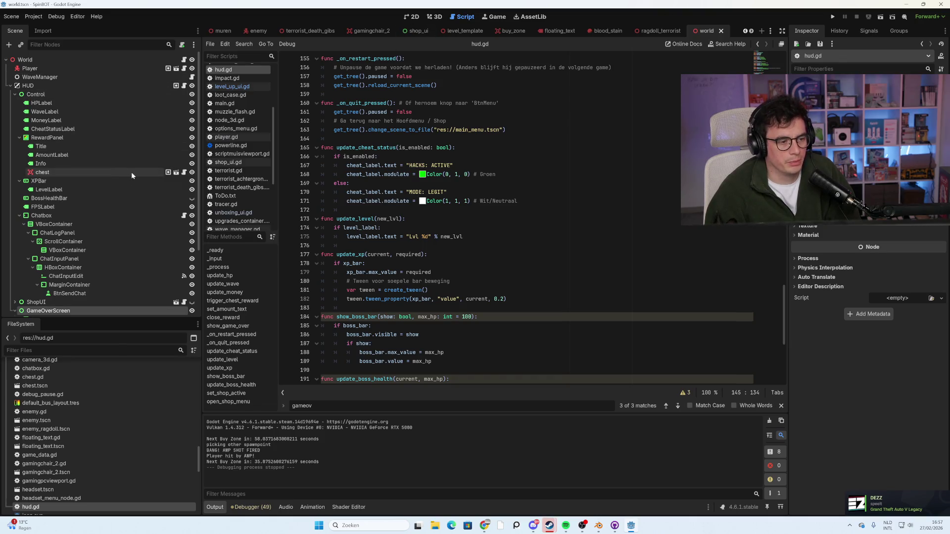
{"action": "scroll", "coordinate": [139, 178], "scroll_direction": "down", "scroll_amount": 4}
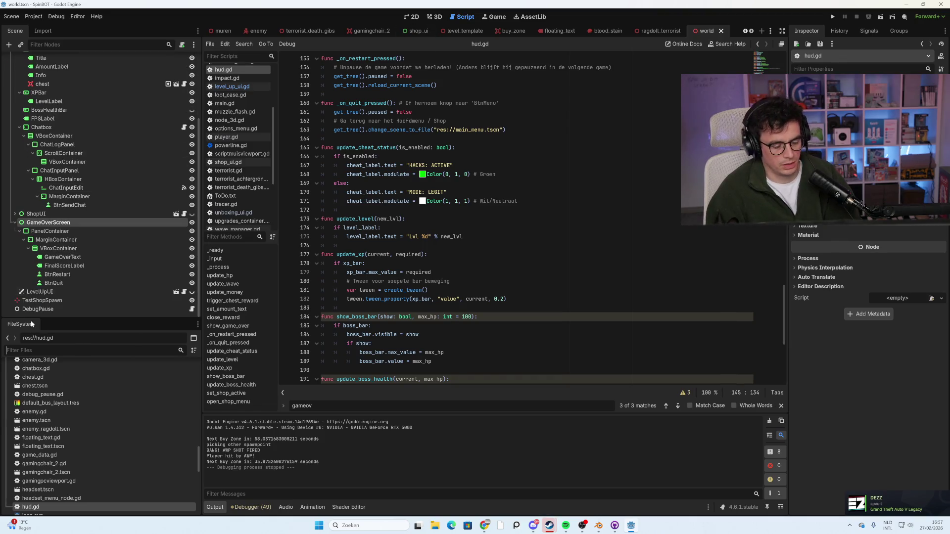
{"action": "type", "text": "mai"}
{"action": "double_click", "coordinate": [84, 390]}
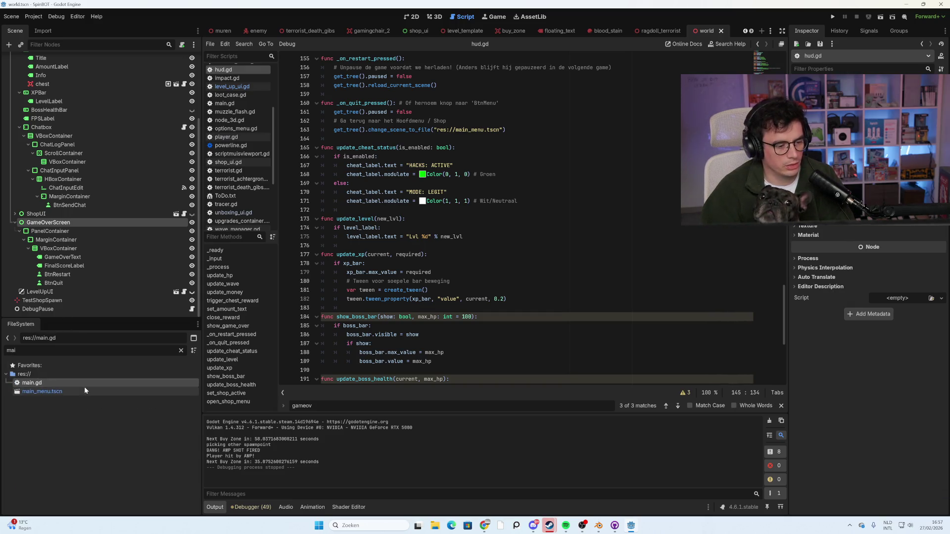
Open the main_menu scene and show it in the 2D view.
{"action": "left_click", "coordinate": [438, 17]}
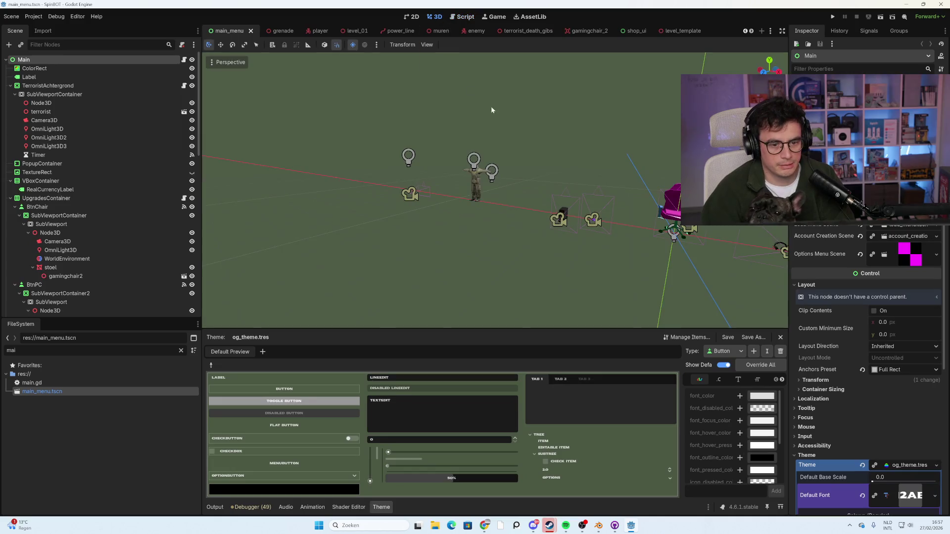
{"action": "key", "text": "ctrl+F1"}
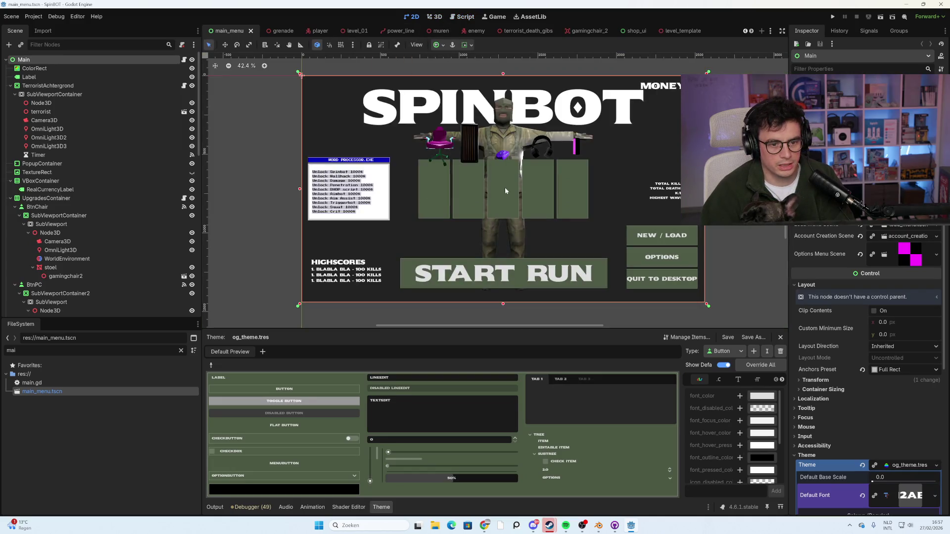
{"action": "scroll", "coordinate": [484, 196], "scroll_direction": "up", "scroll_amount": 1}
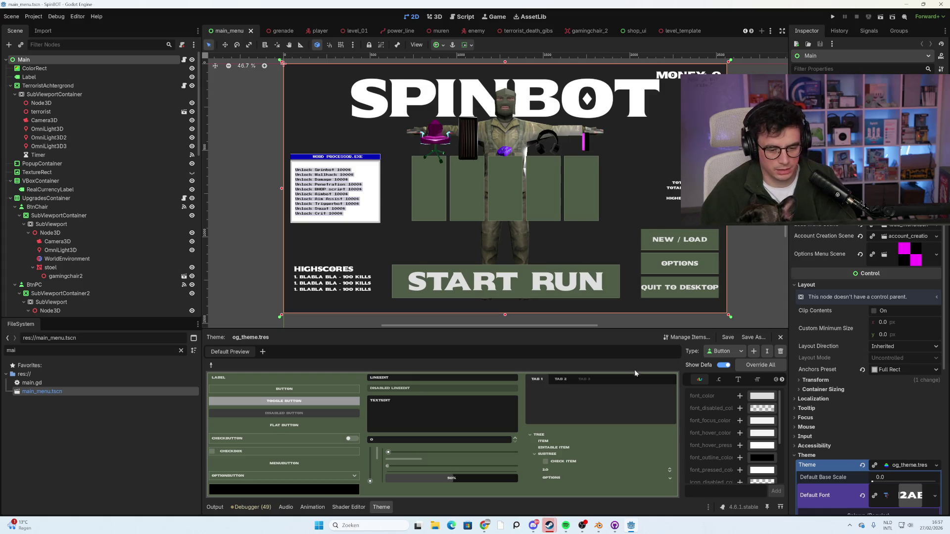
Test-run the game, close it, and open the Main node's main.gd script.
{"action": "key", "text": "F5"}
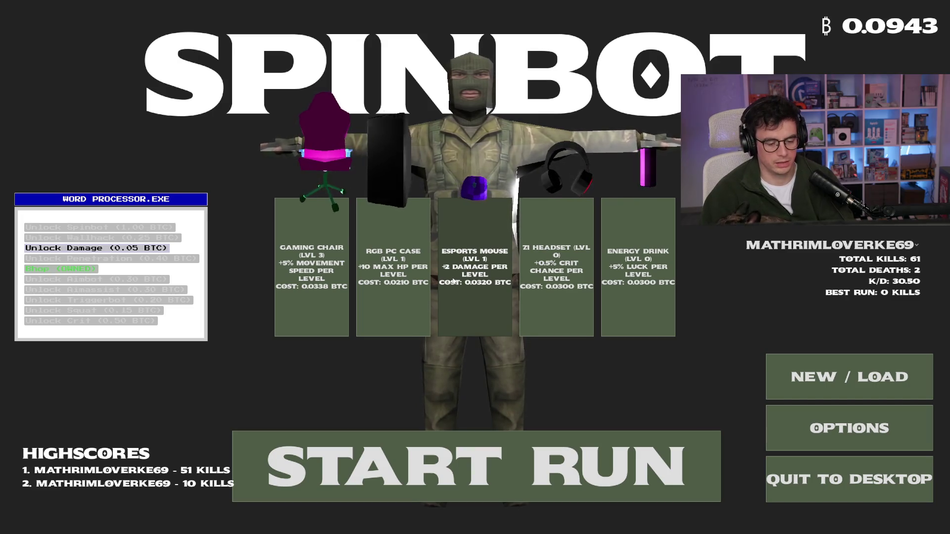
{"action": "key", "text": "alt+F4"}
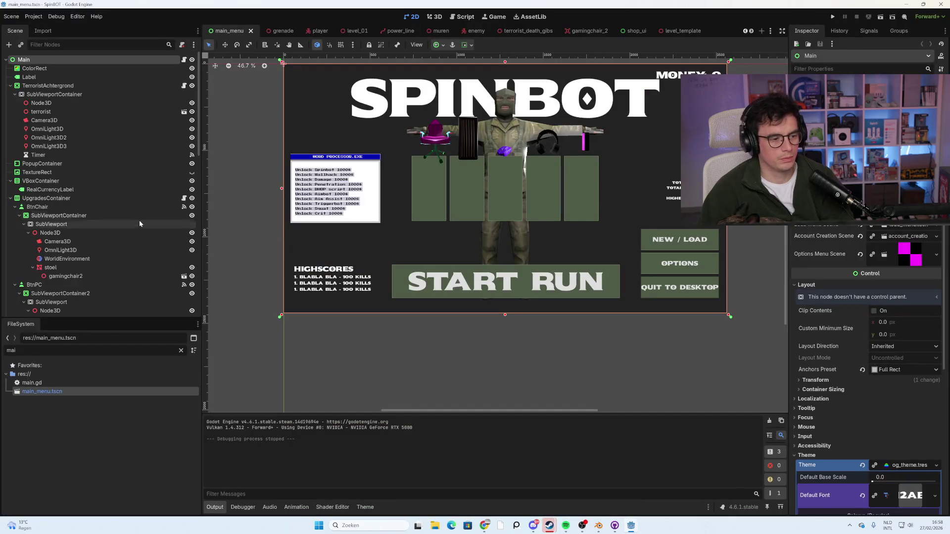
{"action": "left_click", "coordinate": [184, 59]}
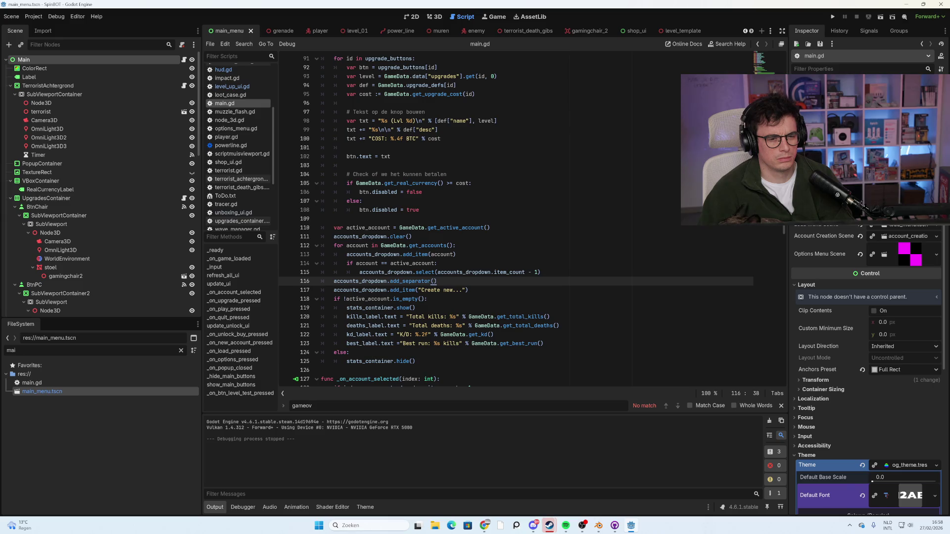
Scroll through main.gd to review its update_ui code.
{"action": "scroll", "coordinate": [515, 218], "scroll_direction": "down", "scroll_amount": 5}
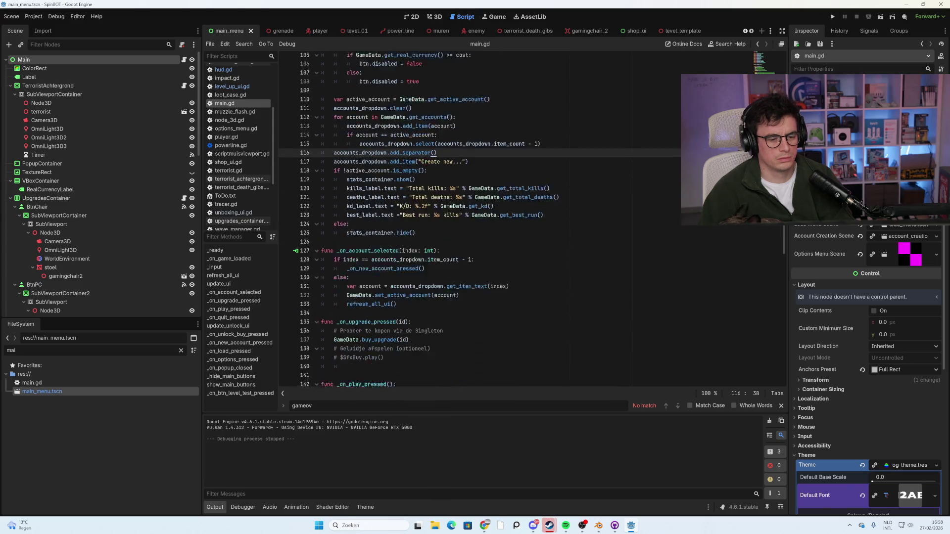
{"action": "scroll", "coordinate": [514, 217], "scroll_direction": "up", "scroll_amount": 5}
{"action": "scroll", "coordinate": [515, 218], "scroll_direction": "up", "scroll_amount": 6}
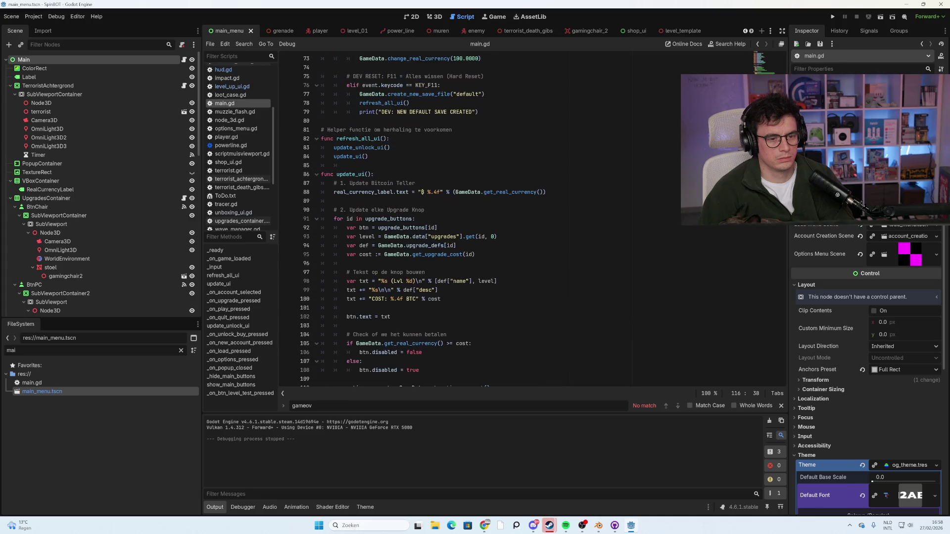
{"action": "scroll", "coordinate": [514, 218], "scroll_direction": "down", "scroll_amount": 18}
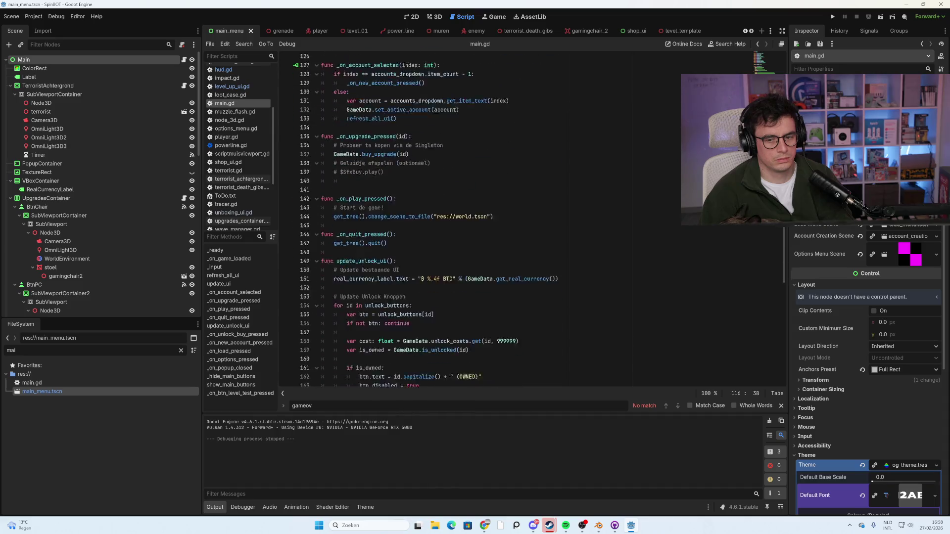
{"action": "scroll", "coordinate": [429, 220], "scroll_direction": "down", "scroll_amount": 6}
{"action": "scroll", "coordinate": [429, 219], "scroll_direction": "down", "scroll_amount": 17}
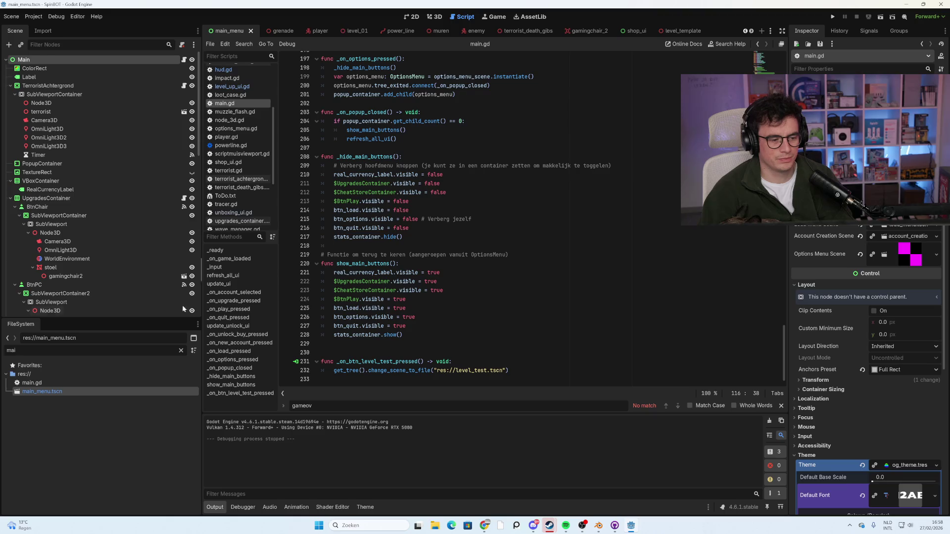
{"action": "scroll", "coordinate": [429, 220], "scroll_direction": "up", "scroll_amount": 20}
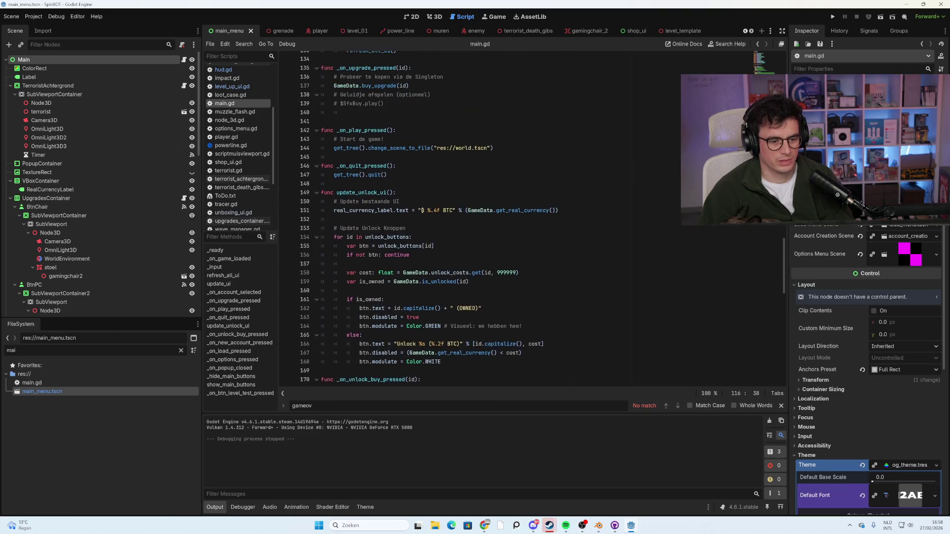
{"action": "scroll", "coordinate": [429, 219], "scroll_direction": "up", "scroll_amount": 20}
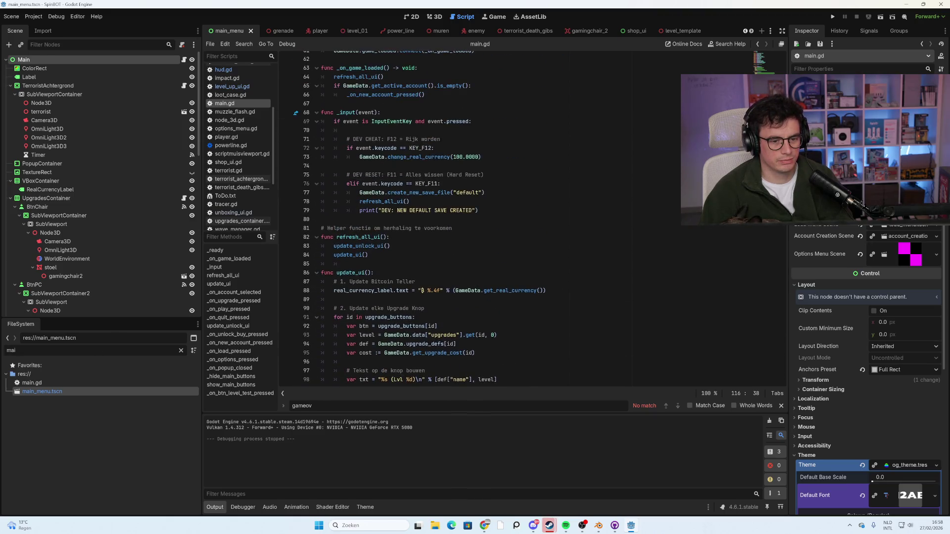
{"action": "scroll", "coordinate": [429, 220], "scroll_direction": "up", "scroll_amount": 5}
{"action": "scroll", "coordinate": [429, 220], "scroll_direction": "up", "scroll_amount": 8}
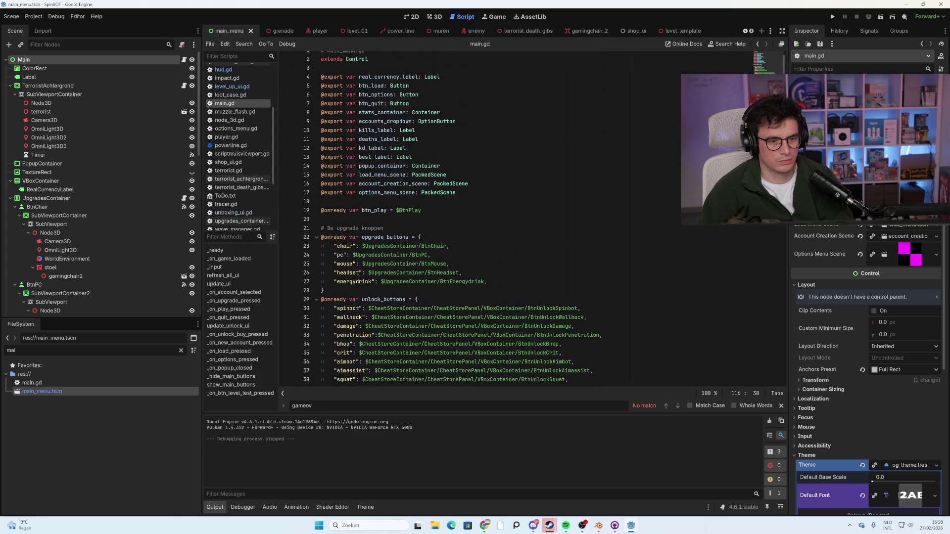
Filter the FileSystem dock by 'game' and select game_data.gd.
{"action": "double_click", "coordinate": [52, 350]}
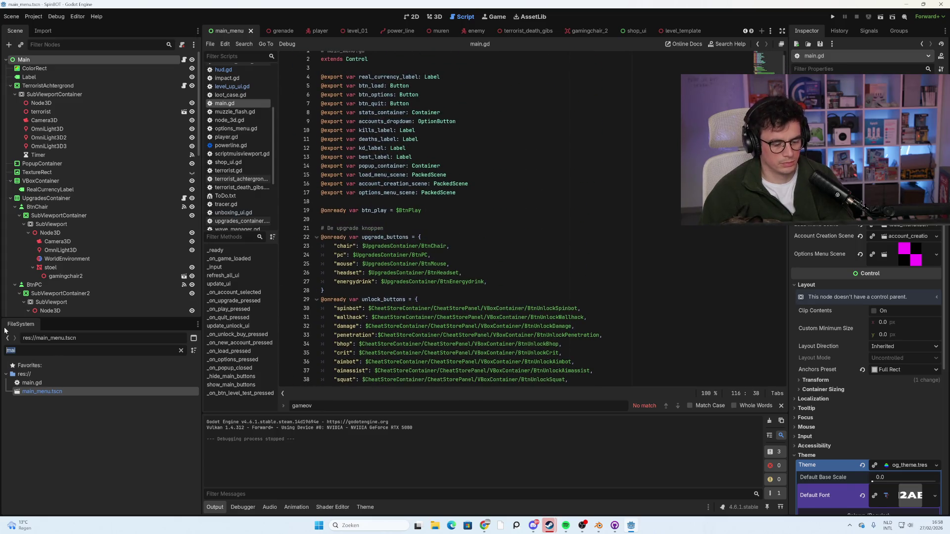
{"action": "type", "text": "game"}
{"action": "left_click", "coordinate": [55, 400]}
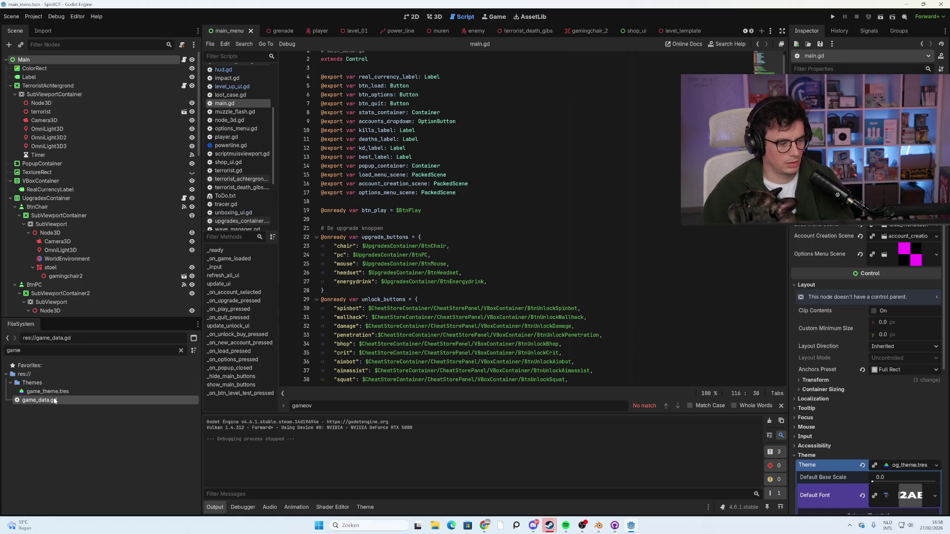
Open game_data.gd, find upgrade_defs, and select 'per level' in the Gaming Chair description.
{"action": "double_click", "coordinate": [55, 400]}
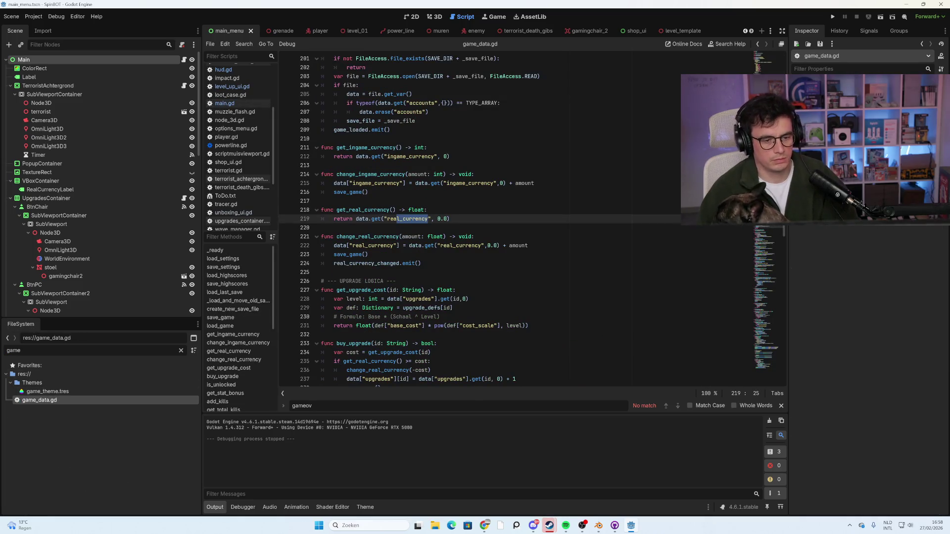
{"action": "scroll", "coordinate": [515, 218], "scroll_direction": "down", "scroll_amount": 10}
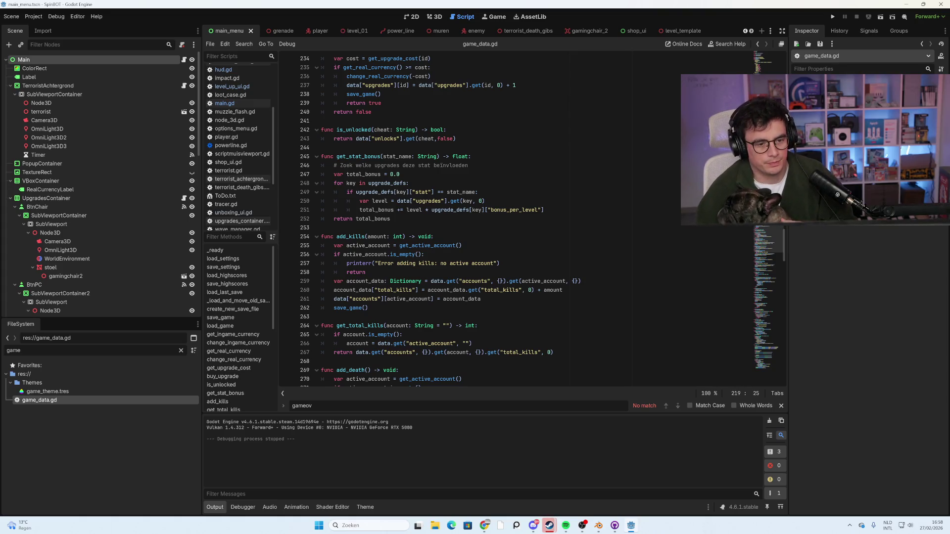
{"action": "scroll", "coordinate": [514, 218], "scroll_direction": "down", "scroll_amount": 3}
{"action": "scroll", "coordinate": [532, 220], "scroll_direction": "down", "scroll_amount": 12}
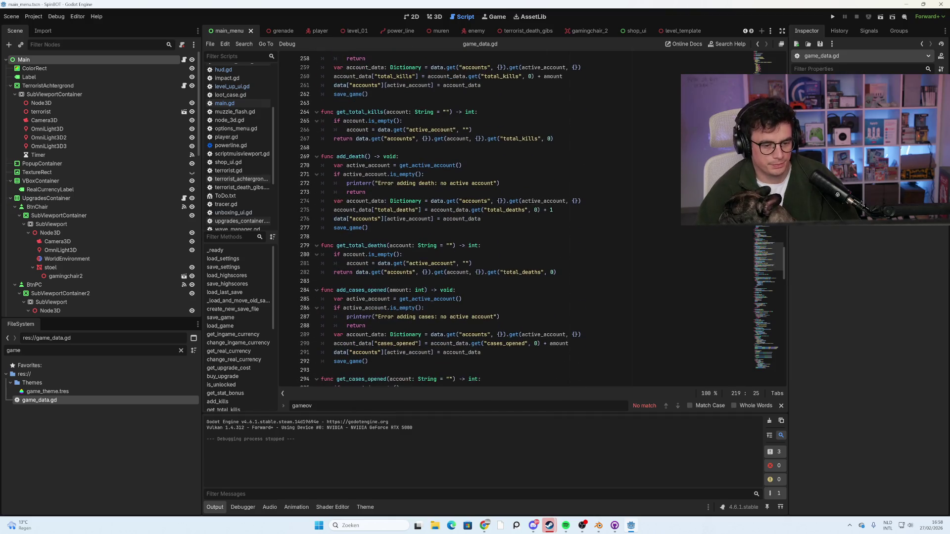
{"action": "scroll", "coordinate": [532, 217], "scroll_direction": "down", "scroll_amount": 20}
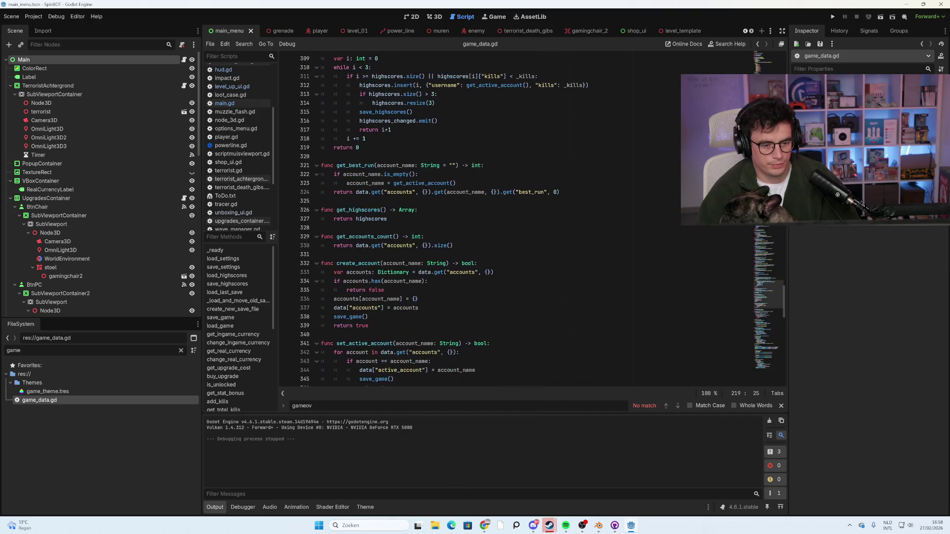
{"action": "scroll", "coordinate": [532, 217], "scroll_direction": "down", "scroll_amount": 17}
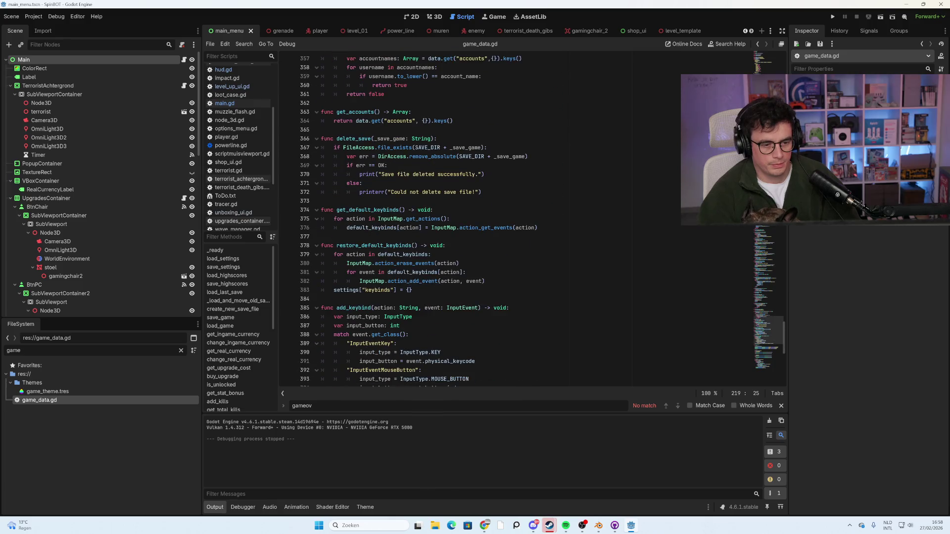
{"action": "scroll", "coordinate": [532, 218], "scroll_direction": "down", "scroll_amount": 1}
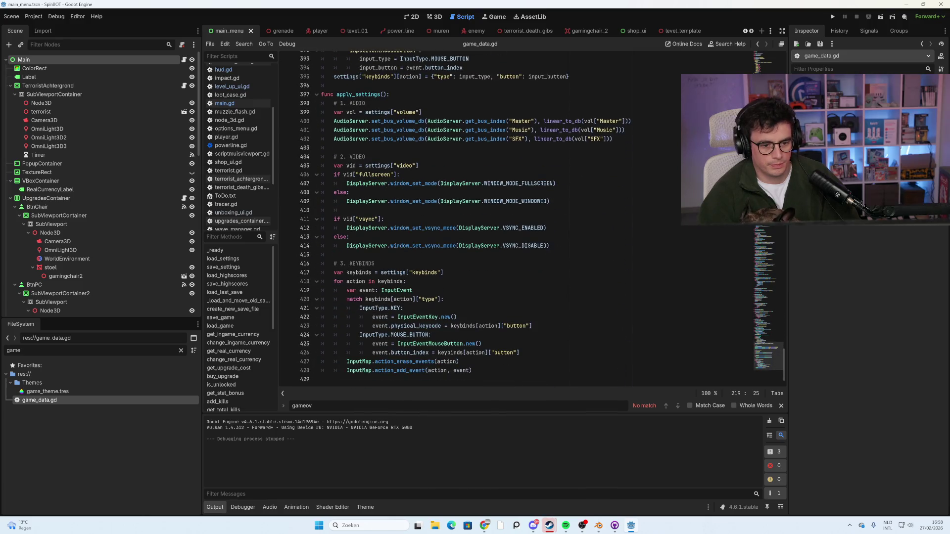
{"action": "scroll", "coordinate": [532, 218], "scroll_direction": "up", "scroll_amount": 20}
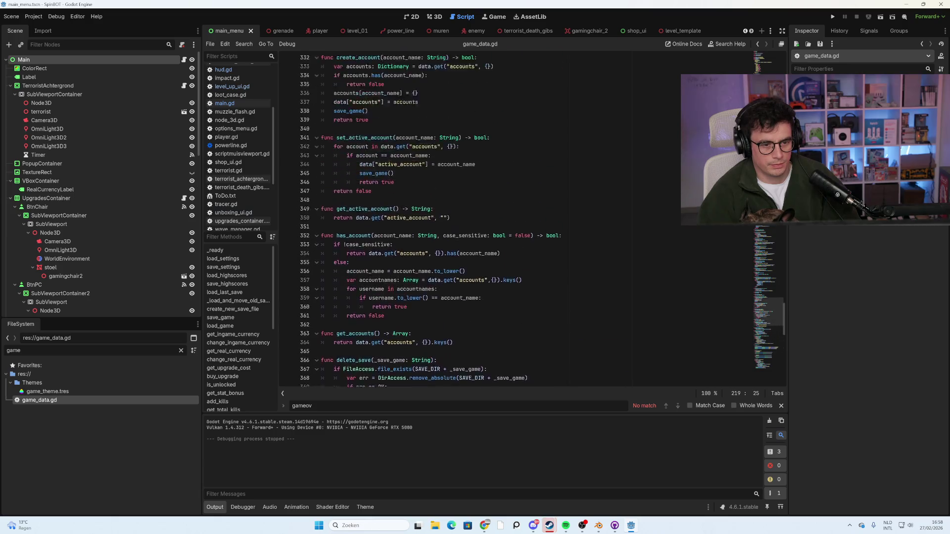
{"action": "scroll", "coordinate": [532, 217], "scroll_direction": "up", "scroll_amount": 20}
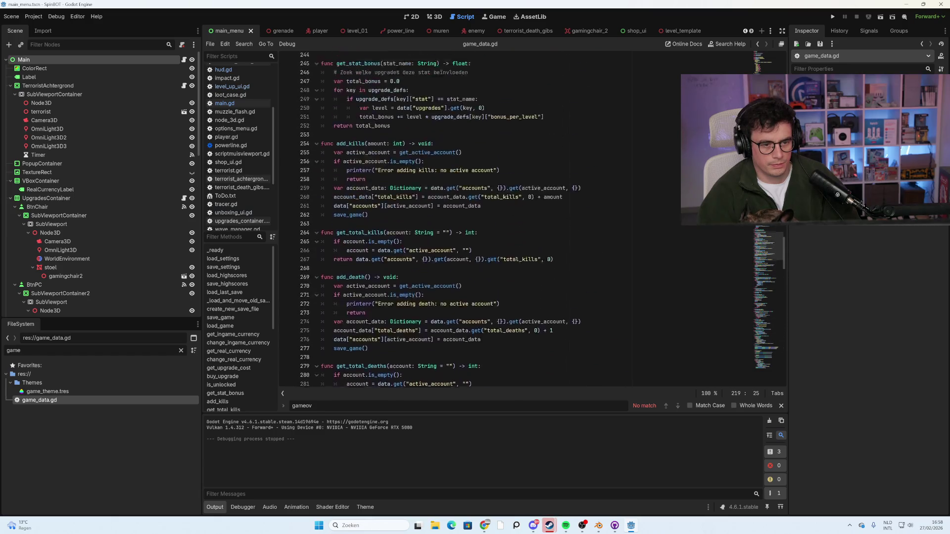
{"action": "scroll", "coordinate": [532, 218], "scroll_direction": "up", "scroll_amount": 20}
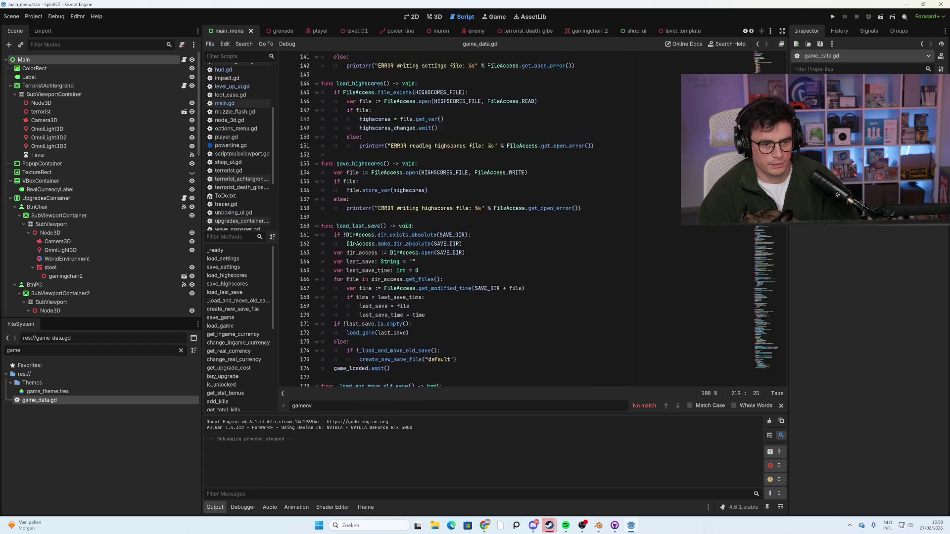
{"action": "scroll", "coordinate": [531, 218], "scroll_direction": "up", "scroll_amount": 14}
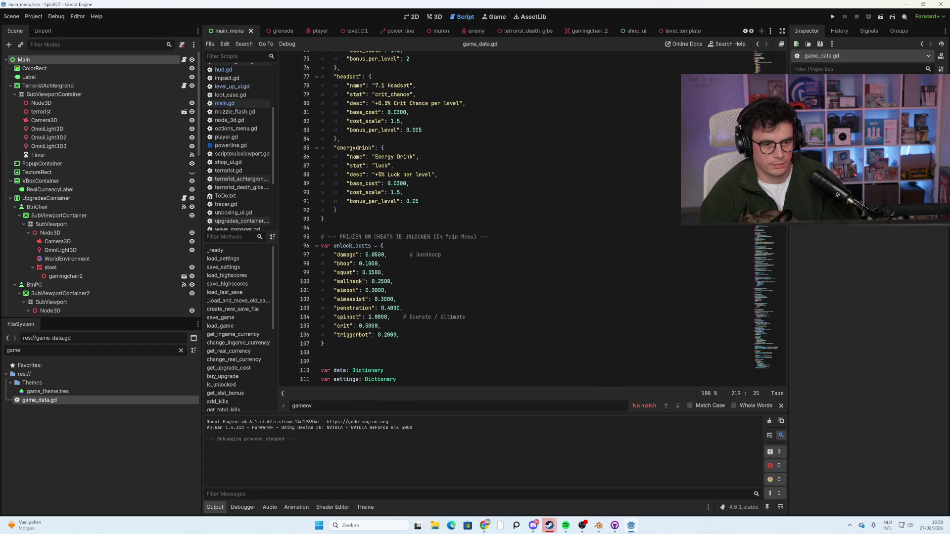
{"action": "scroll", "coordinate": [532, 218], "scroll_direction": "up", "scroll_amount": 11}
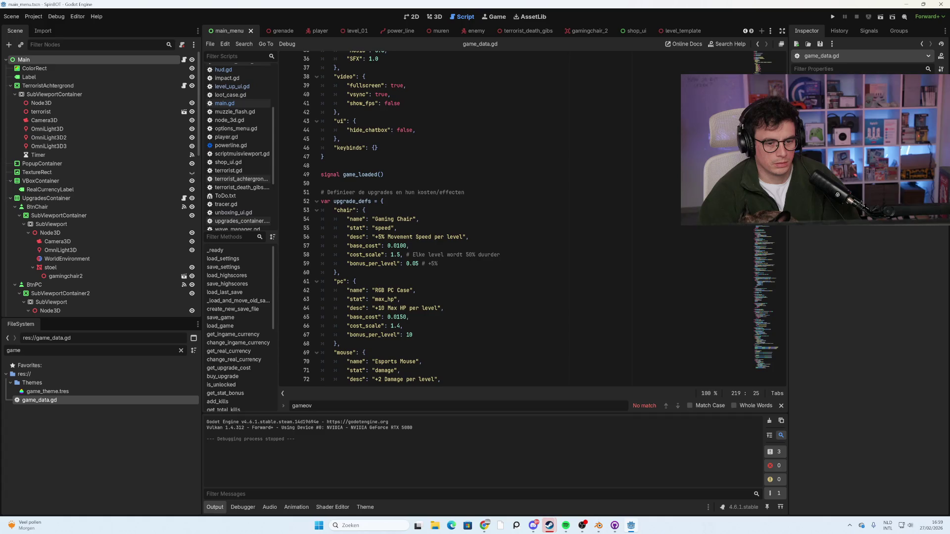
{"action": "left_click_drag", "start_coordinate": [463, 237], "coordinate": [432, 237]}
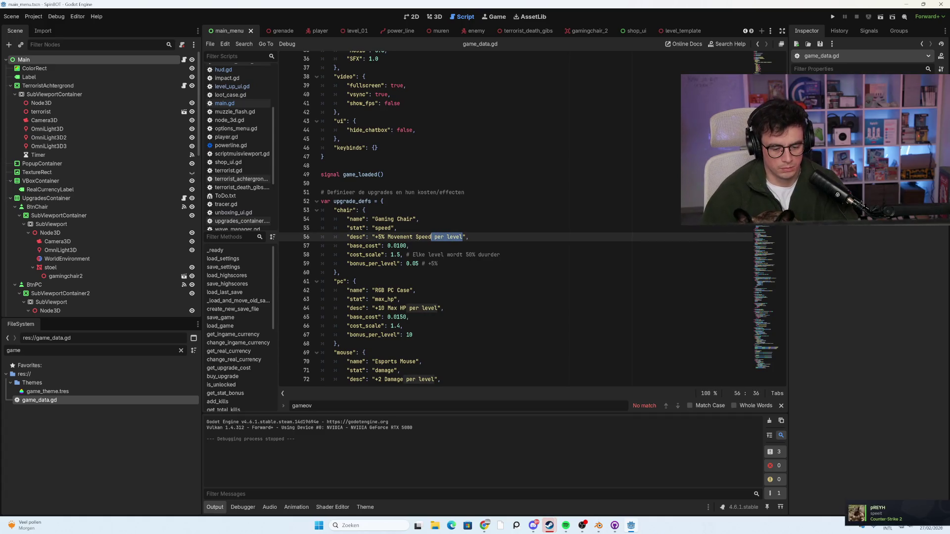
Delete ' per level' from the chair, PC and mouse upgrade descriptions.
{"action": "key", "text": "BackSpace"}
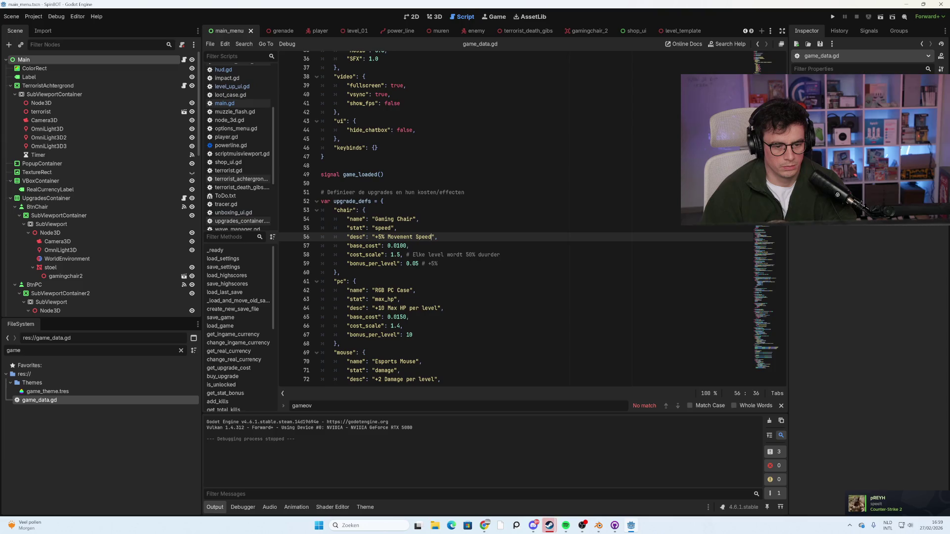
{"action": "left_click", "coordinate": [426, 308]}
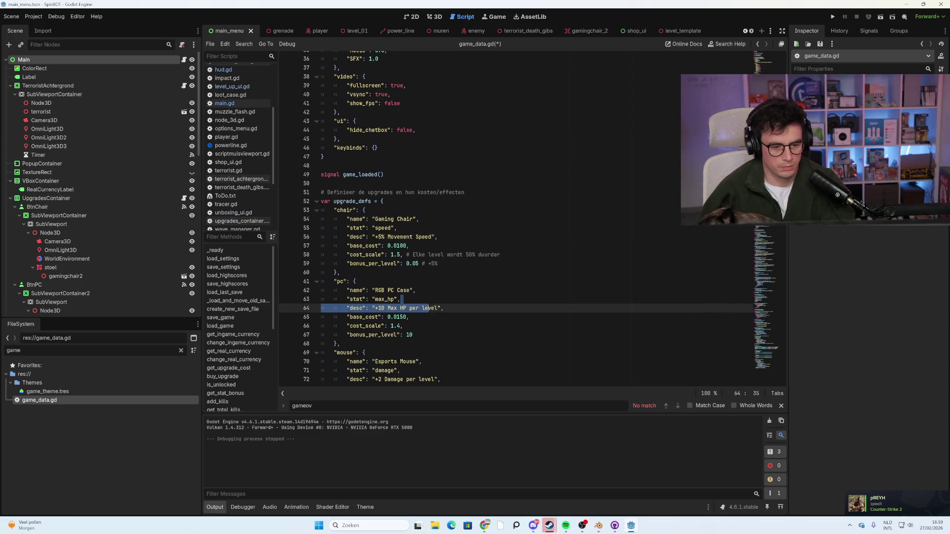
{"action": "mouse_move", "coordinate": [437, 308]}
{"action": "left_mouse_down"}
{"action": "mouse_move", "coordinate": [406, 308]}
{"action": "mouse_move", "coordinate": [404, 325]}
{"action": "left_mouse_up"}
{"action": "key", "text": "BackSpace"}
{"action": "scroll", "coordinate": [515, 219], "scroll_direction": "down", "scroll_amount": 2}
{"action": "key", "text": "BackSpace"}
{"action": "scroll", "coordinate": [516, 219], "scroll_direction": "down", "scroll_amount": 2}
Remove ' per level' from the headset and energy drink descriptions and save game_data.gd.
{"action": "left_click_drag", "start_coordinate": [460, 343], "coordinate": [434, 343]}
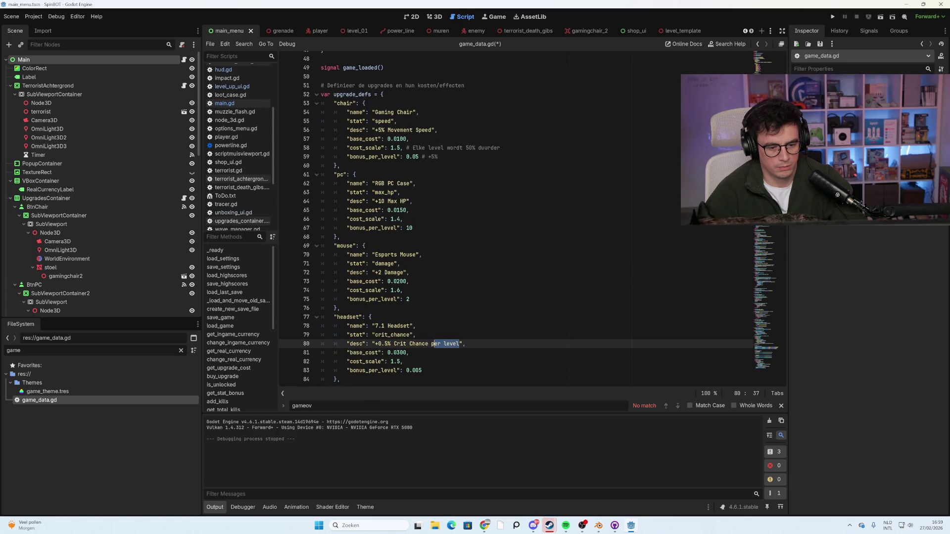
{"action": "key", "text": "BackSpace"}
{"action": "scroll", "coordinate": [515, 218], "scroll_direction": "down", "scroll_amount": 4}
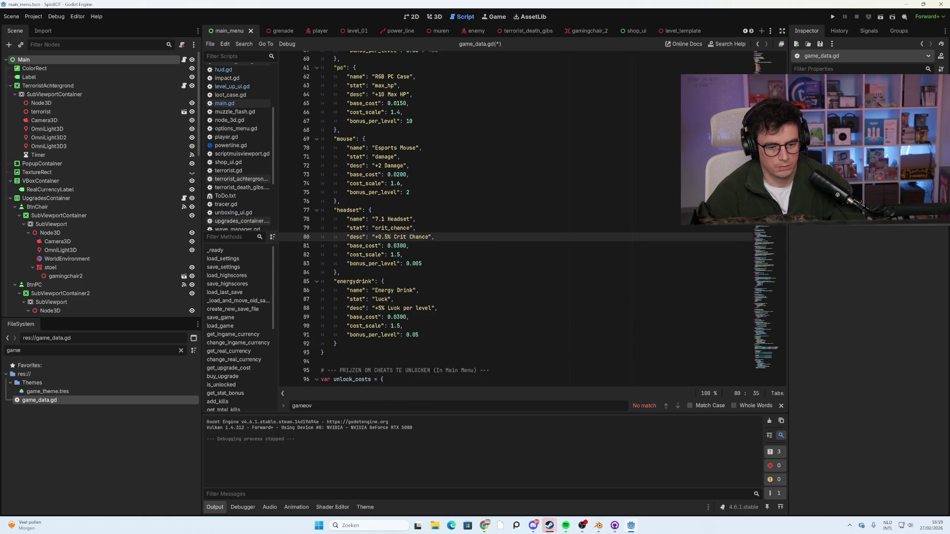
{"action": "left_click_drag", "start_coordinate": [437, 308], "coordinate": [401, 308]}
{"action": "key", "text": "BackSpace"}
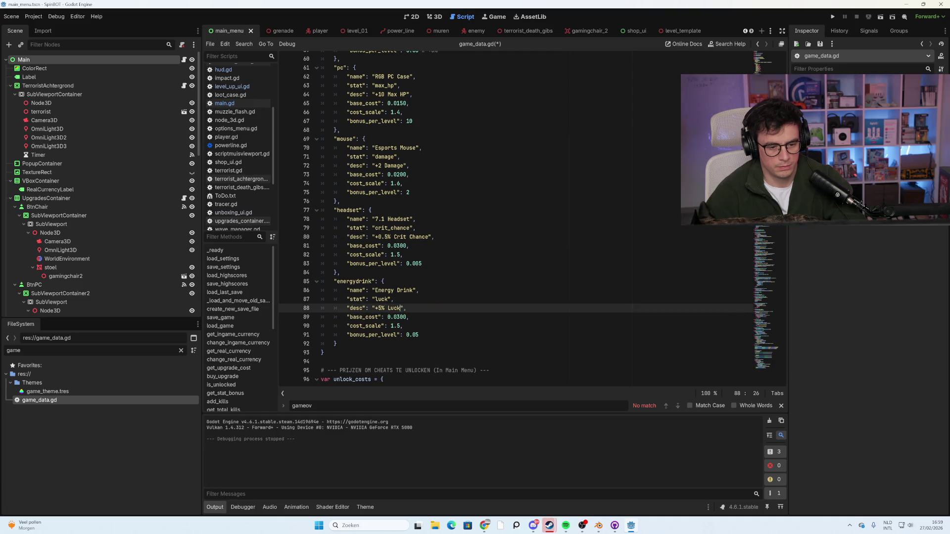
{"action": "key", "text": "ctrl+s"}
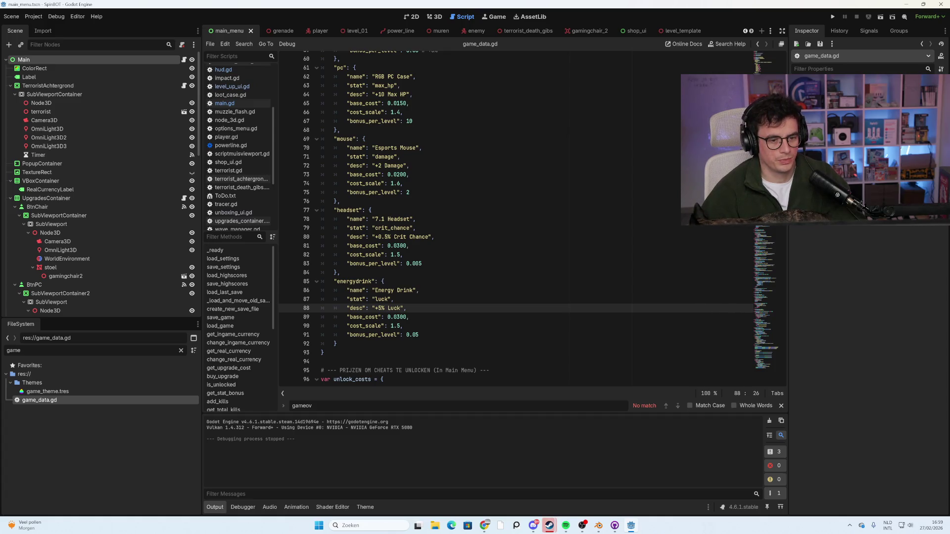
{"action": "scroll", "coordinate": [516, 217], "scroll_direction": "up", "scroll_amount": 2}
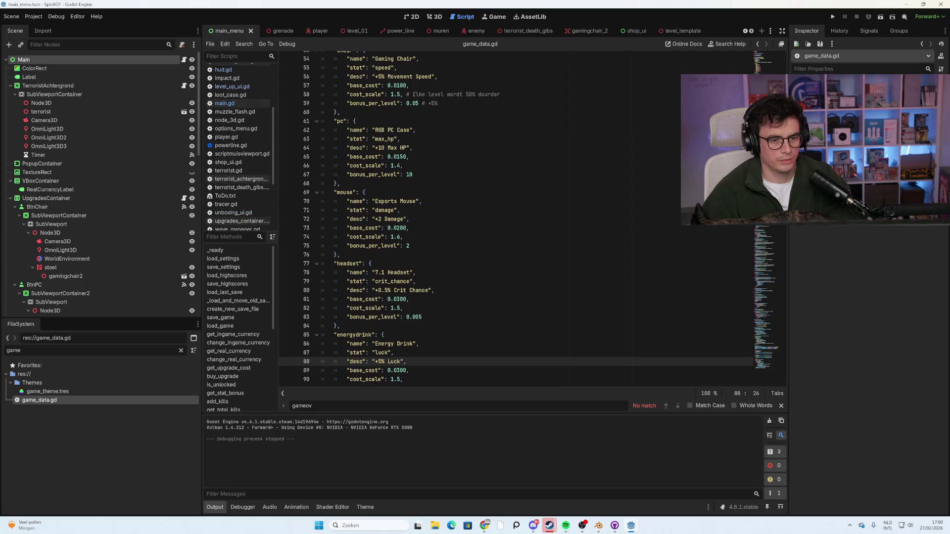
{"action": "left_click", "coordinate": [401, 219]}
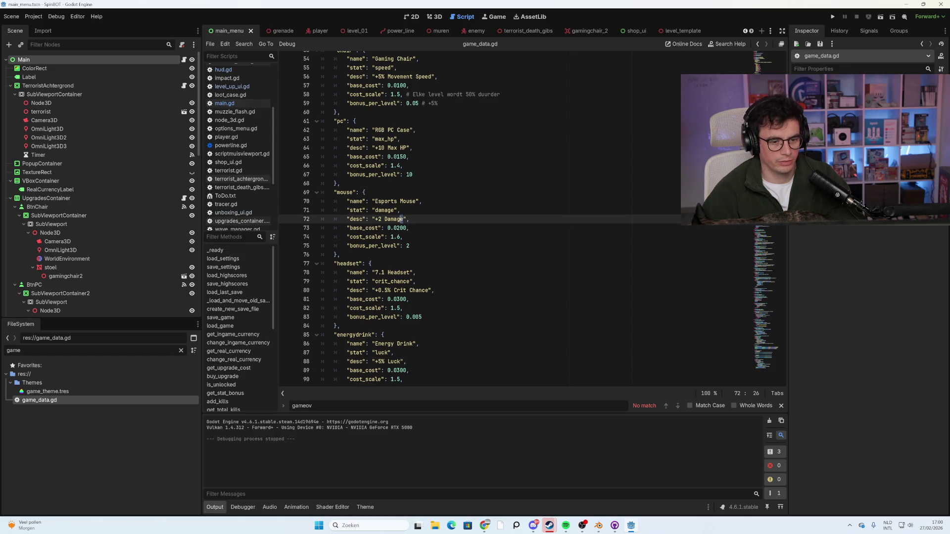
{"action": "key", "text": "Left"}
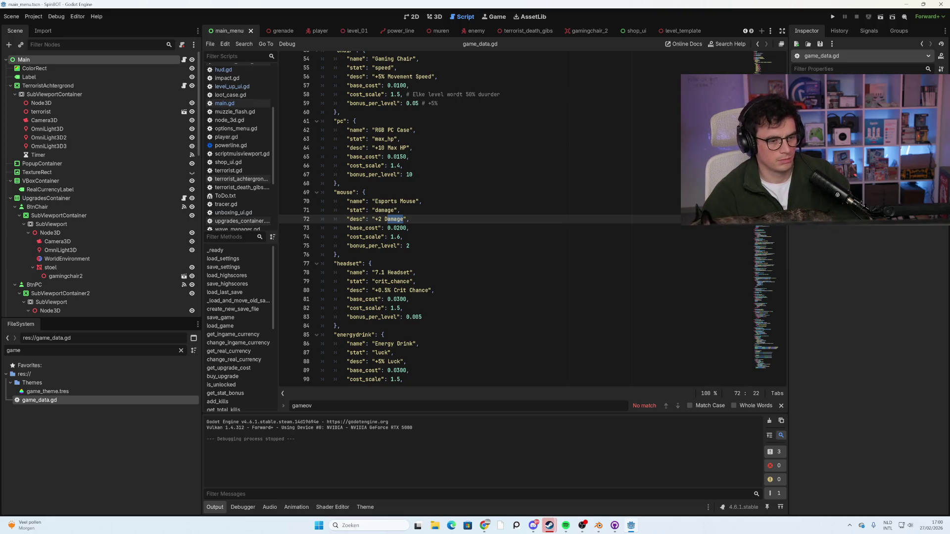
{"action": "type", "text": "MD"}
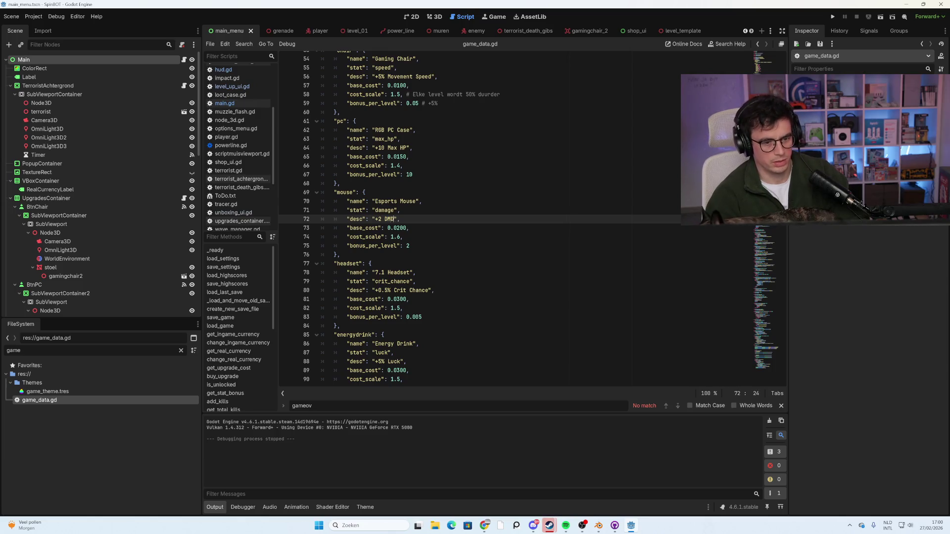
{"action": "key", "text": "BackSpace"}
{"action": "type", "text": "G"}
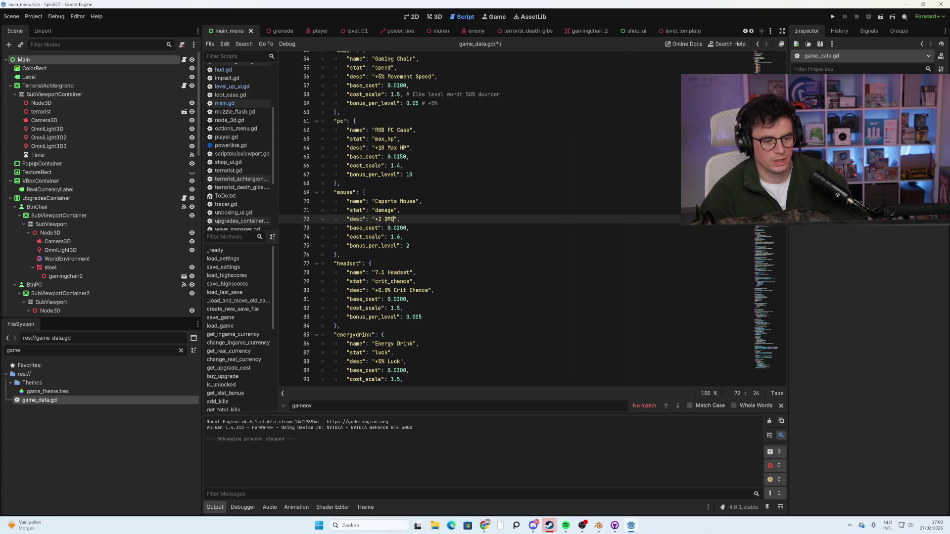
{"action": "scroll", "coordinate": [480, 216], "scroll_direction": "down", "scroll_amount": 1}
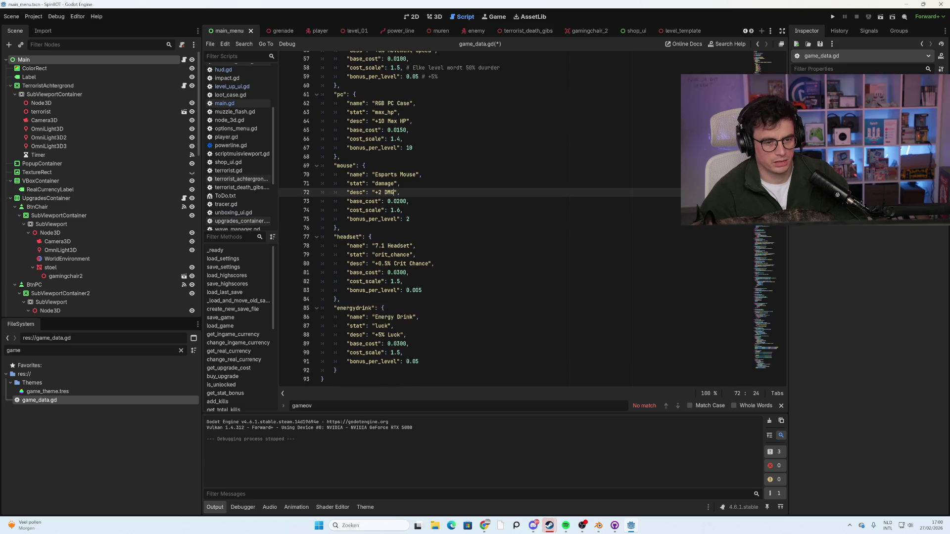
{"action": "scroll", "coordinate": [471, 216], "scroll_direction": "up", "scroll_amount": 2}
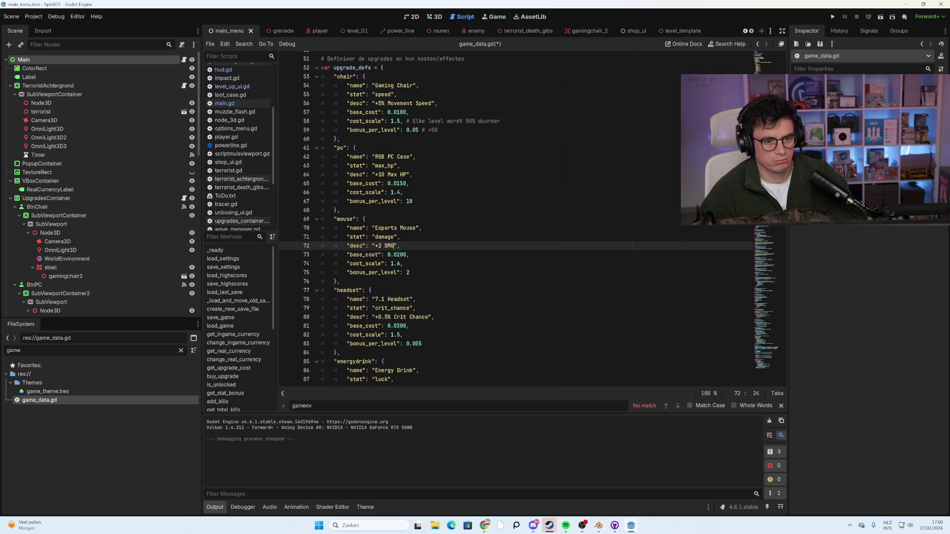
{"action": "double_click", "coordinate": [399, 103]}
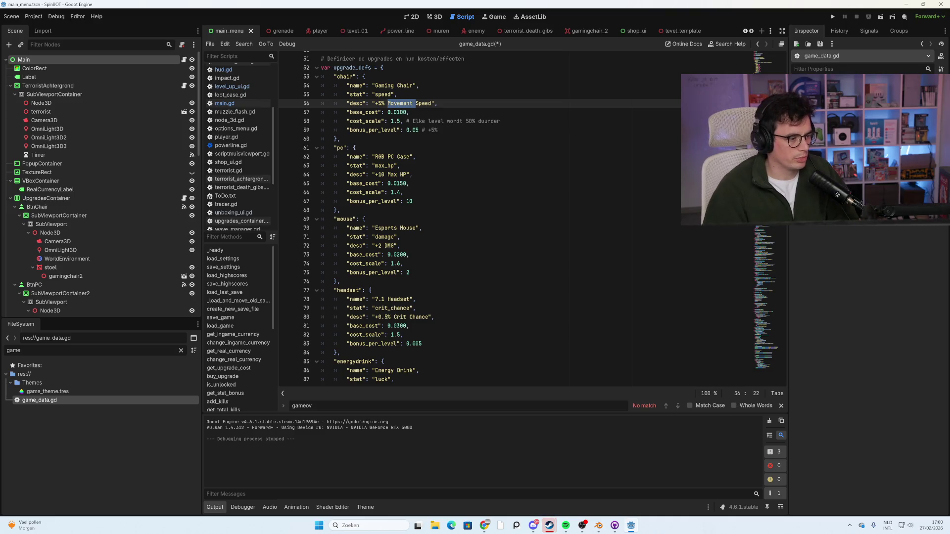
Inspect the wallhack entry in the unlock costs of game_data.gd.
{"action": "scroll", "coordinate": [495, 218], "scroll_direction": "down", "scroll_amount": 4}
{"action": "scroll", "coordinate": [495, 218], "scroll_direction": "down", "scroll_amount": 3}
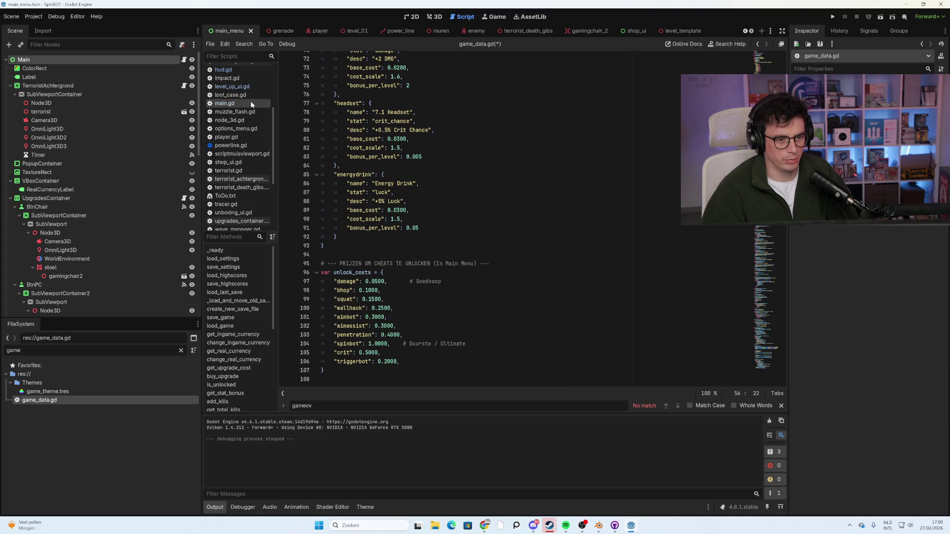
{"action": "double_click", "coordinate": [349, 308]}
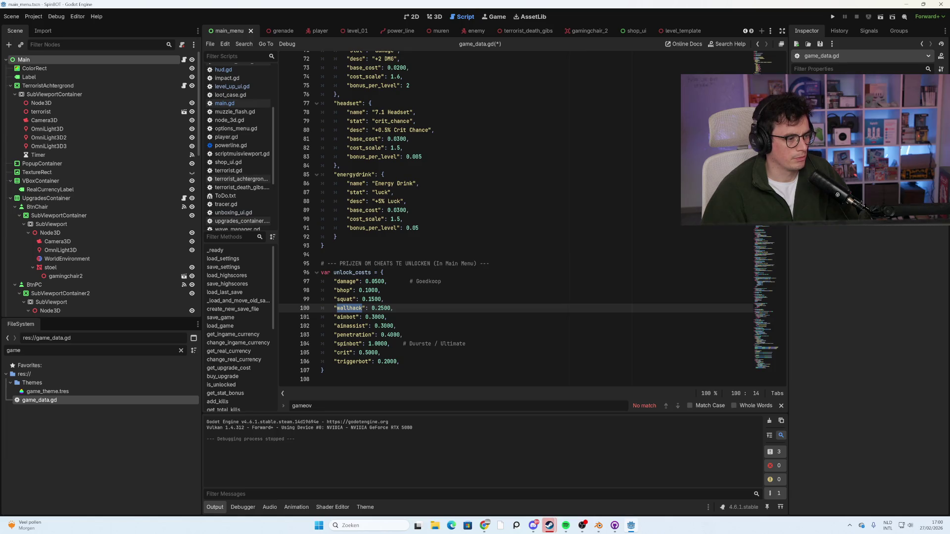
{"action": "scroll", "coordinate": [516, 216], "scroll_direction": "up", "scroll_amount": 4}
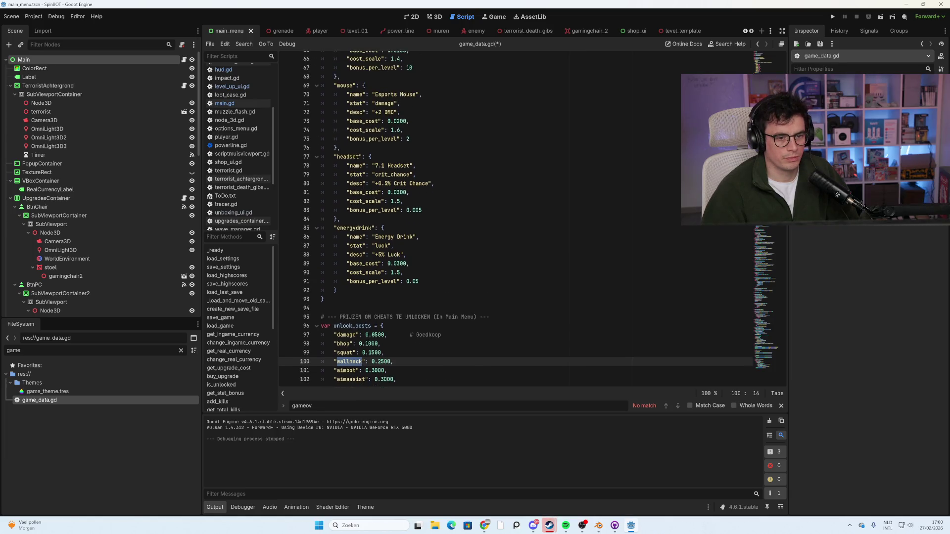
{"action": "scroll", "coordinate": [516, 217], "scroll_direction": "up", "scroll_amount": 4}
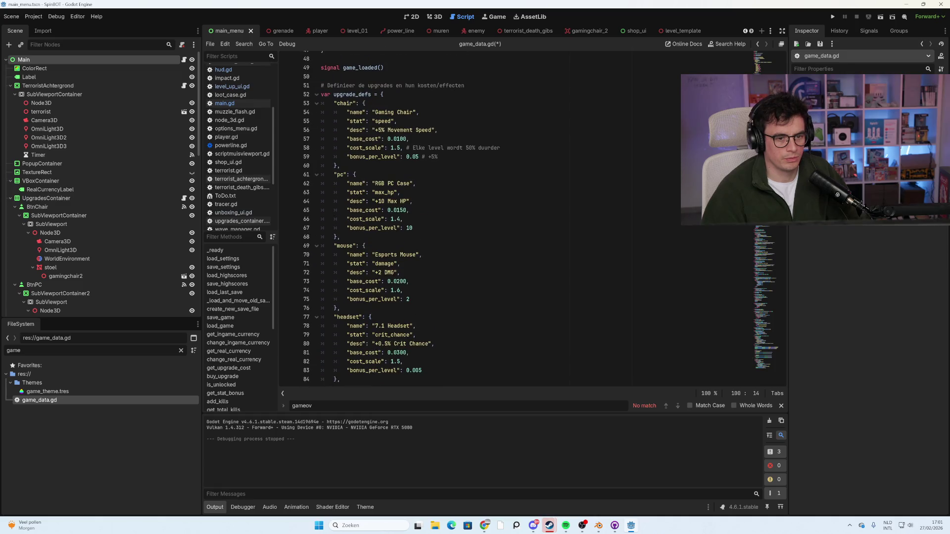
Shorten the Gaming Chair description on line 56 to '+5% Speed' and save.
{"action": "left_click", "coordinate": [420, 130]}
{"action": "key", "text": "BackSpace"}
{"action": "key", "text": "BackSpace"}
{"action": "key", "text": "BackSpace"}
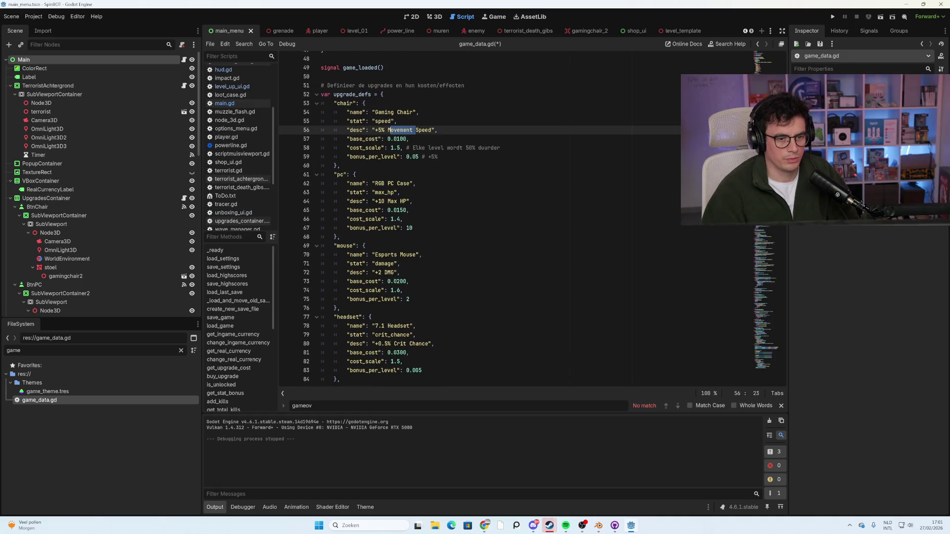
{"action": "key", "text": "BackSpace"}
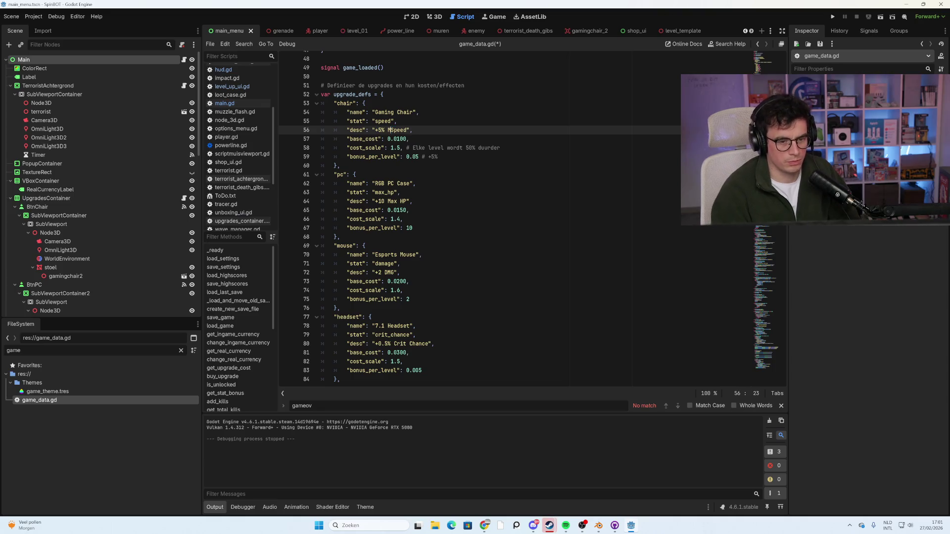
{"action": "key", "text": "ctrl+s"}
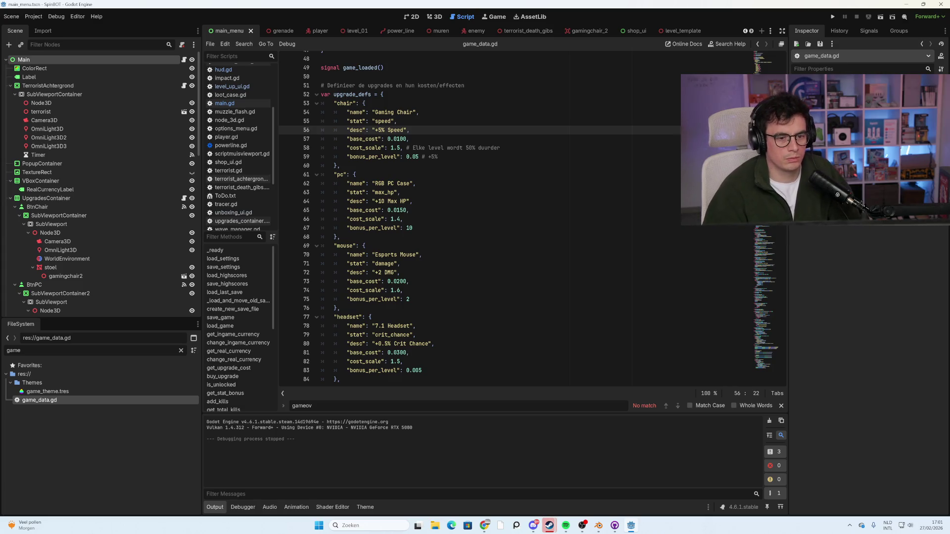
{"action": "scroll", "coordinate": [480, 218], "scroll_direction": "down", "scroll_amount": 1}
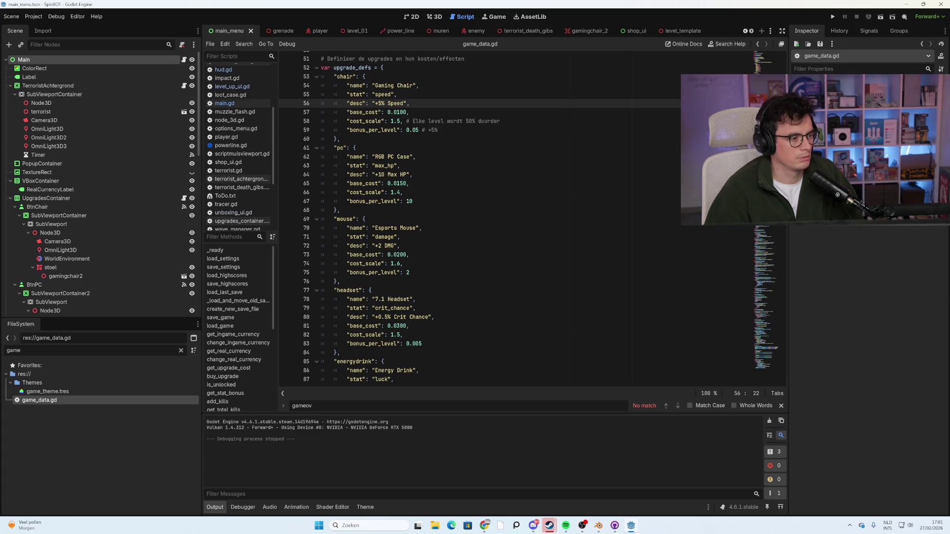
{"action": "left_click", "coordinate": [245, 102]}
Remove the 'COST: ' prefix from the button text on line 100, save main.gd, and run the game.
{"action": "scroll", "coordinate": [480, 218], "scroll_direction": "down", "scroll_amount": 12}
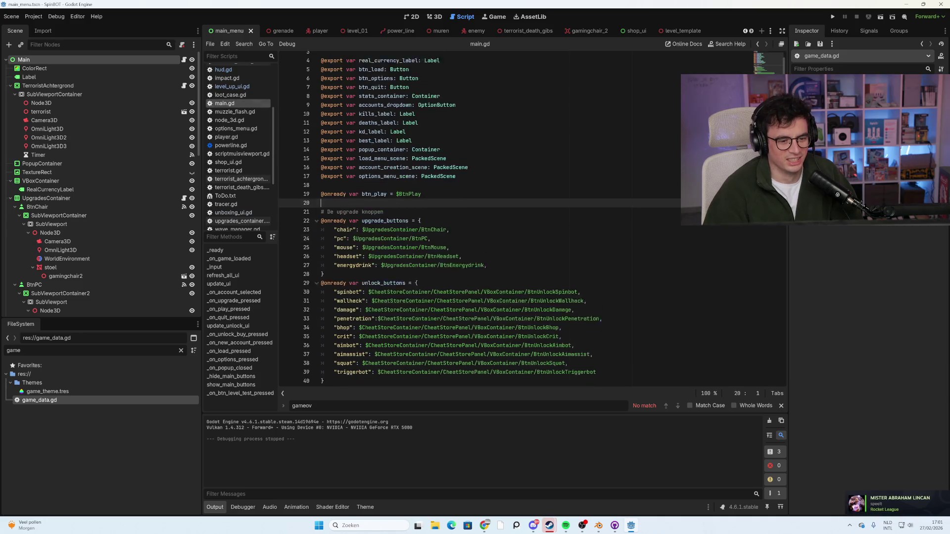
{"action": "scroll", "coordinate": [480, 218], "scroll_direction": "down", "scroll_amount": 9}
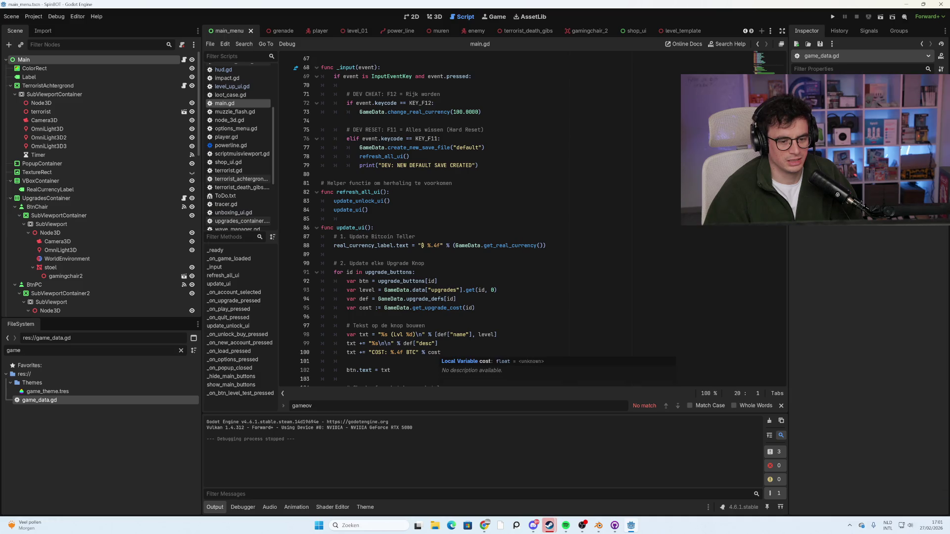
{"action": "scroll", "coordinate": [437, 353], "scroll_direction": "down", "scroll_amount": 2}
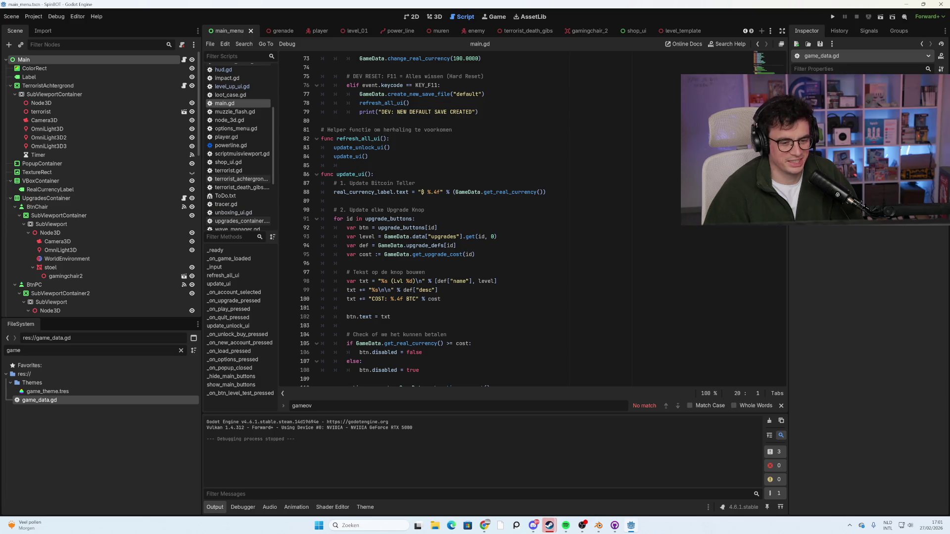
{"action": "mouse_move", "coordinate": [377, 299]}
{"action": "left_mouse_down"}
{"action": "mouse_move", "coordinate": [389, 299]}
{"action": "mouse_move", "coordinate": [371, 299]}
{"action": "left_mouse_up"}
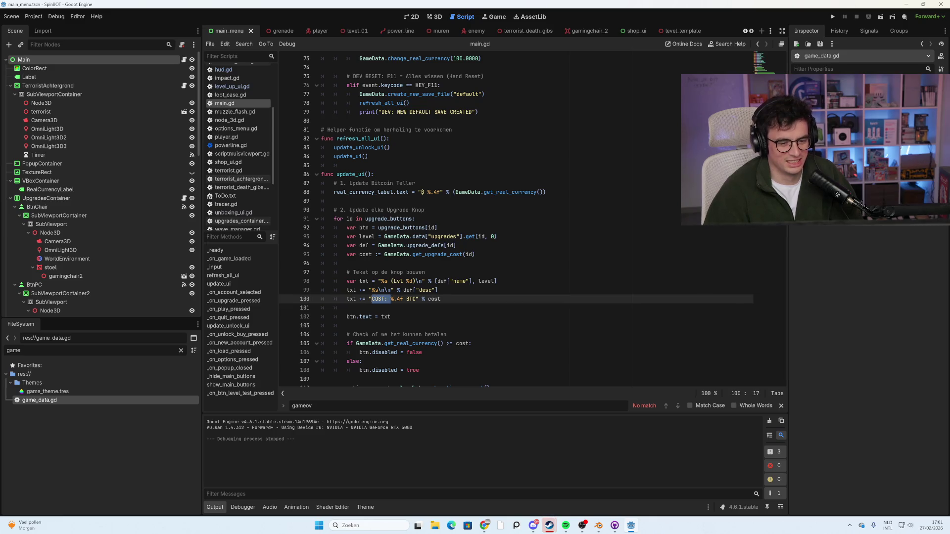
{"action": "key", "text": "BackSpace"}
{"action": "key", "text": "ctrl+s"}
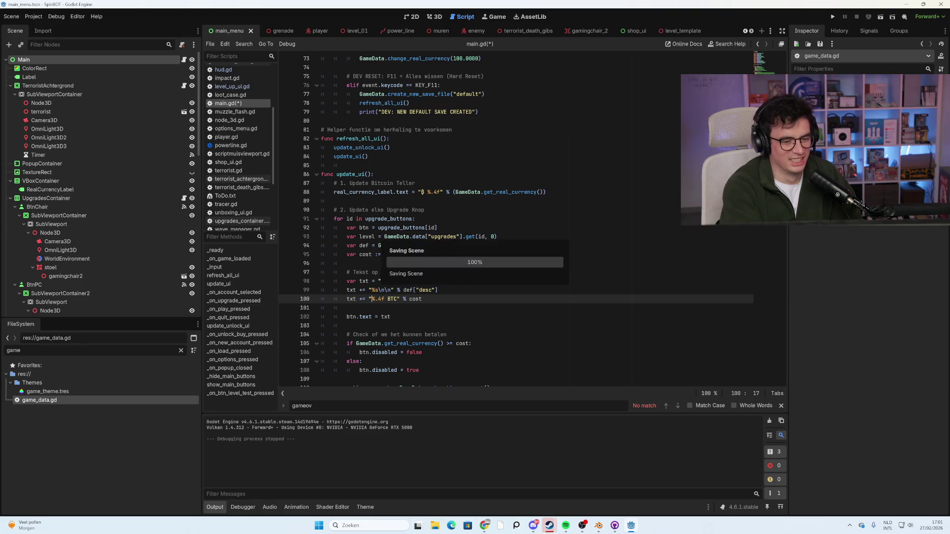
{"action": "left_click", "coordinate": [456, 246]}
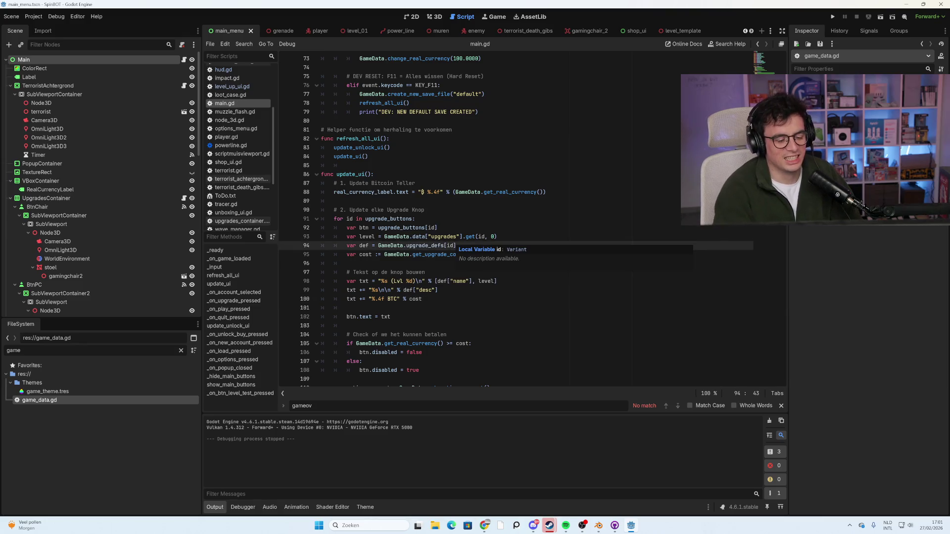
{"action": "key", "text": "F5"}
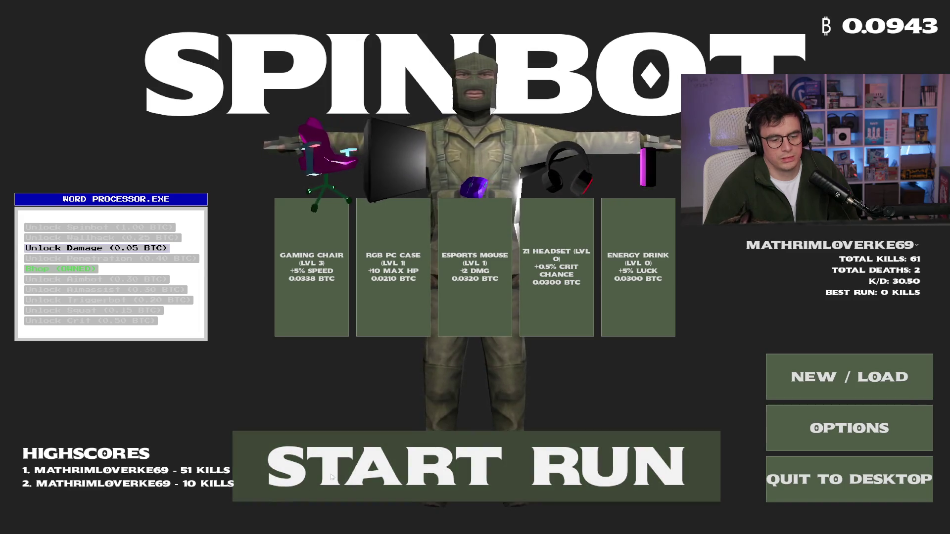
Start a new SpinBOT run with START RUN on the main menu.
{"action": "left_click", "coordinate": [334, 467]}
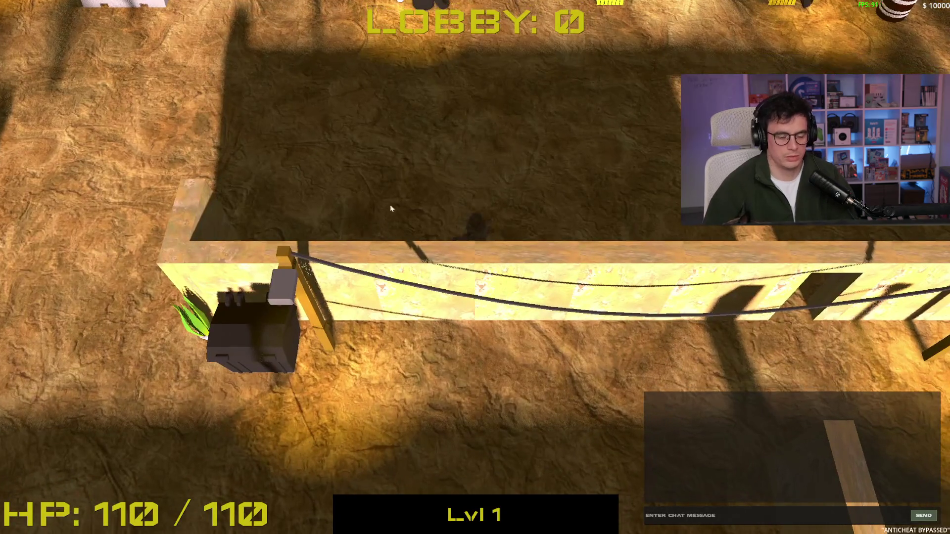
Move through the arena with WASD and shoot the enemies to clear the first lobbies.
{"action": "key", "text": "w"}
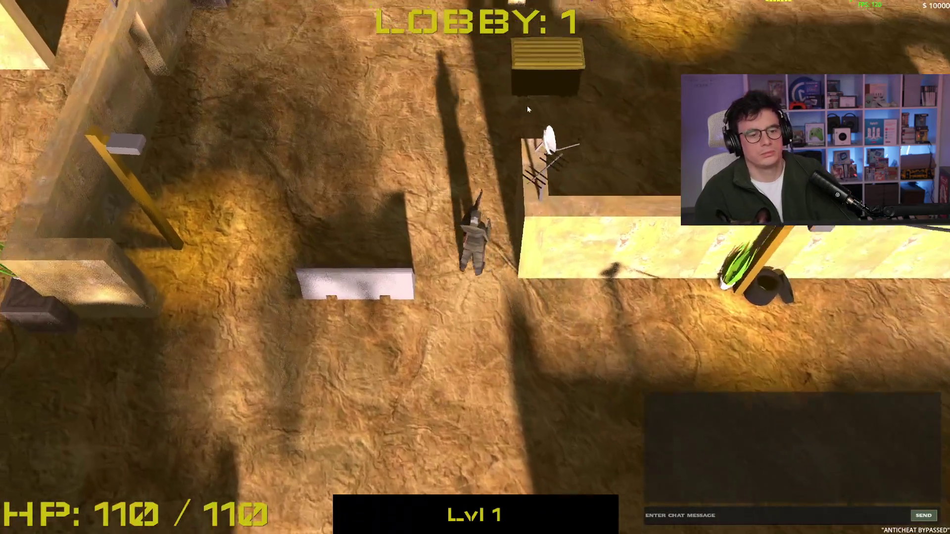
{"action": "key", "text": "w"}
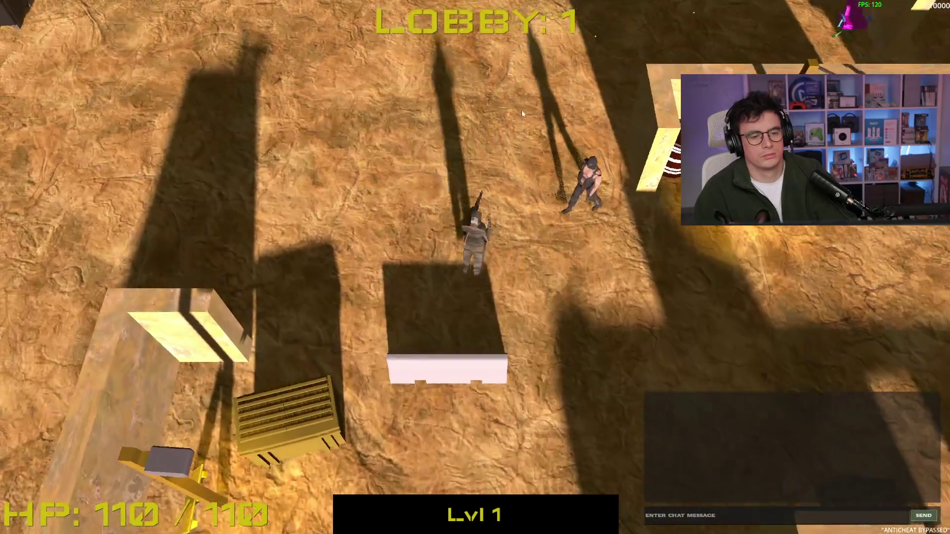
{"action": "key", "text": "w"}
{"action": "left_click", "coordinate": [652, 235]}
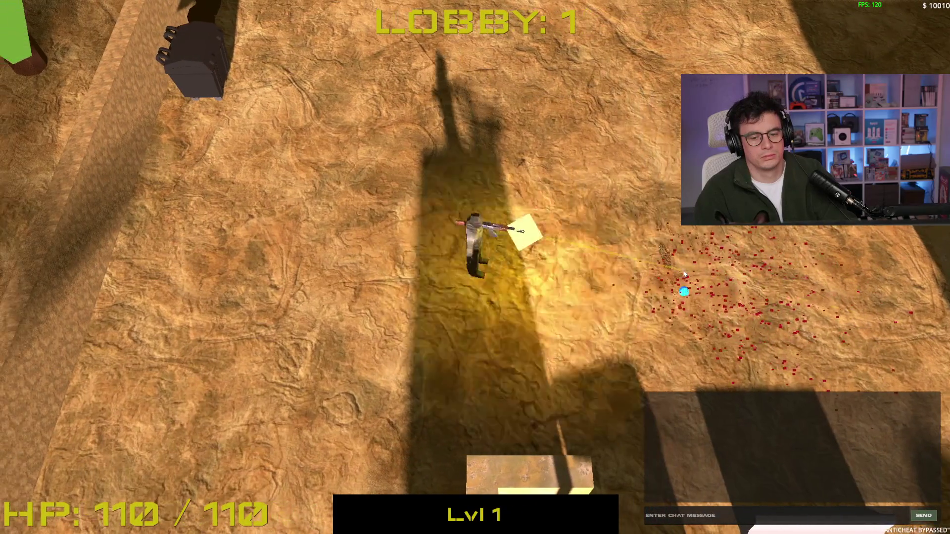
{"action": "key", "text": "w"}
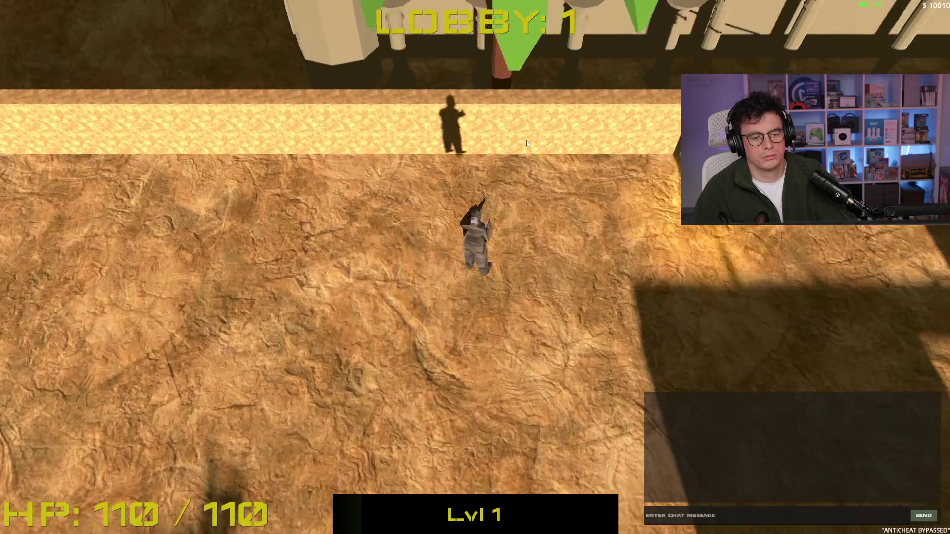
{"action": "key", "text": "w"}
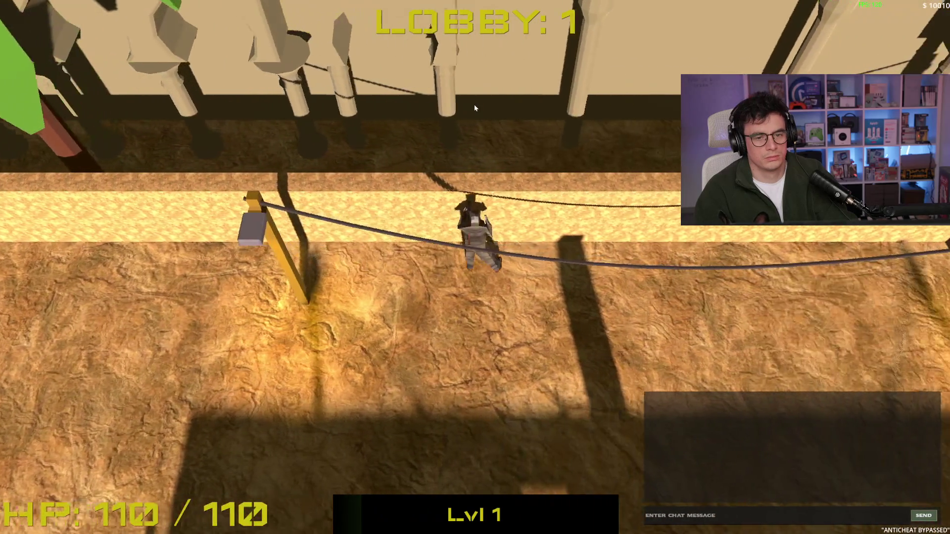
{"action": "key", "text": "d"}
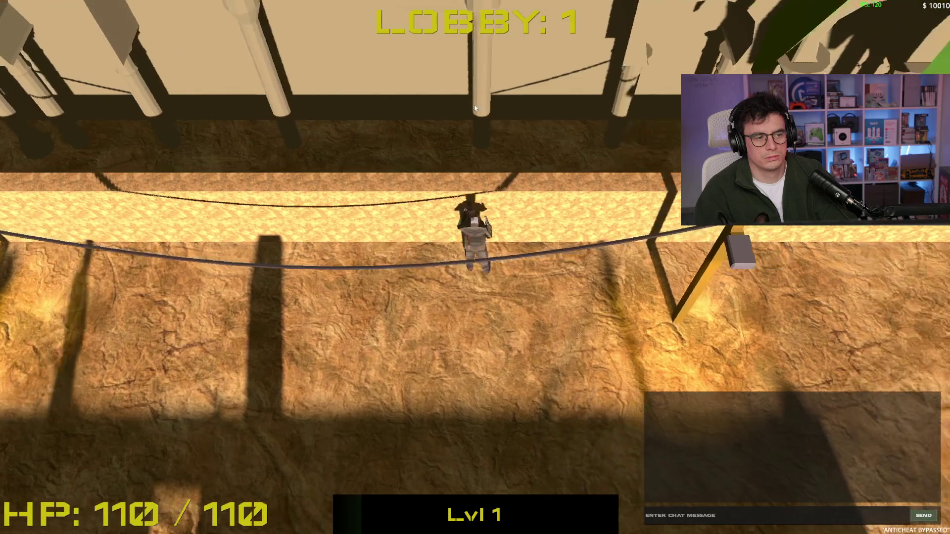
{"action": "key", "text": "d"}
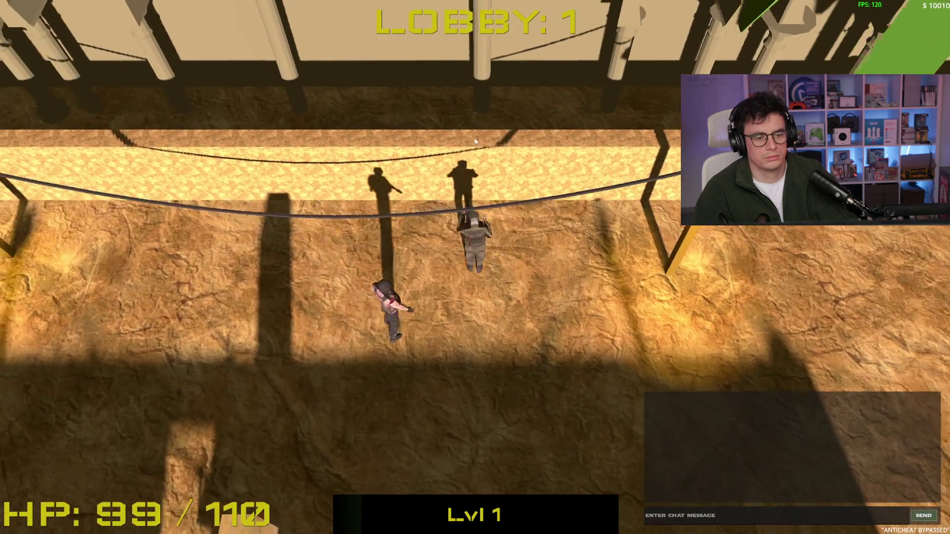
{"action": "key", "text": "s"}
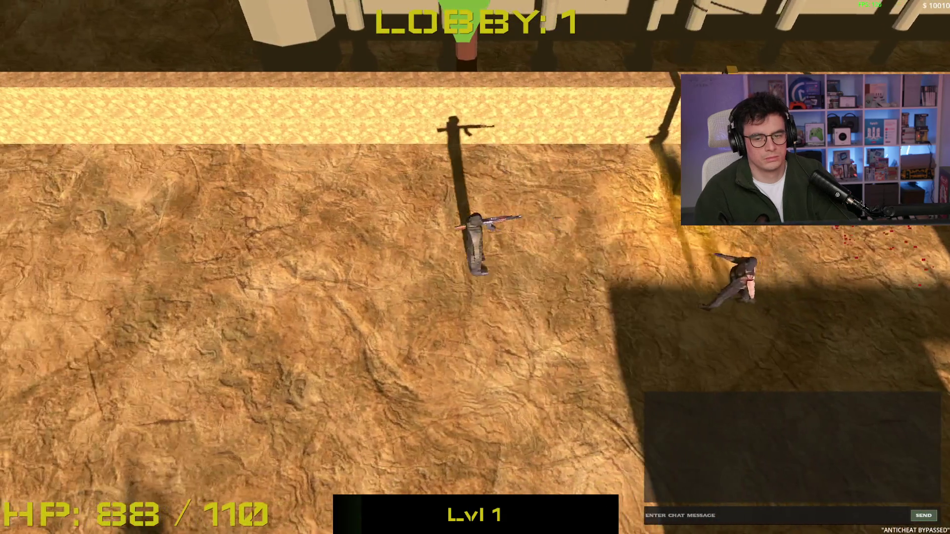
{"action": "left_click", "coordinate": [657, 234]}
{"action": "left_click", "coordinate": [598, 233]}
{"action": "key", "text": "w"}
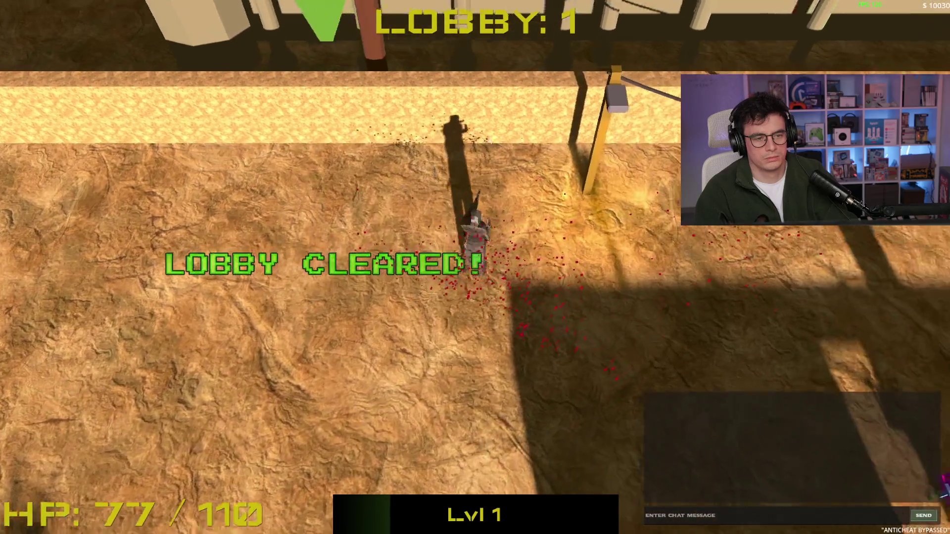
{"action": "key", "text": "d"}
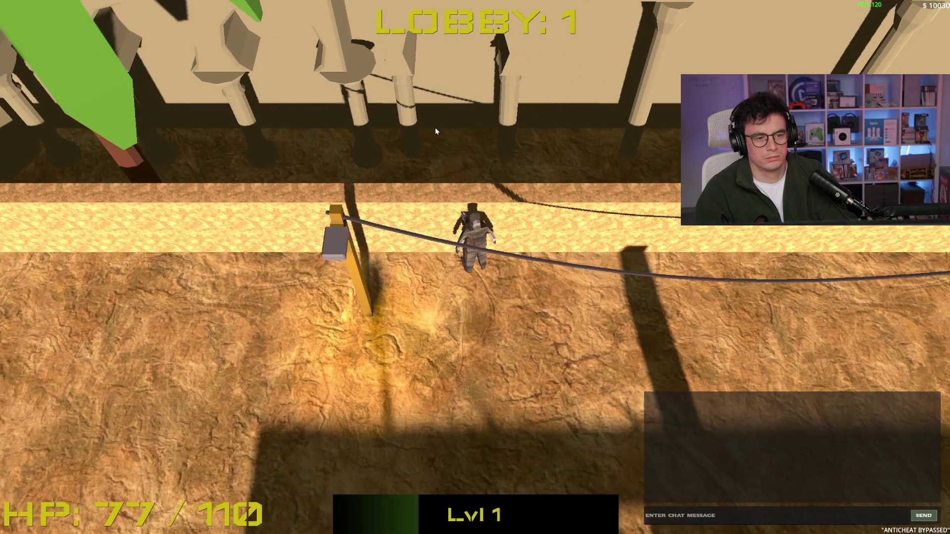
{"action": "key", "text": "a"}
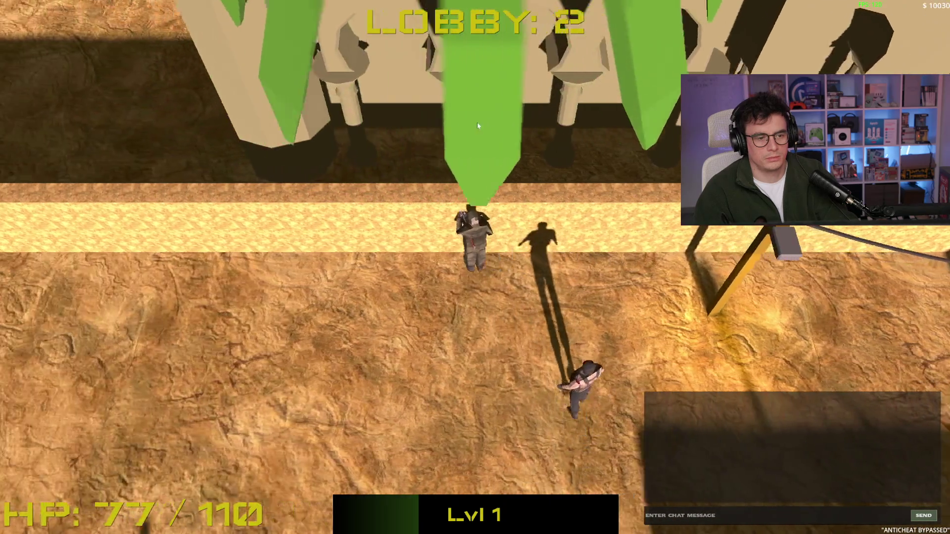
{"action": "key", "text": "s"}
{"action": "left_click", "coordinate": [622, 249]}
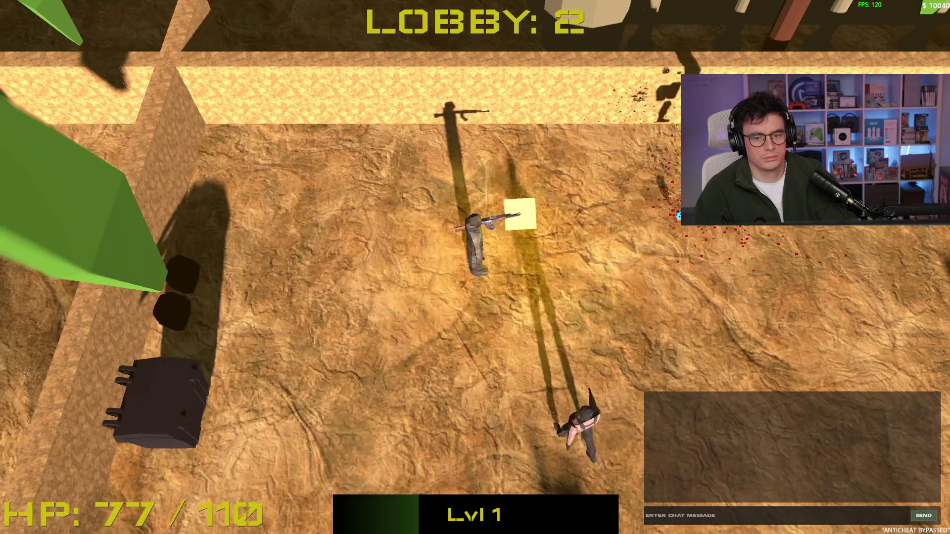
{"action": "key", "text": "a"}
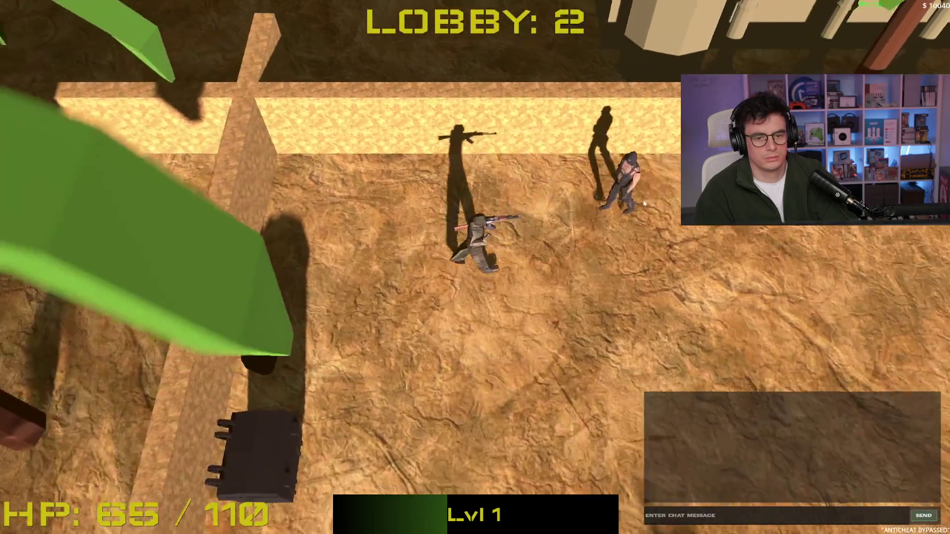
{"action": "left_click", "coordinate": [630, 167]}
{"action": "key", "text": "s"}
{"action": "key", "text": "a"}
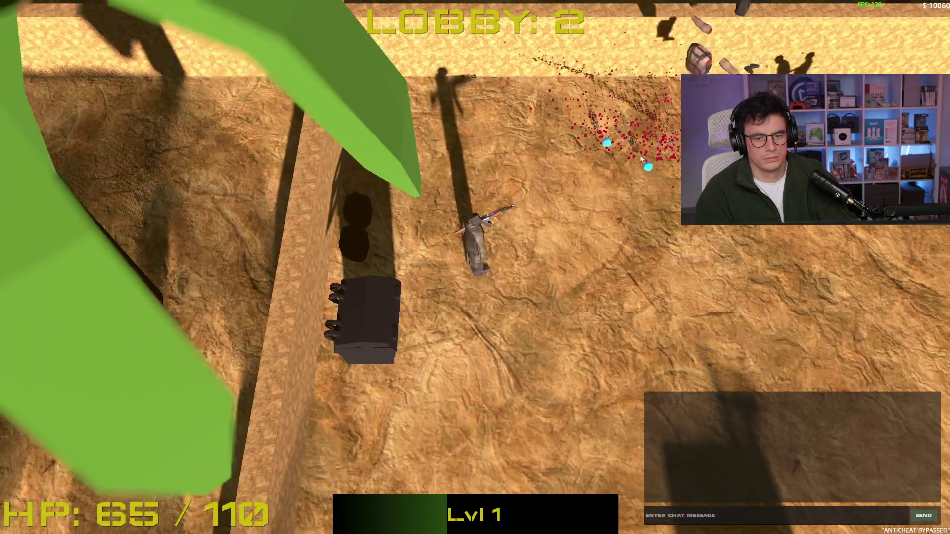
{"action": "key", "text": "d"}
{"action": "key", "text": "s"}
{"action": "left_click", "coordinate": [645, 169]}
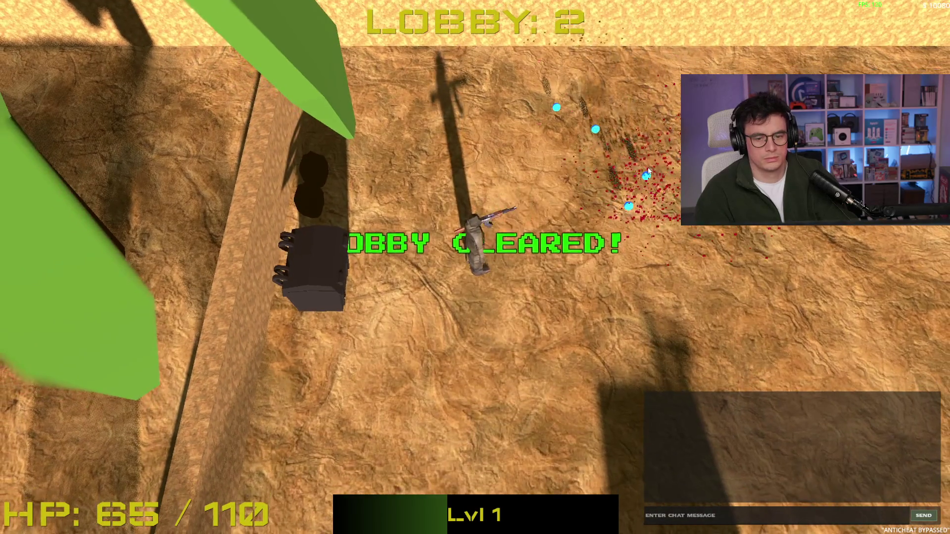
Enter the next lobby, kill its enemies, and pick the Hollow Points upgrade.
{"action": "key", "text": "d"}
{"action": "key", "text": "w"}
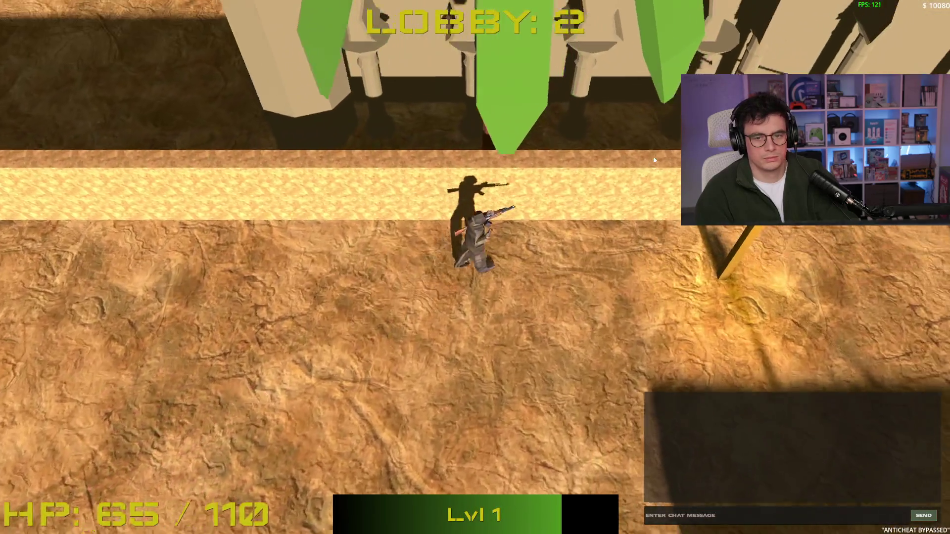
{"action": "key", "text": "d"}
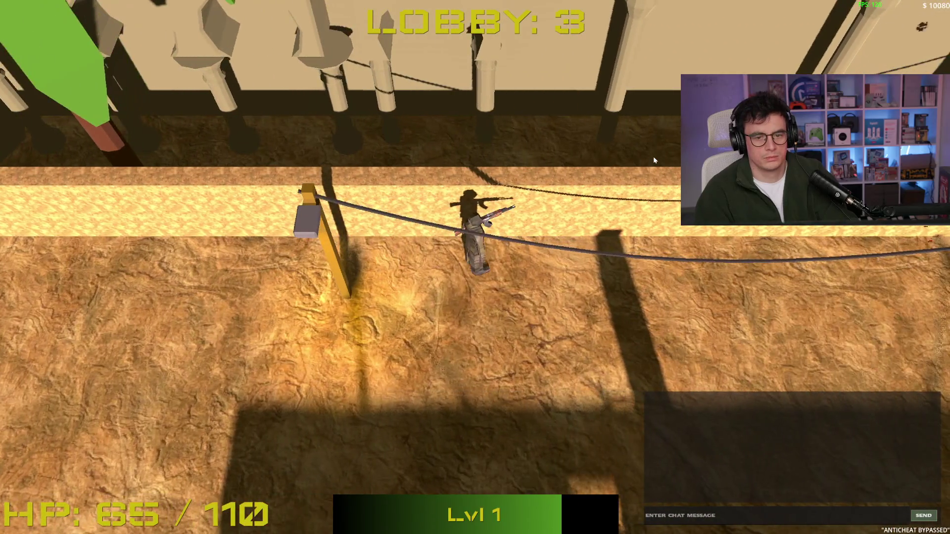
{"action": "key", "text": "d"}
{"action": "key", "text": "a"}
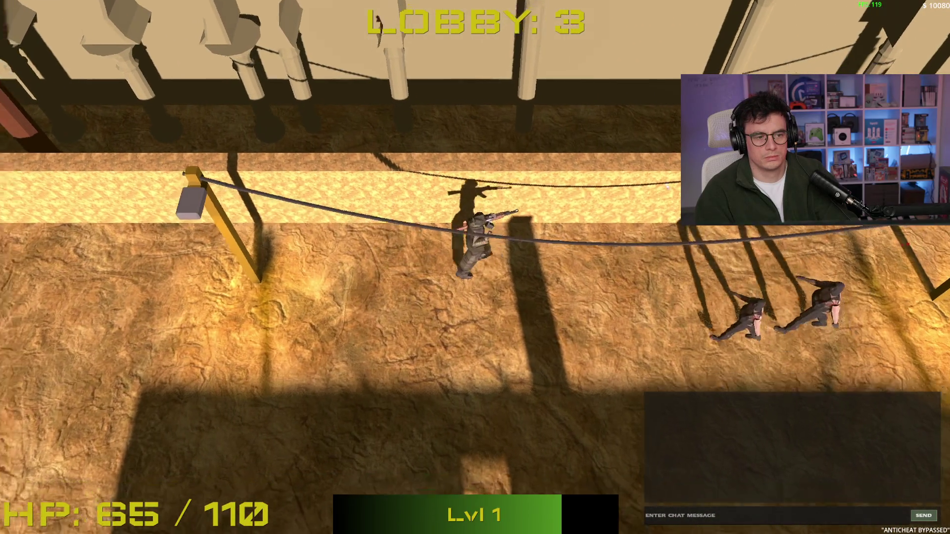
{"action": "key", "text": "s"}
{"action": "key", "text": "s"}
{"action": "left_click", "coordinate": [577, 170]}
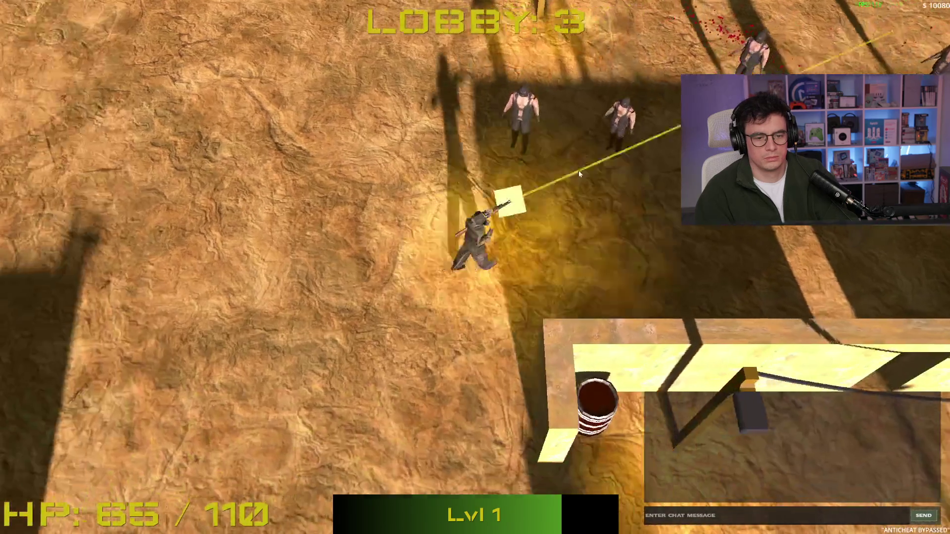
{"action": "left_click", "coordinate": [626, 187]}
{"action": "left_click", "coordinate": [626, 187]}
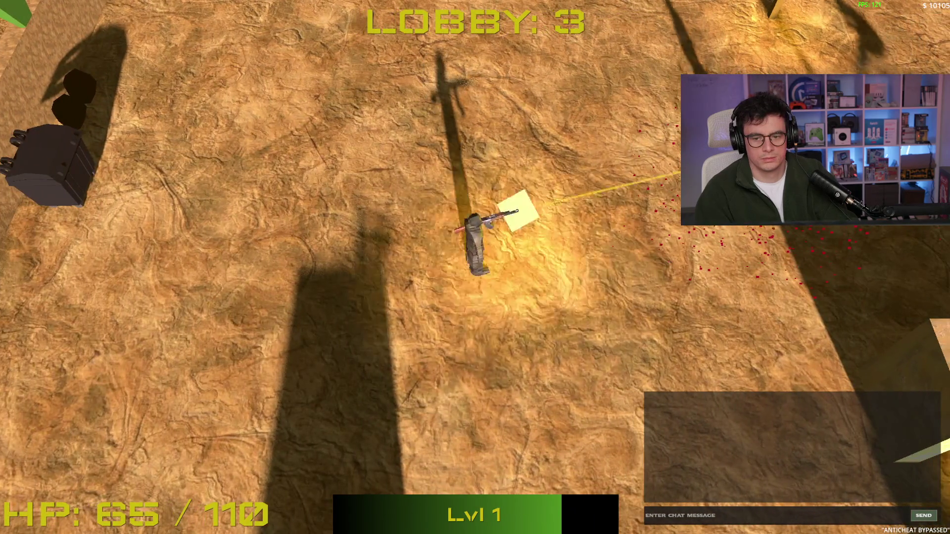
{"action": "key", "text": "w"}
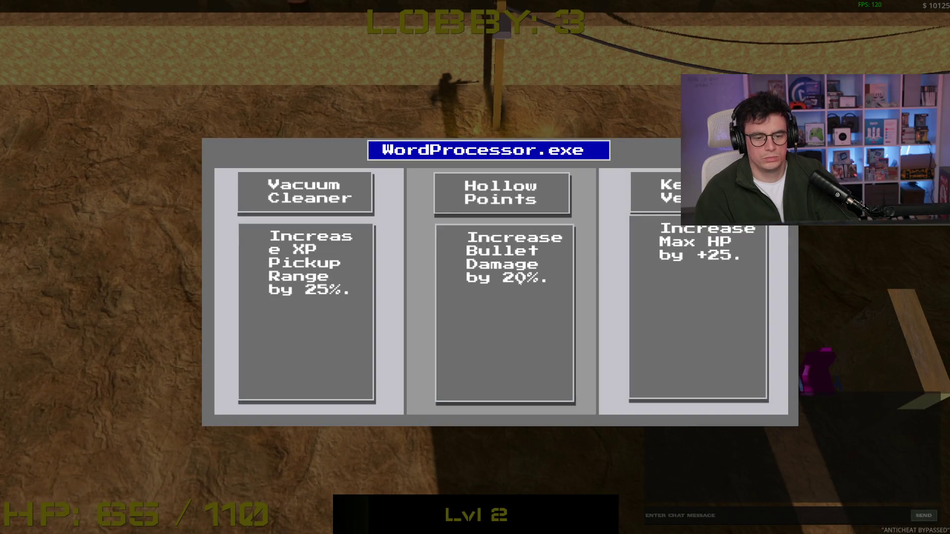
{"action": "left_click", "coordinate": [517, 281]}
Walk onto the shop pad and buy the 50 HP heal.
{"action": "key", "text": "w"}
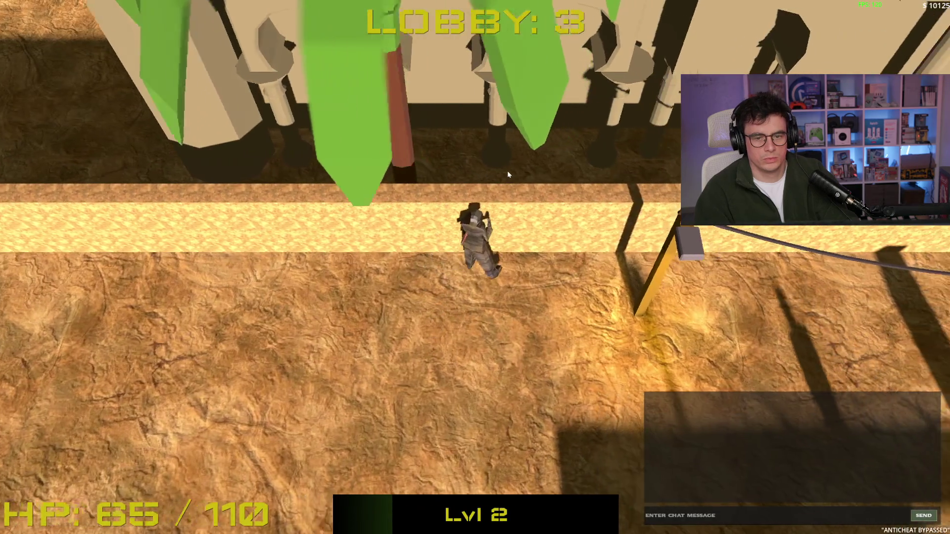
{"action": "key", "text": "d"}
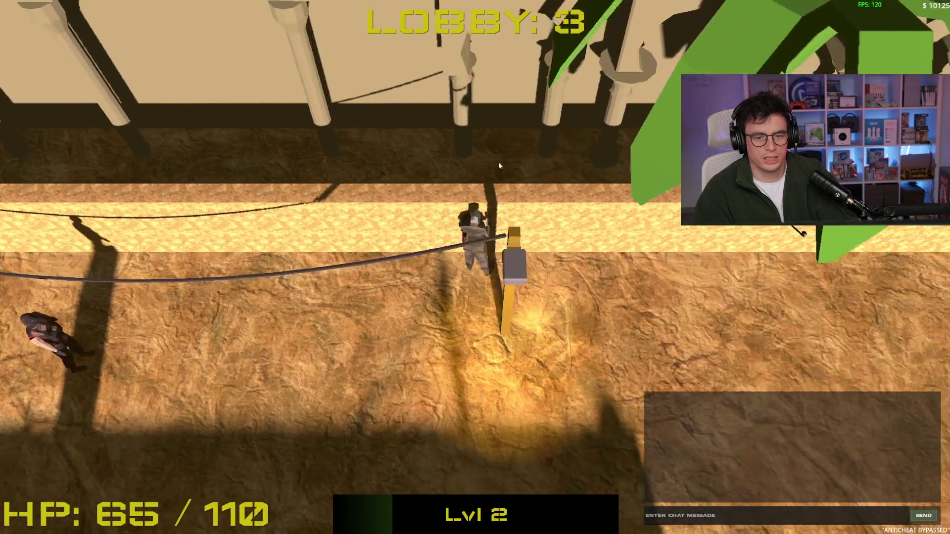
{"action": "key", "text": "s"}
{"action": "key", "text": "w"}
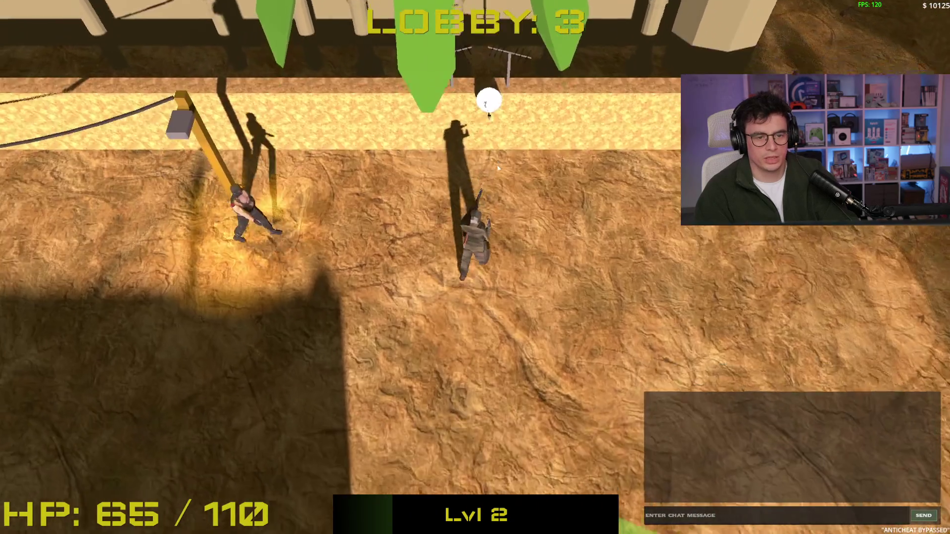
{"action": "key", "text": "s"}
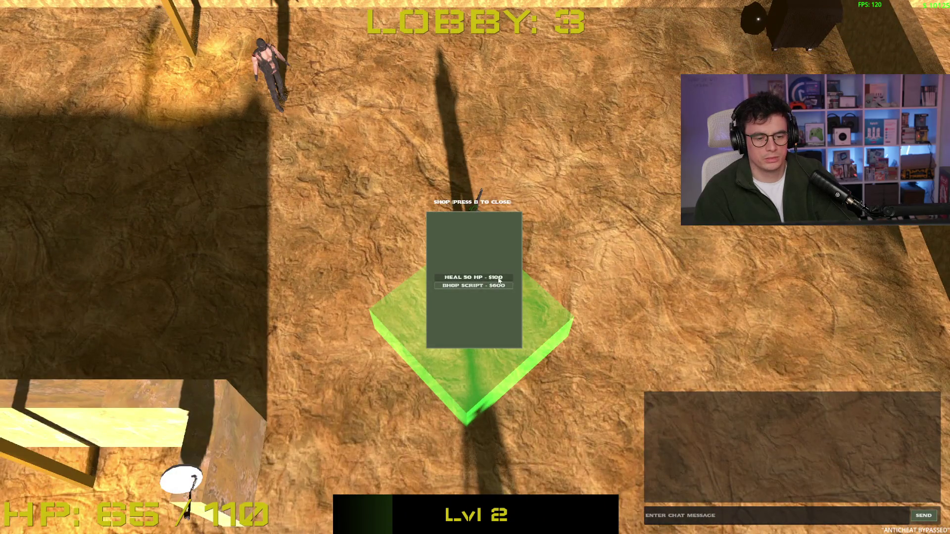
{"action": "left_click", "coordinate": [498, 280]}
Fight past the rope fence and onward into the lobby 4 arena.
{"action": "key", "text": "w"}
{"action": "left_click", "coordinate": [374, 153]}
{"action": "key", "text": "w"}
{"action": "key", "text": "a"}
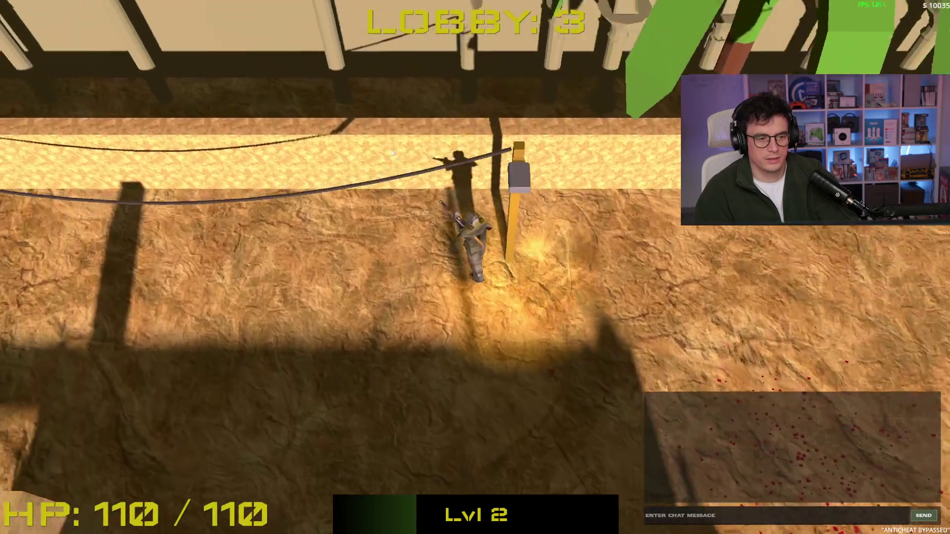
{"action": "key", "text": "w"}
{"action": "key", "text": "a"}
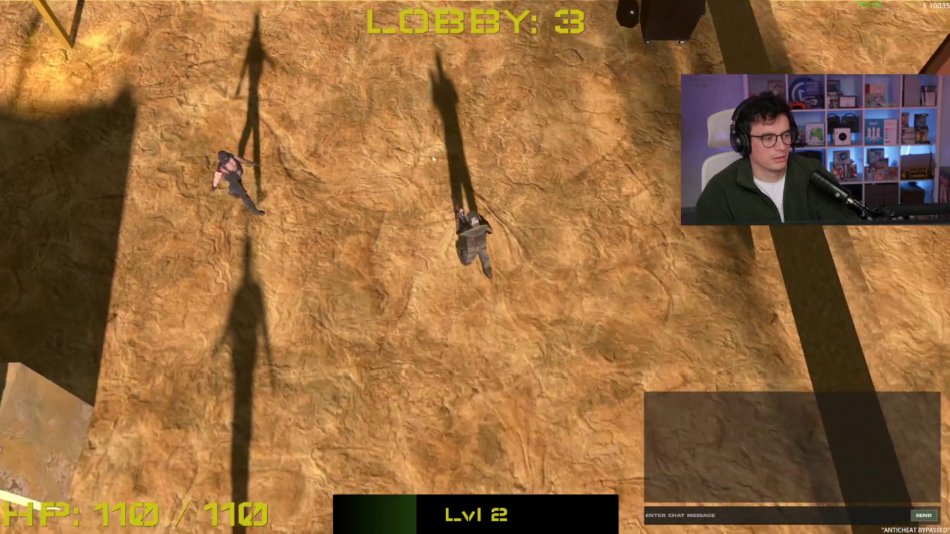
{"action": "key", "text": "s"}
{"action": "left_click", "coordinate": [418, 140]}
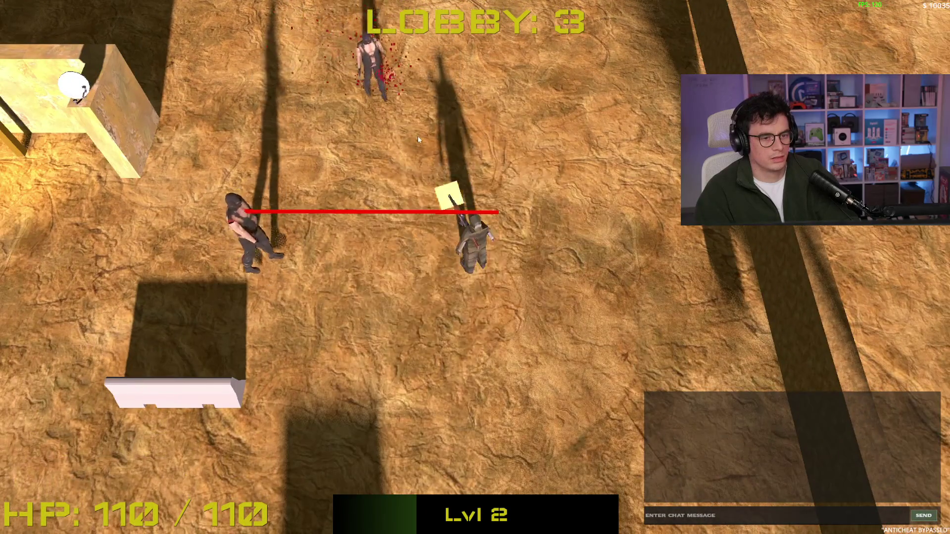
{"action": "key", "text": "s"}
{"action": "key", "text": "w"}
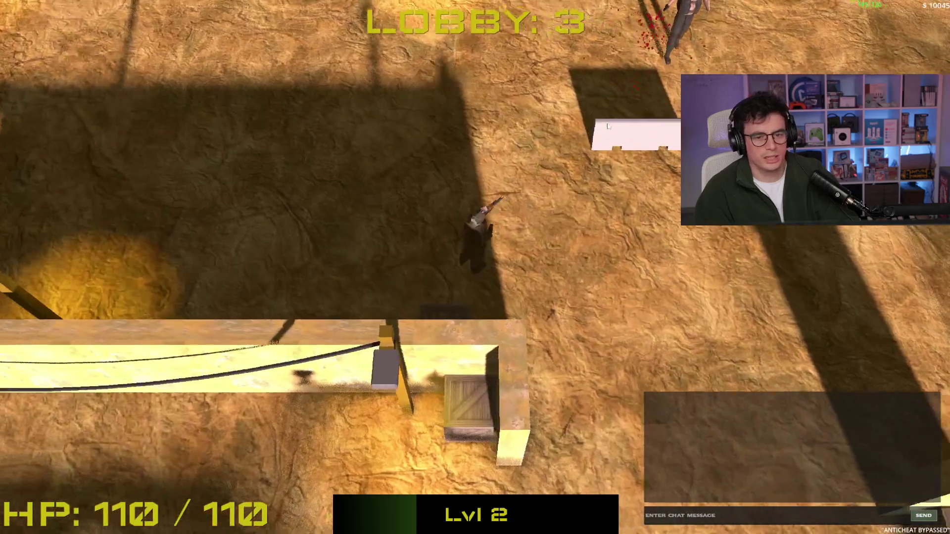
{"action": "key", "text": "w"}
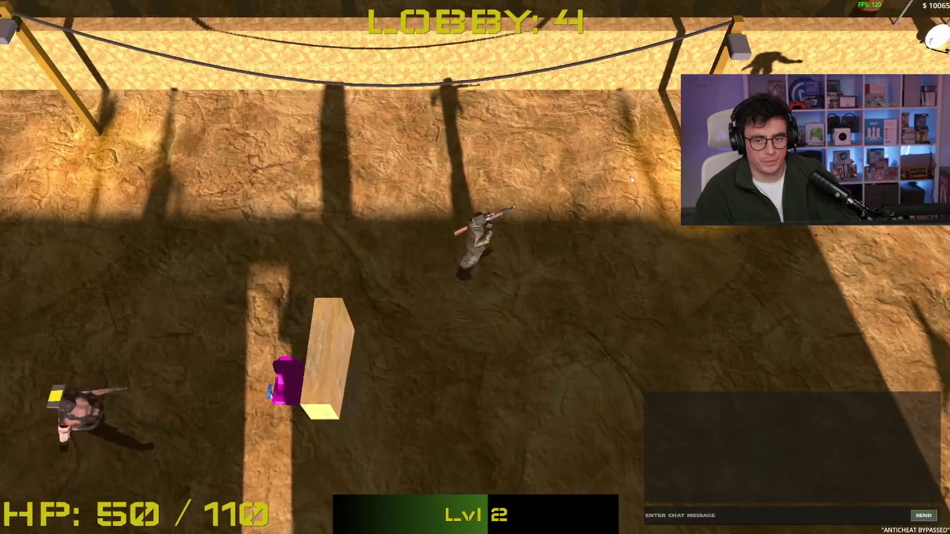
{"action": "left_click", "coordinate": [582, 196]}
{"action": "key", "text": "d"}
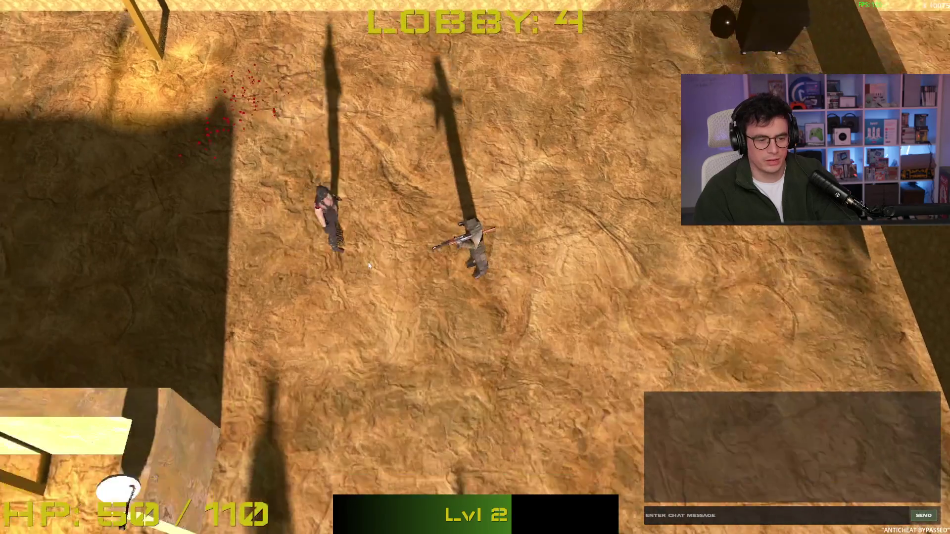
{"action": "key", "text": "a"}
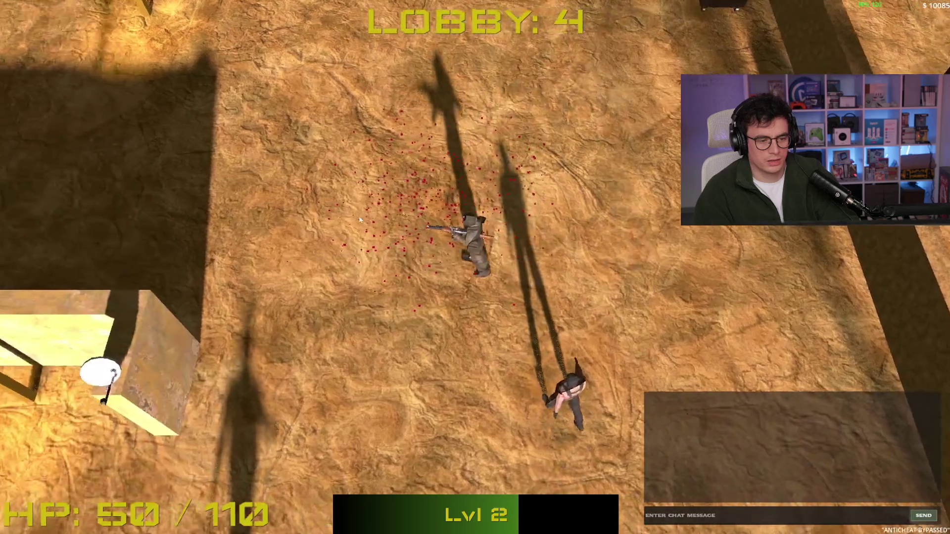
{"action": "key", "text": "w"}
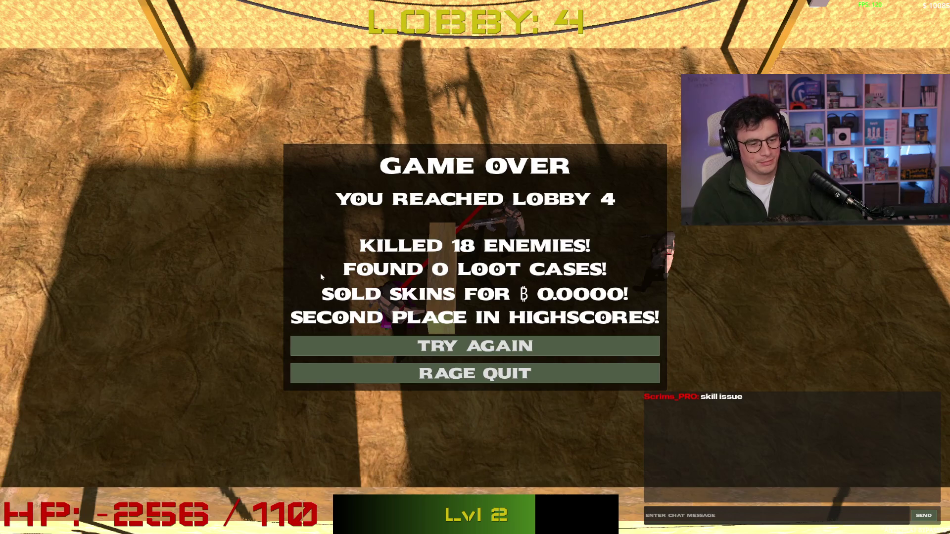
Choose RAGE QUIT on the Game Over summary and stop the game with F8.
{"action": "left_click", "coordinate": [532, 370]}
{"action": "key", "text": "F8"}
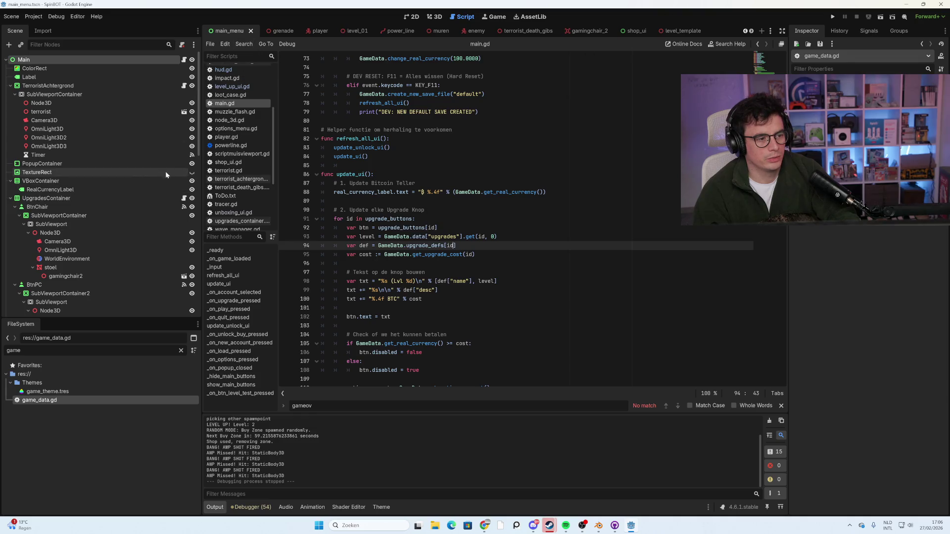
Browse the project files and filter the FileSystem for 'hud'.
{"action": "scroll", "coordinate": [152, 165], "scroll_direction": "down", "scroll_amount": 4}
{"action": "scroll", "coordinate": [156, 195], "scroll_direction": "down", "scroll_amount": 8}
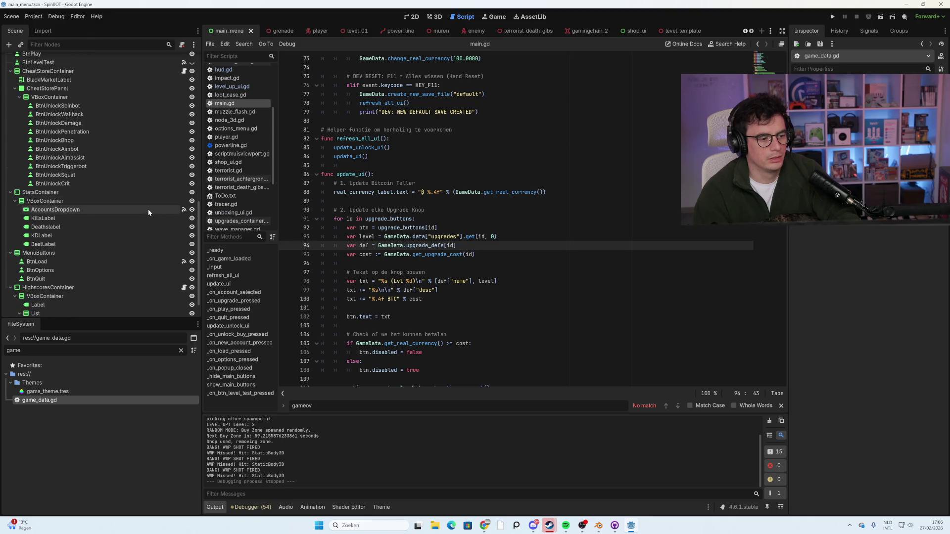
{"action": "scroll", "coordinate": [150, 217], "scroll_direction": "down", "scroll_amount": 5}
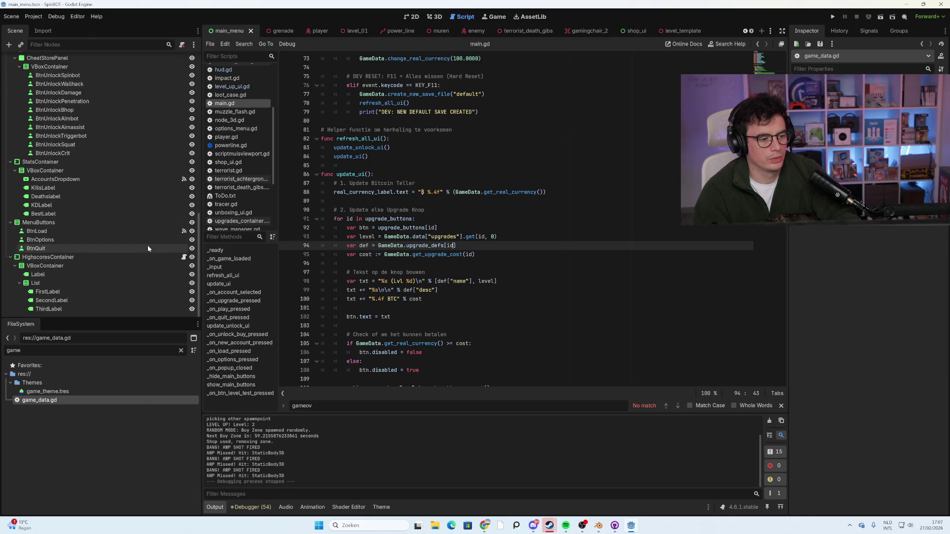
{"action": "scroll", "coordinate": [146, 242], "scroll_direction": "up", "scroll_amount": 4}
{"action": "scroll", "coordinate": [151, 164], "scroll_direction": "up", "scroll_amount": 8}
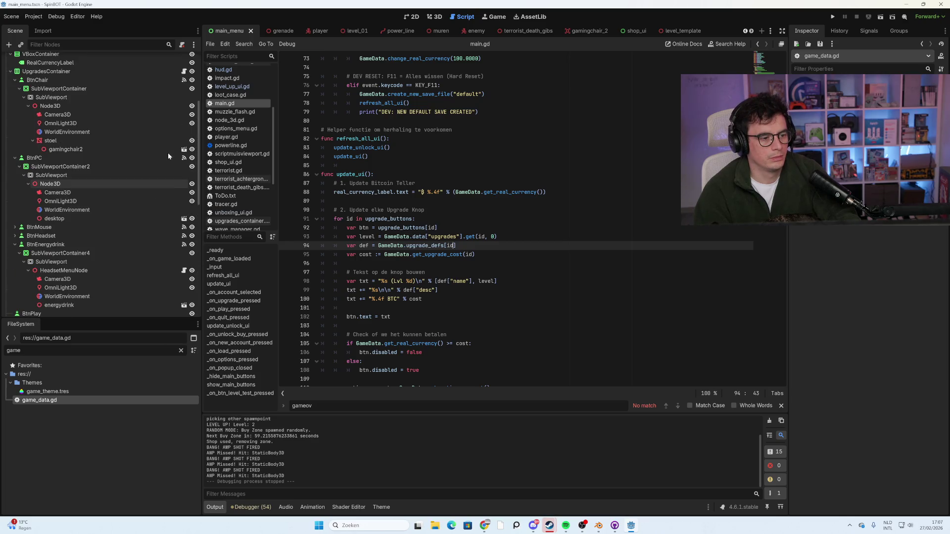
{"action": "scroll", "coordinate": [164, 177], "scroll_direction": "up", "scroll_amount": 1}
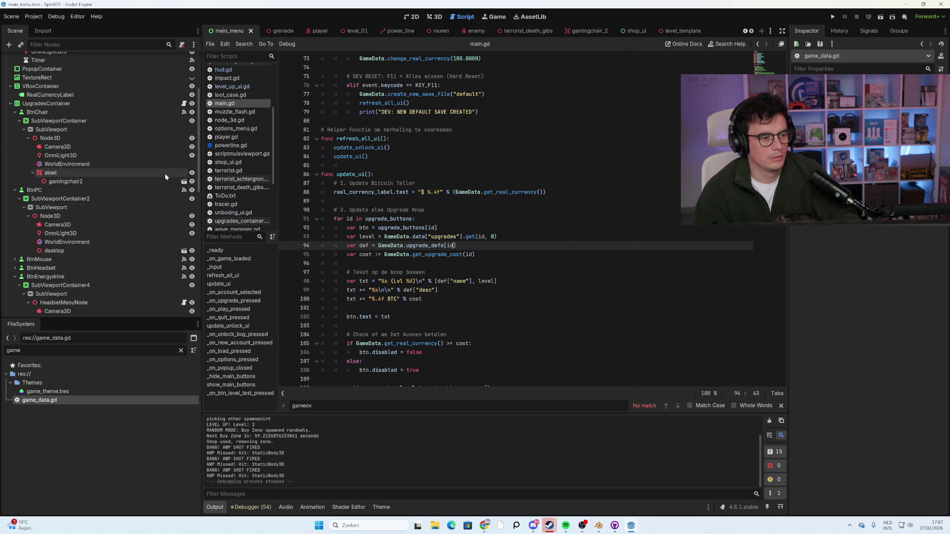
{"action": "scroll", "coordinate": [118, 296], "scroll_direction": "down", "scroll_amount": 12}
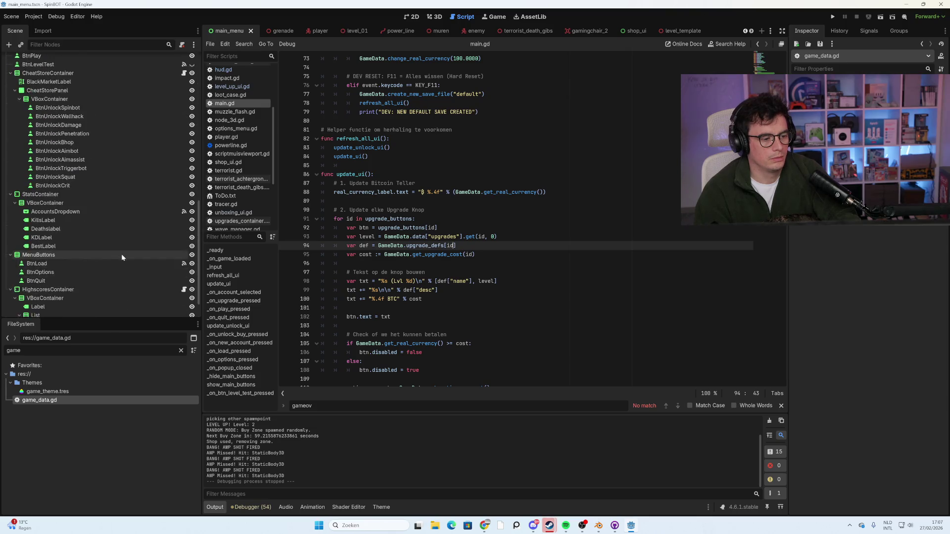
{"action": "scroll", "coordinate": [104, 267], "scroll_direction": "down", "scroll_amount": 2}
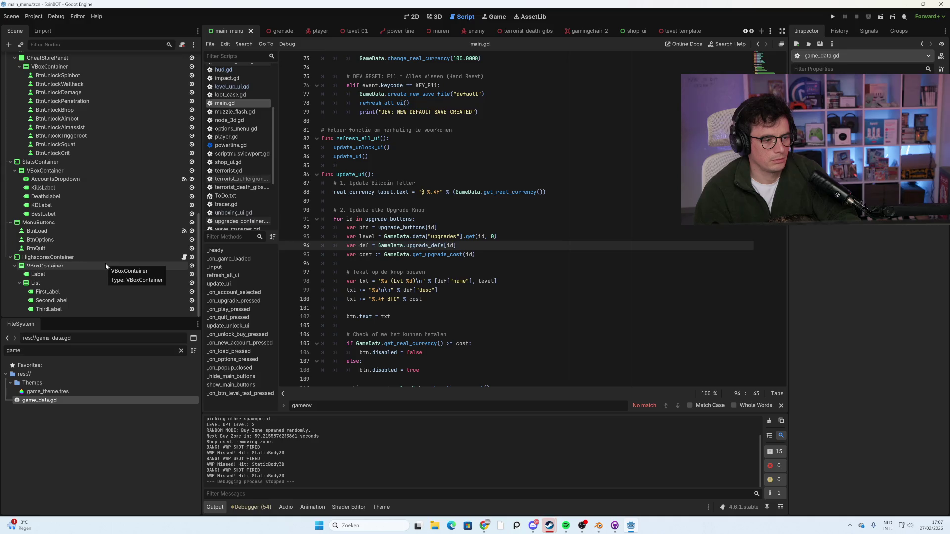
{"action": "key", "text": "ctrl+a"}
{"action": "type", "text": "hud"}
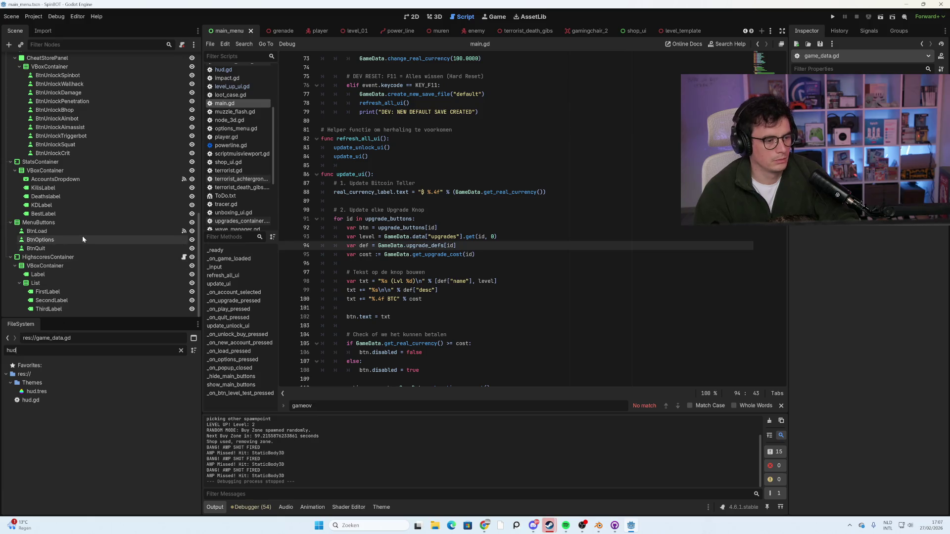
Select BtnUnlockCrit and the Main root, then collapse the TerroristAchtergrond and VBoxContainer branches.
{"action": "left_click", "coordinate": [105, 154]}
{"action": "scroll", "coordinate": [107, 162], "scroll_direction": "up", "scroll_amount": 4}
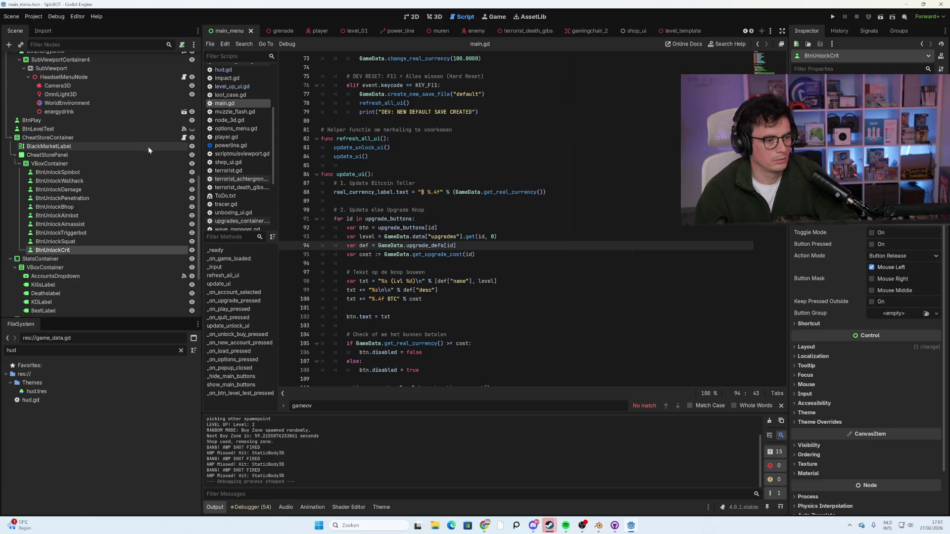
{"action": "scroll", "coordinate": [167, 168], "scroll_direction": "up", "scroll_amount": 8}
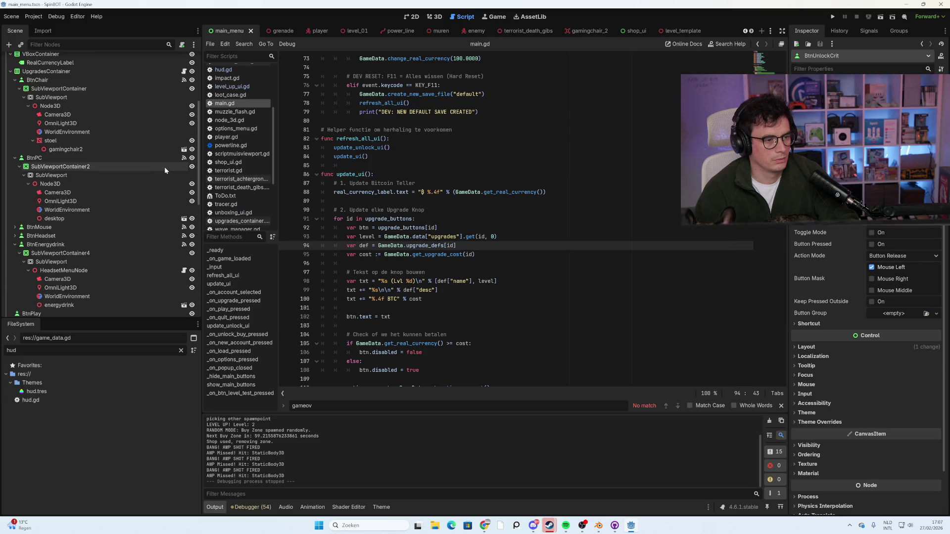
{"action": "scroll", "coordinate": [164, 215], "scroll_direction": "up", "scroll_amount": 4}
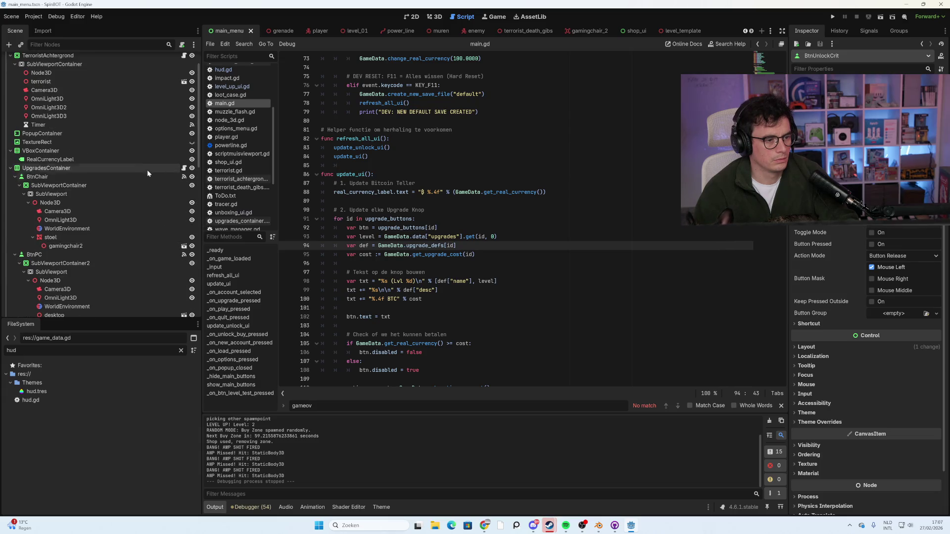
{"action": "scroll", "coordinate": [147, 171], "scroll_direction": "up", "scroll_amount": 2}
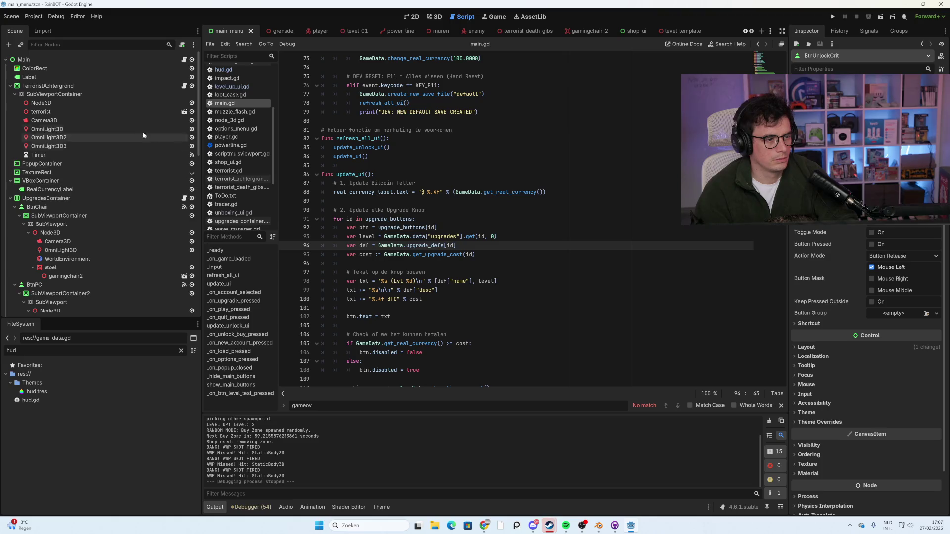
{"action": "left_click", "coordinate": [112, 58]}
{"action": "scroll", "coordinate": [121, 175], "scroll_direction": "down", "scroll_amount": 8}
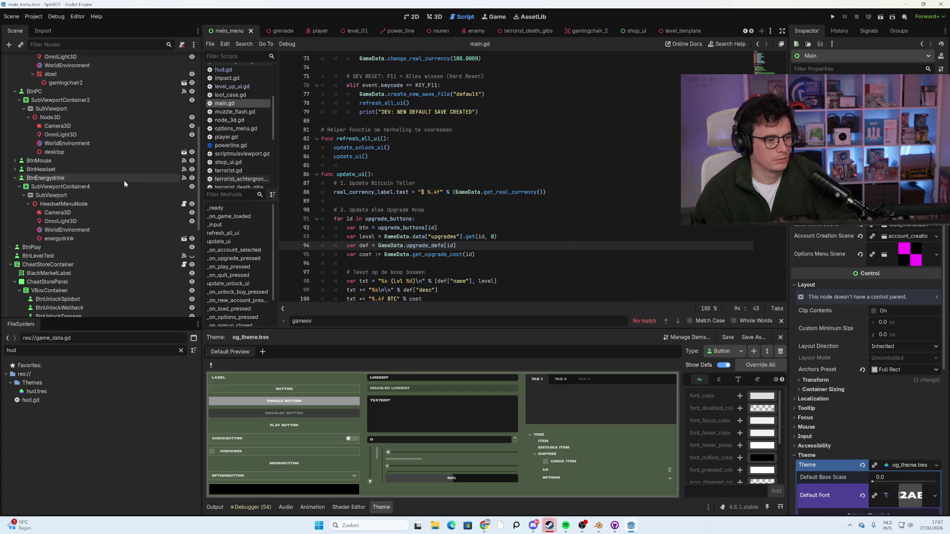
{"action": "scroll", "coordinate": [123, 180], "scroll_direction": "up", "scroll_amount": 8}
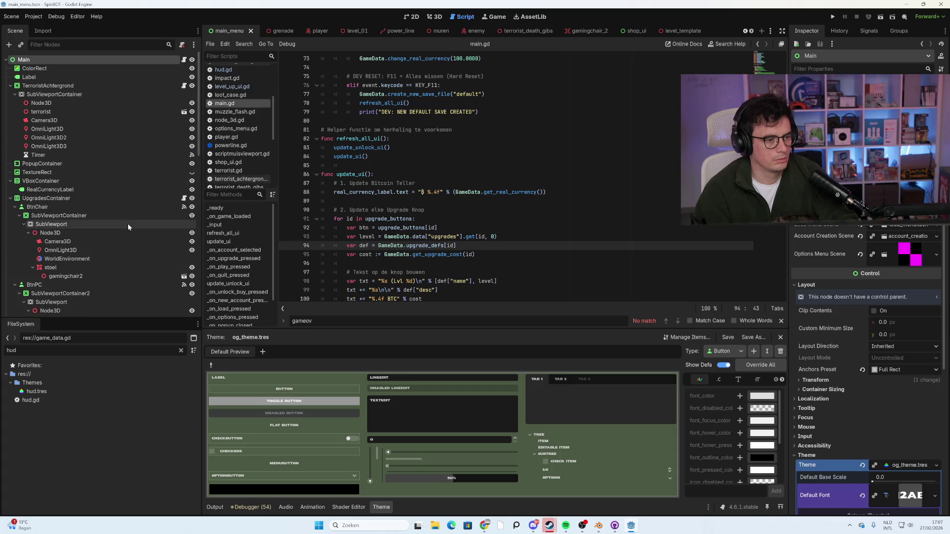
{"action": "left_click", "coordinate": [10, 85]}
{"action": "left_click", "coordinate": [11, 112]}
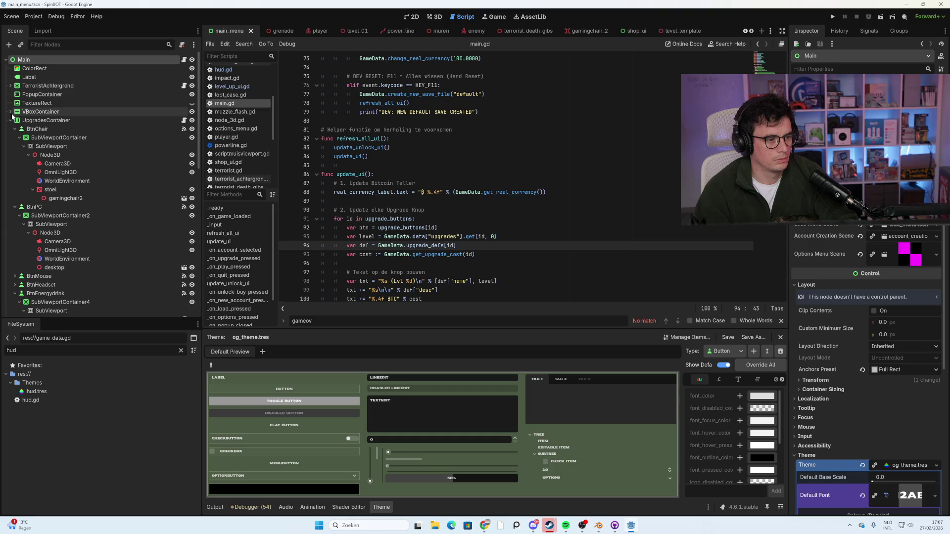
Filter the FileSystem for 'wo' and open world.gd in the script editor.
{"action": "double_click", "coordinate": [11, 350]}
{"action": "type", "text": "w"}
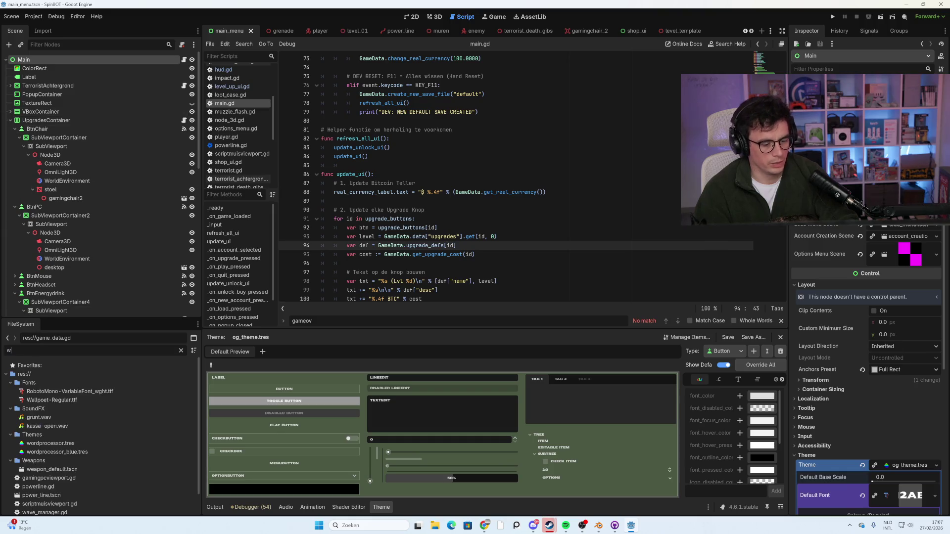
{"action": "type", "text": "or"}
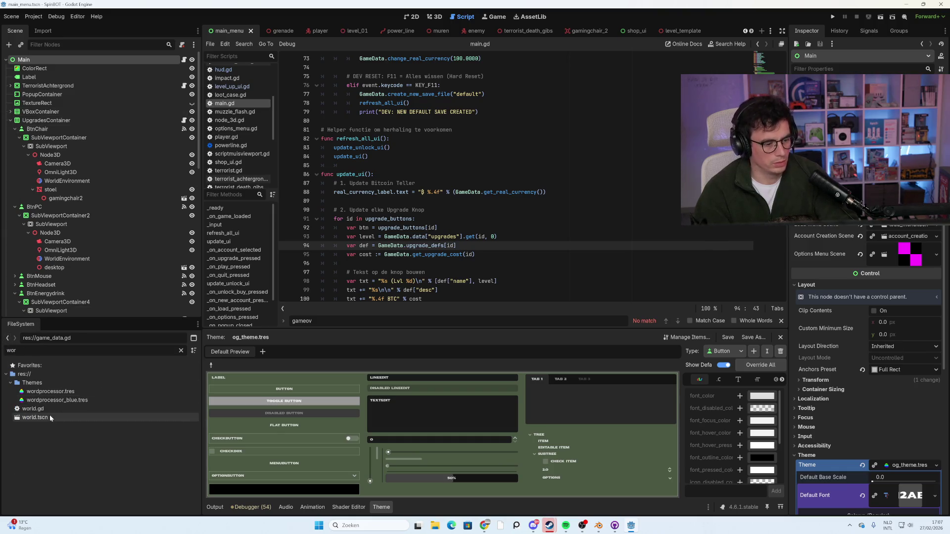
{"action": "double_click", "coordinate": [50, 409]}
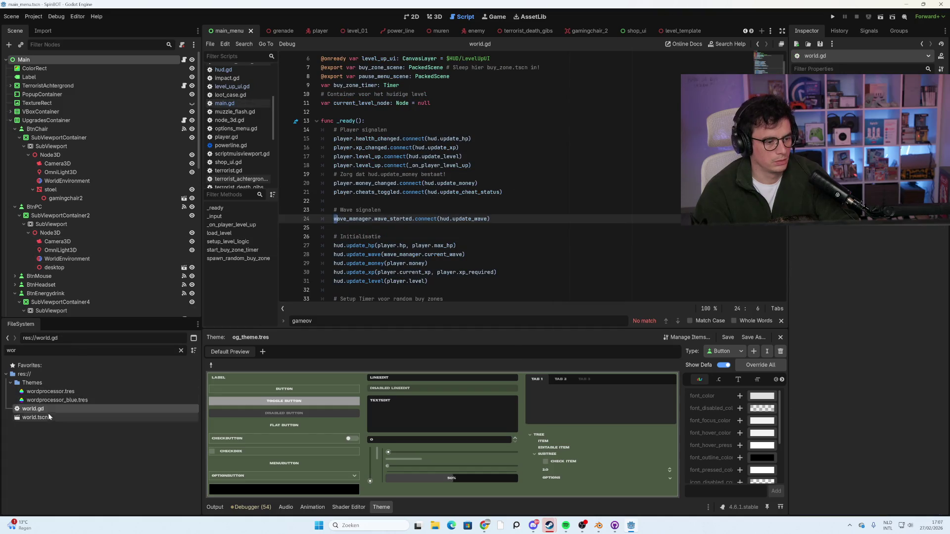
Open the world scene and the HUD node's script hud.gd.
{"action": "double_click", "coordinate": [48, 417]}
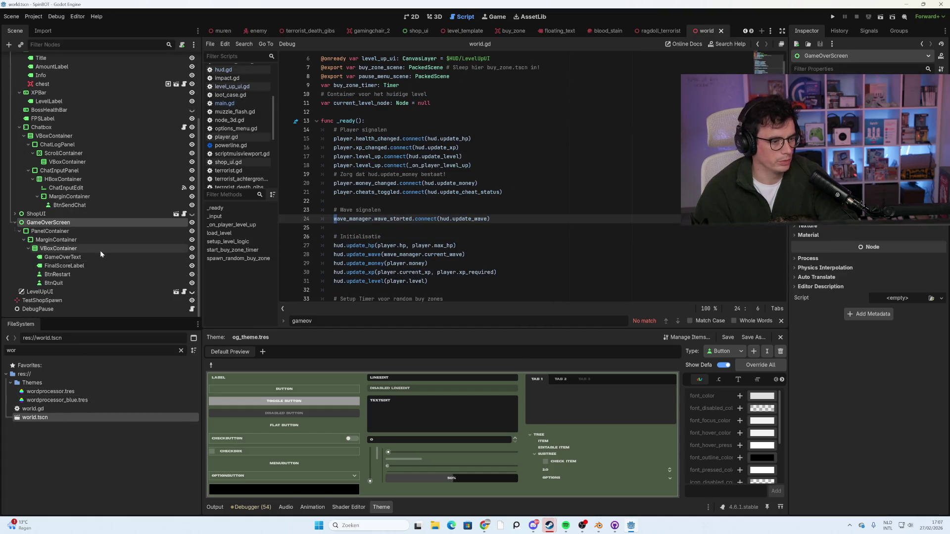
{"action": "scroll", "coordinate": [133, 161], "scroll_direction": "up", "scroll_amount": 4}
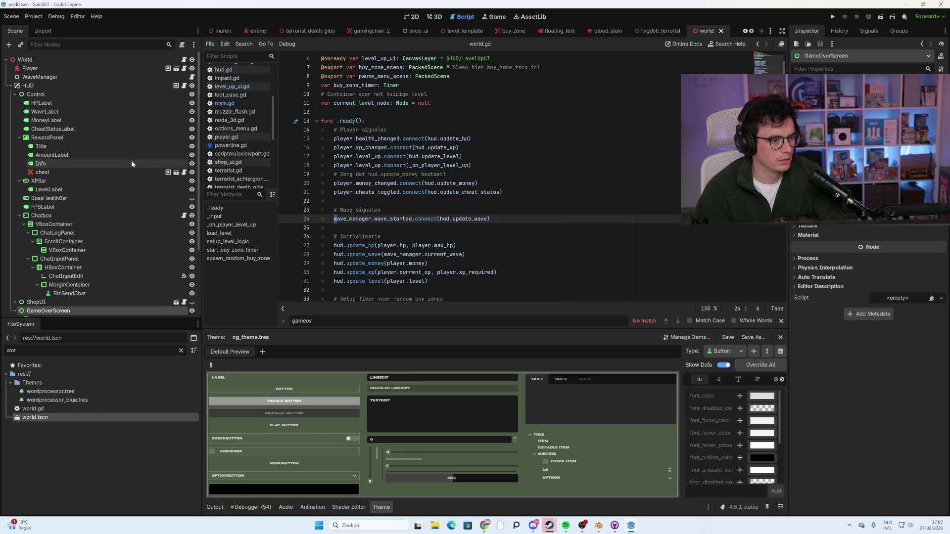
{"action": "left_click", "coordinate": [185, 87]}
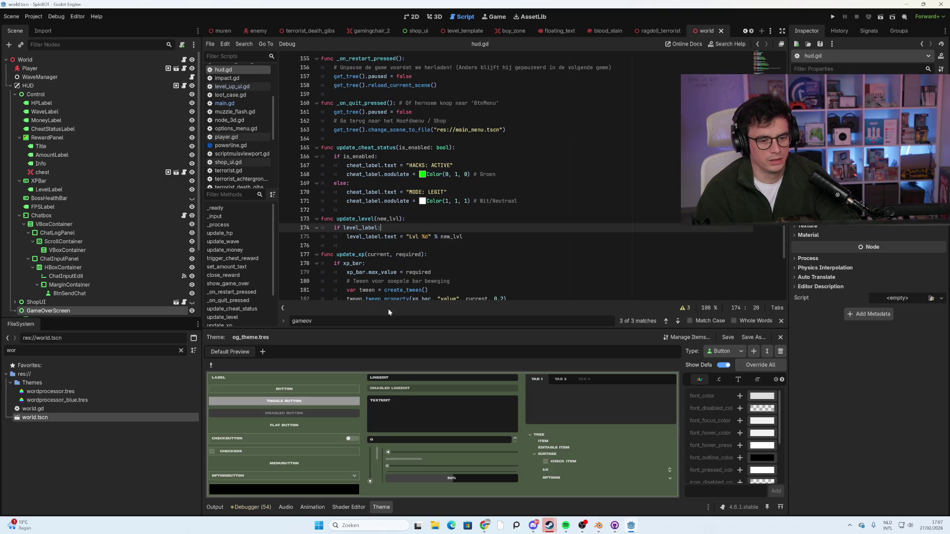
{"action": "type", "text": "er"}
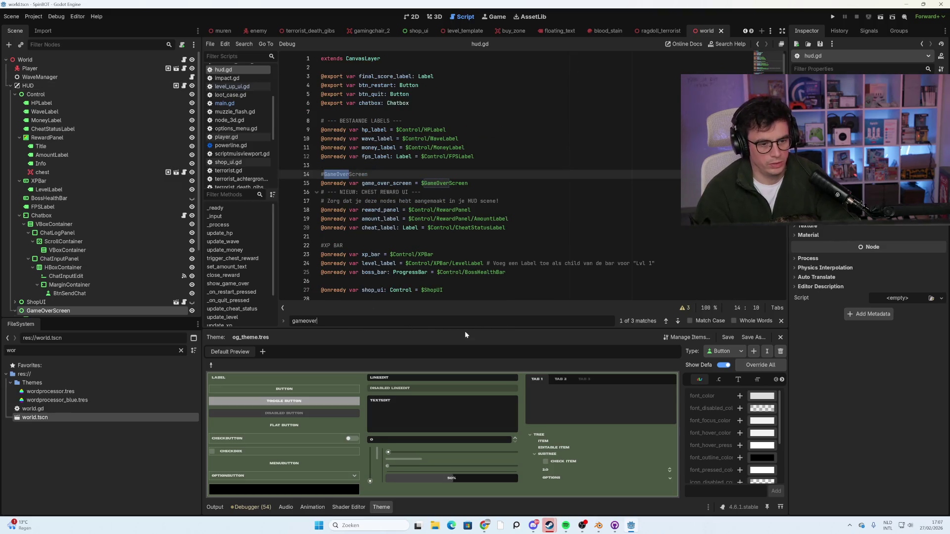
Scroll hud.gd down to the game-over summary code near line 144.
{"action": "scroll", "coordinate": [480, 179], "scroll_direction": "down", "scroll_amount": 6}
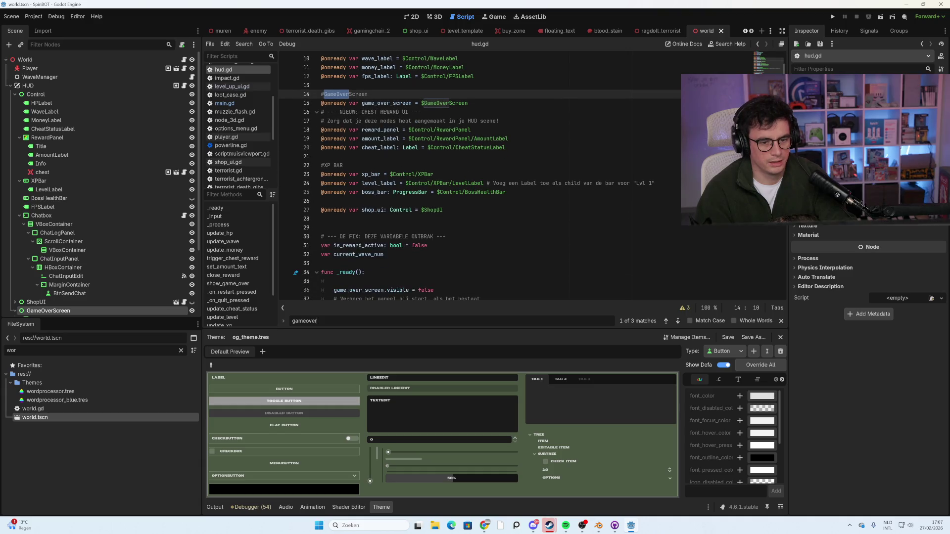
{"action": "scroll", "coordinate": [480, 178], "scroll_direction": "down", "scroll_amount": 4}
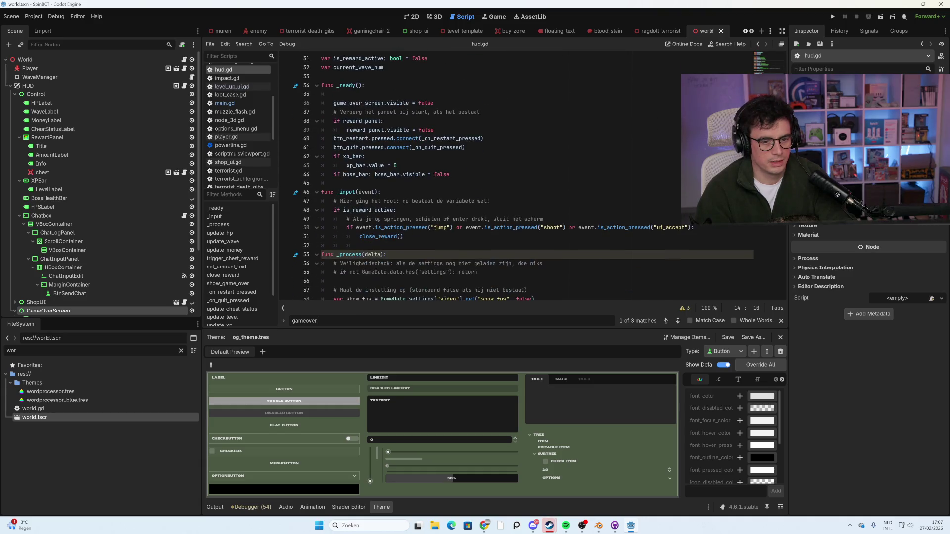
{"action": "scroll", "coordinate": [480, 178], "scroll_direction": "down", "scroll_amount": 4}
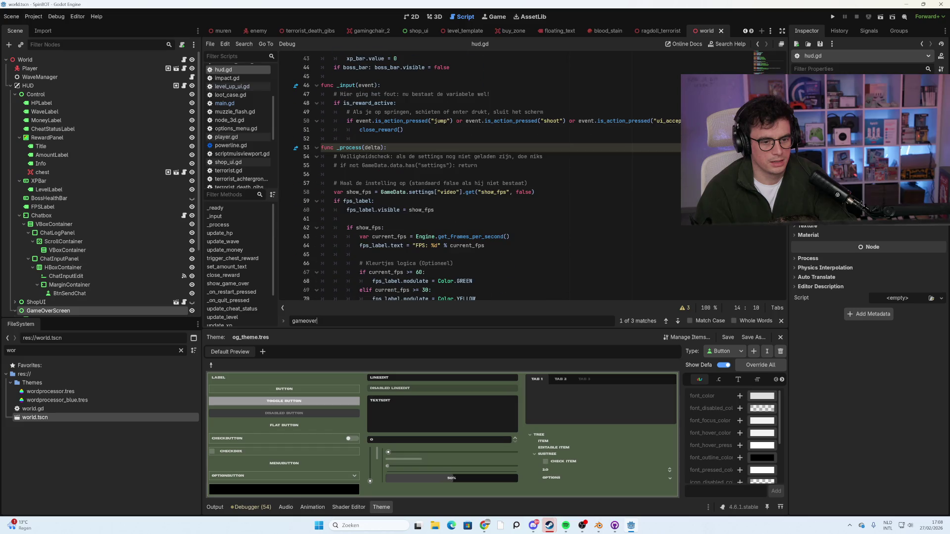
{"action": "scroll", "coordinate": [480, 178], "scroll_direction": "down", "scroll_amount": 2}
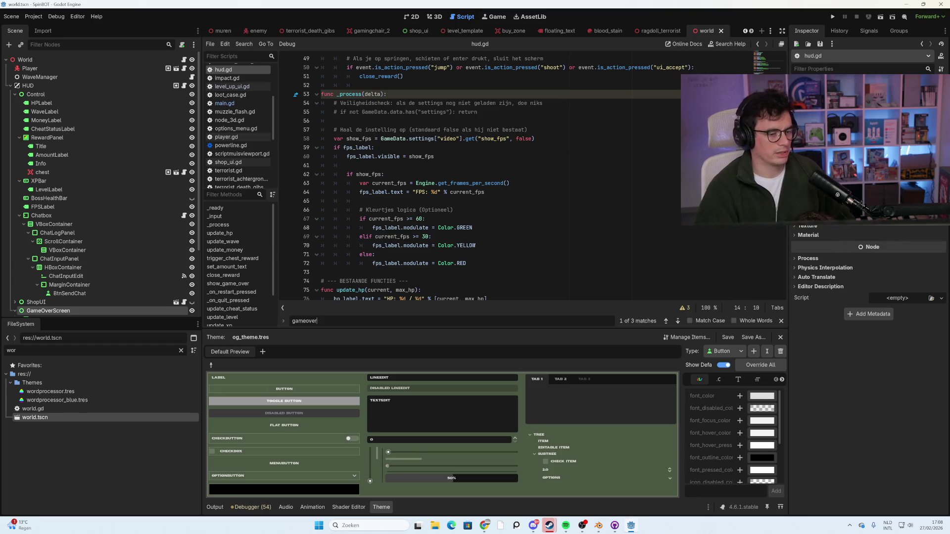
{"action": "scroll", "coordinate": [495, 178], "scroll_direction": "down", "scroll_amount": 3}
{"action": "scroll", "coordinate": [494, 178], "scroll_direction": "down", "scroll_amount": 3}
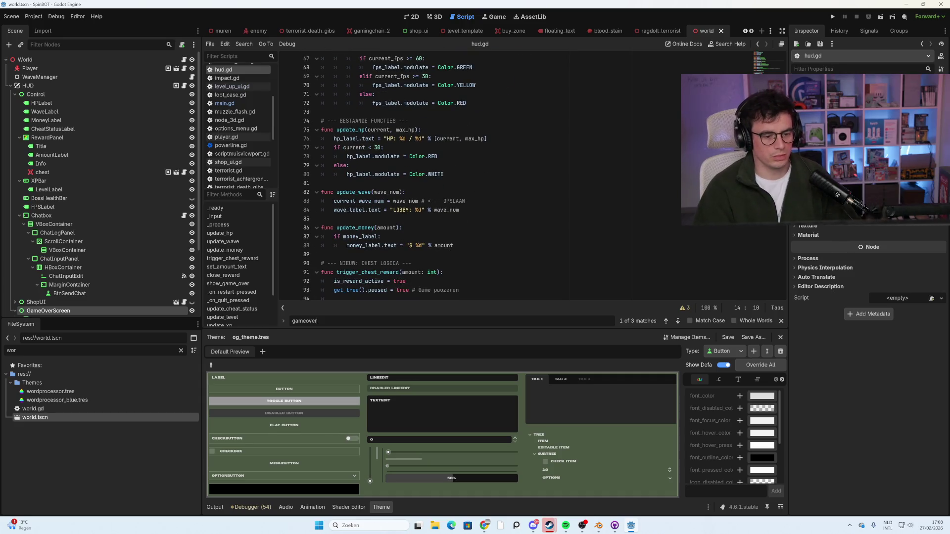
{"action": "scroll", "coordinate": [494, 178], "scroll_direction": "down", "scroll_amount": 6}
{"action": "scroll", "coordinate": [494, 178], "scroll_direction": "down", "scroll_amount": 2}
{"action": "scroll", "coordinate": [495, 178], "scroll_direction": "down", "scroll_amount": 4}
{"action": "scroll", "coordinate": [494, 178], "scroll_direction": "down", "scroll_amount": 10}
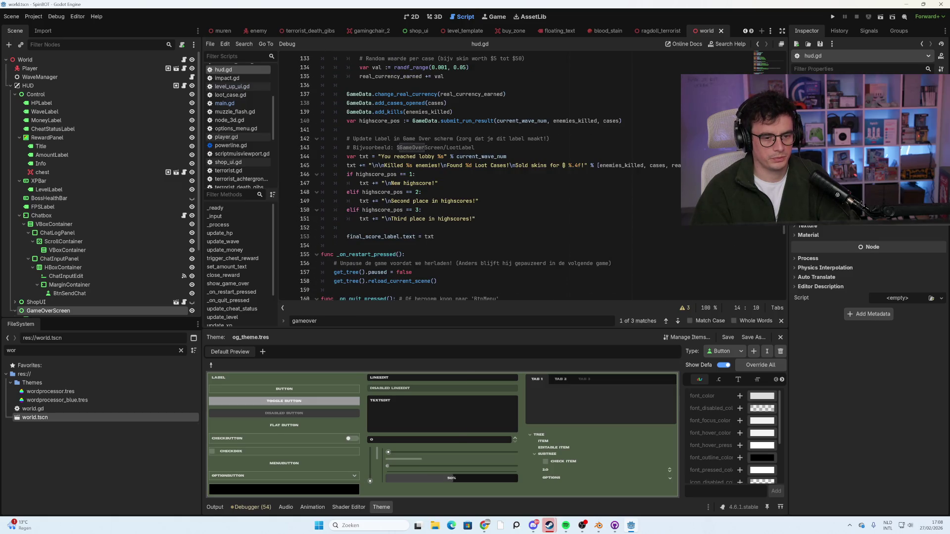
Replace 'reached lobby' so line 144 reads "You destroyed %s lobbies".
{"action": "left_click_drag", "start_coordinate": [434, 156], "coordinate": [394, 156]}
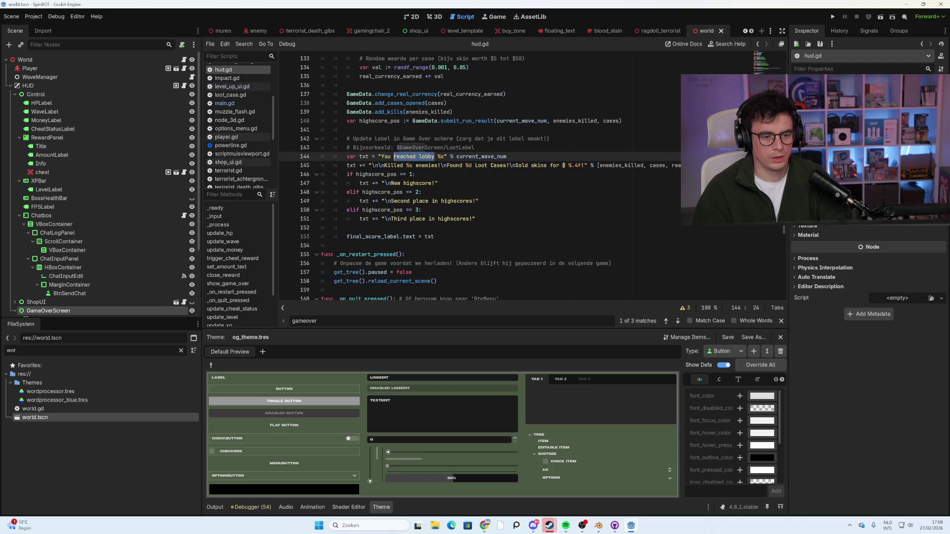
{"action": "type", "text": "de"}
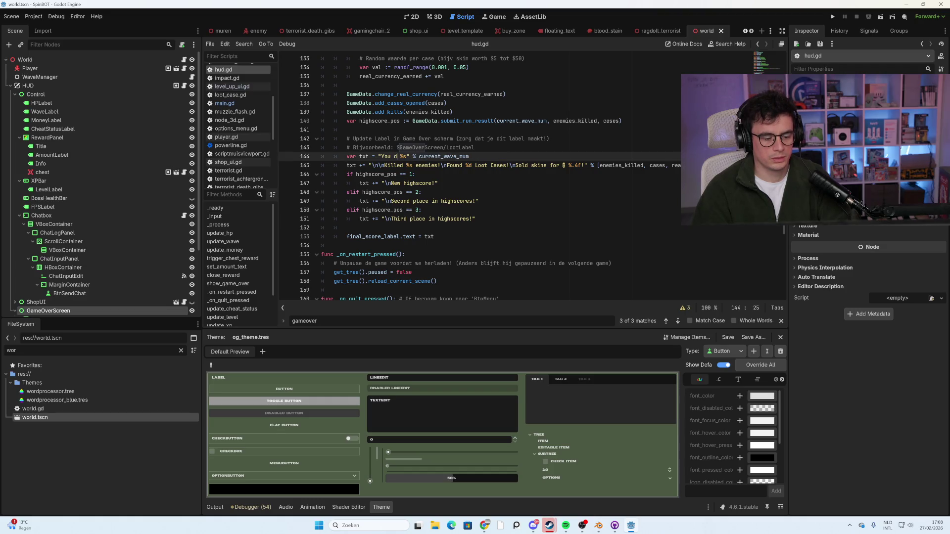
{"action": "type", "text": "stroyed"}
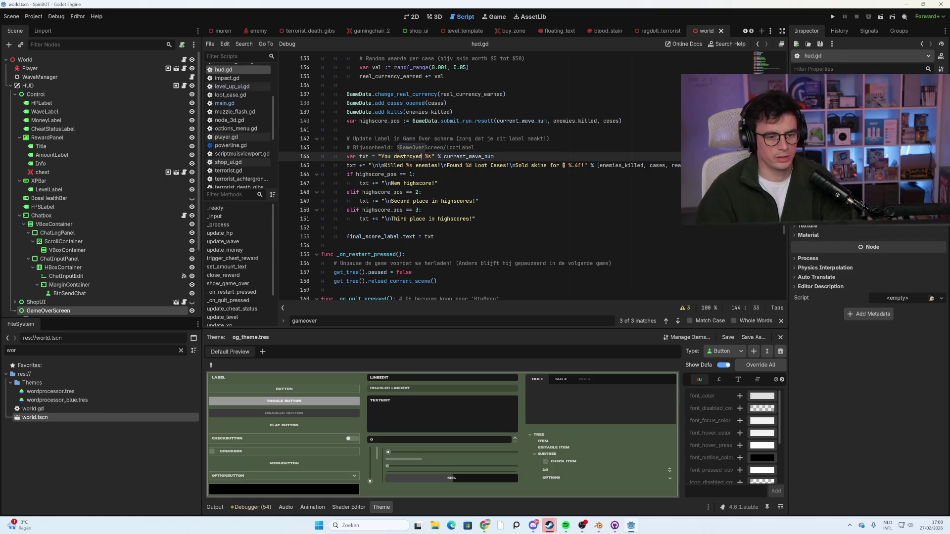
{"action": "key", "text": "Right"}
{"action": "key", "text": "Right"}
{"action": "key", "text": "Right"}
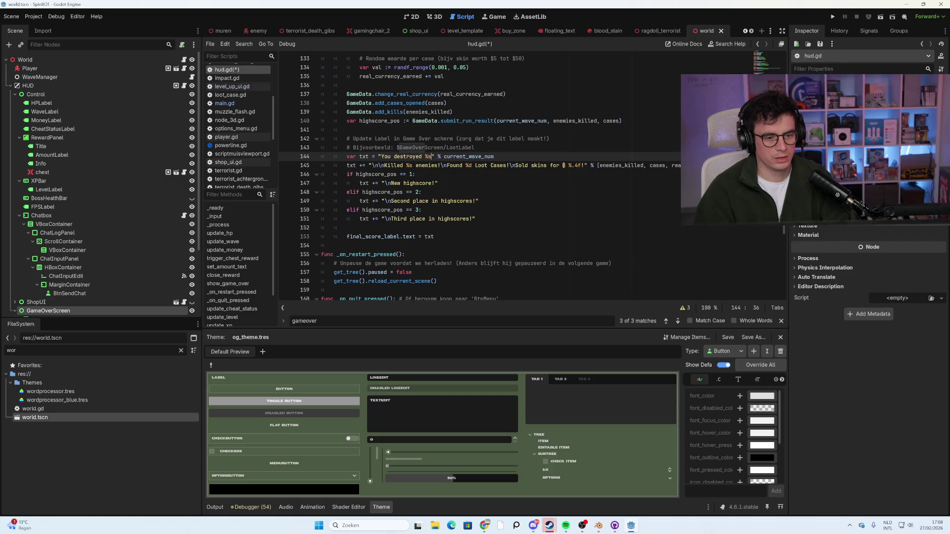
{"action": "type", "text": "lobbies"}
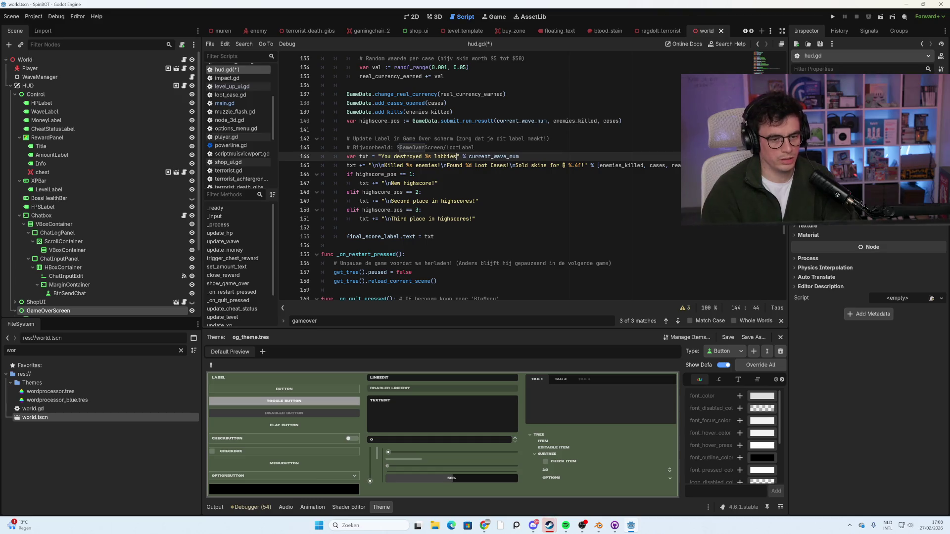
{"action": "key", "text": "Left"}
{"action": "key", "text": "Left"}
{"action": "key", "text": "Left"}
{"action": "key", "text": "shift+Left"}
{"action": "key", "text": "shift+Left"}
{"action": "key", "text": "shift+Left"}
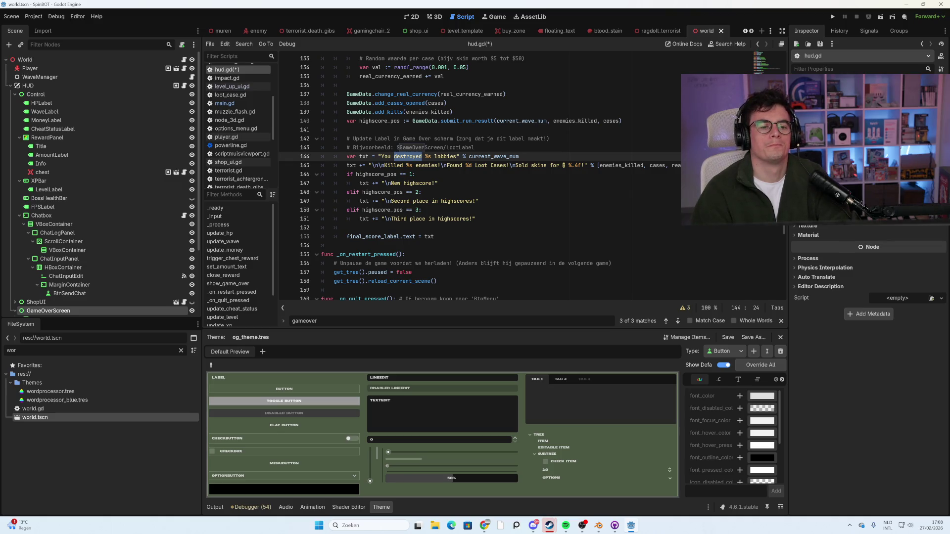
{"action": "left_click", "coordinate": [403, 165]}
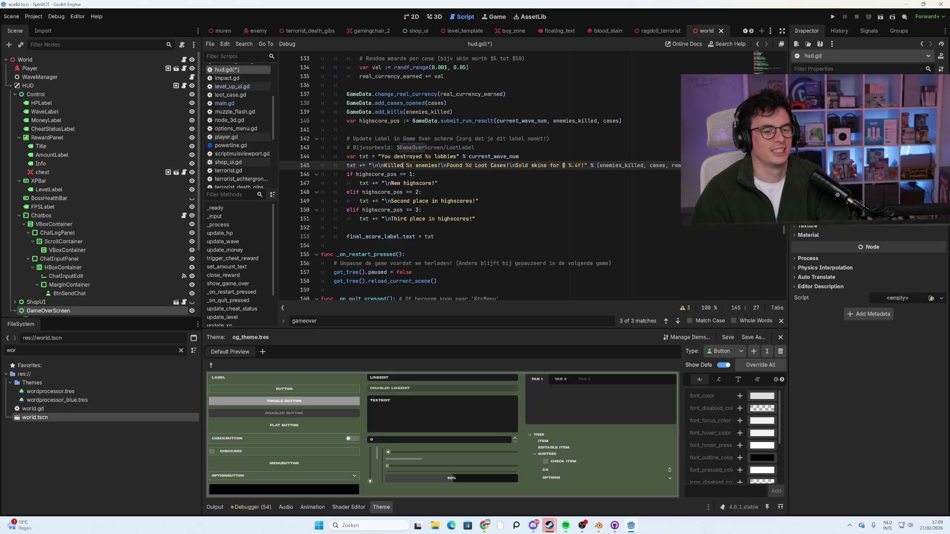
Retype 'destroyed' as 'deleted', fixing the typo, so line 144 reads "You deleted %s lobbies".
{"action": "left_click_drag", "start_coordinate": [421, 157], "coordinate": [396, 156]}
{"action": "type", "text": "elte"}
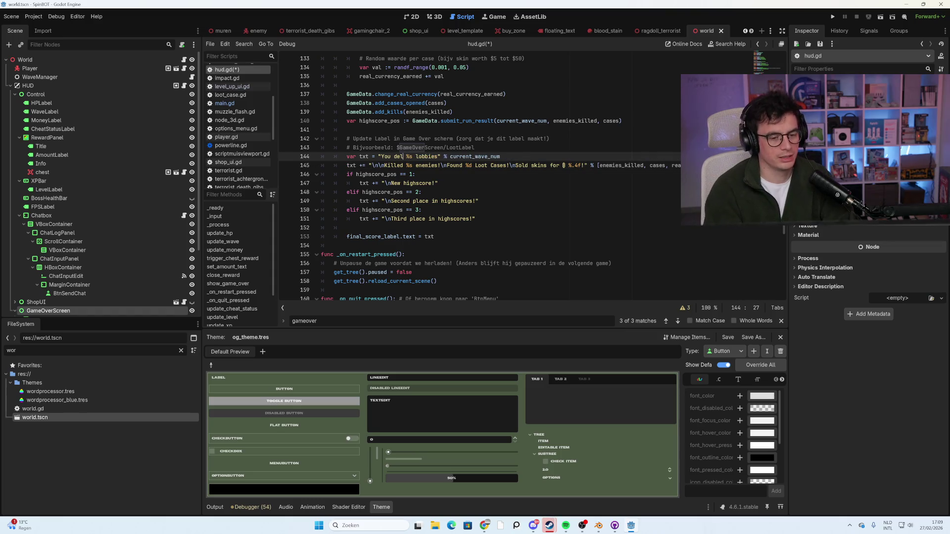
{"action": "key", "text": "BackSpace"}
{"action": "key", "text": "BackSpace"}
{"action": "type", "text": "eted"}
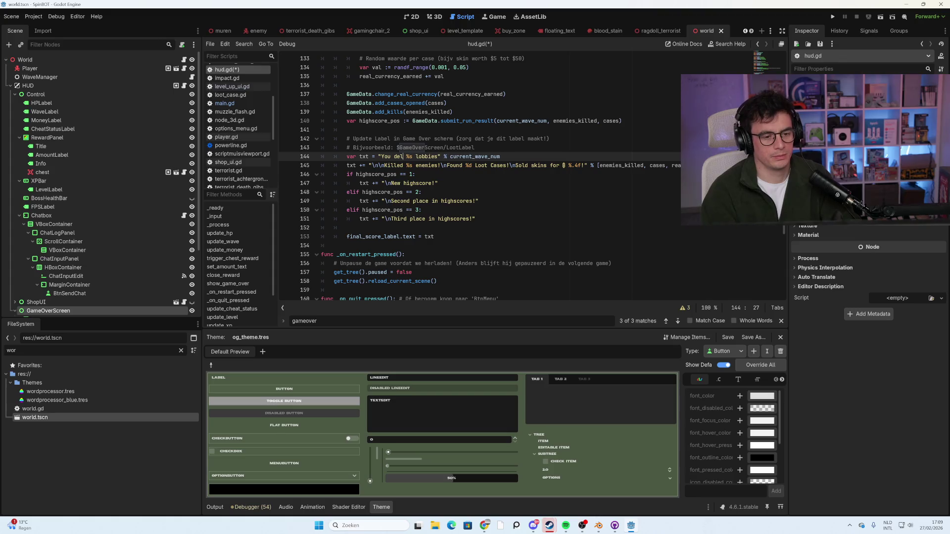
{"action": "left_click", "coordinate": [421, 192]}
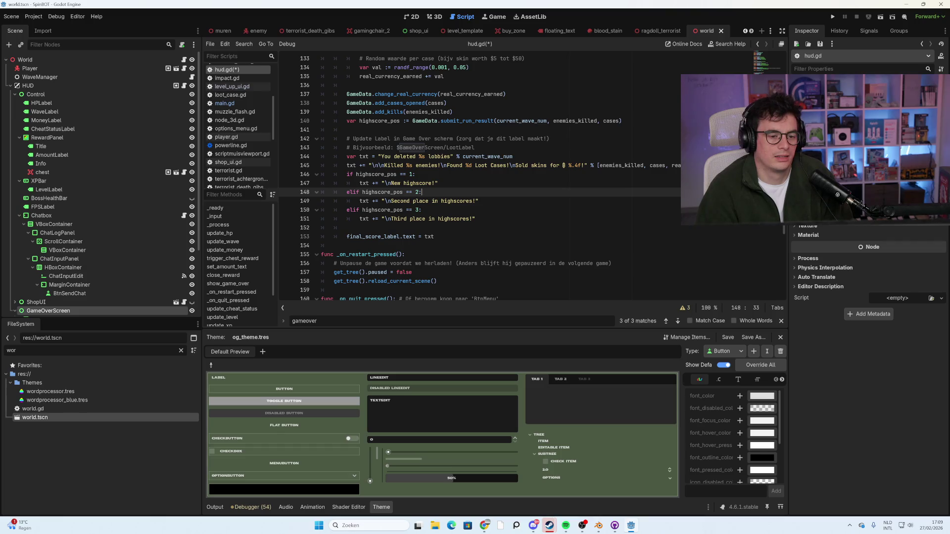
Replace 'deleted' with 'tilted' on line 144 and review the summary lines.
{"action": "double_click", "coordinate": [404, 156]}
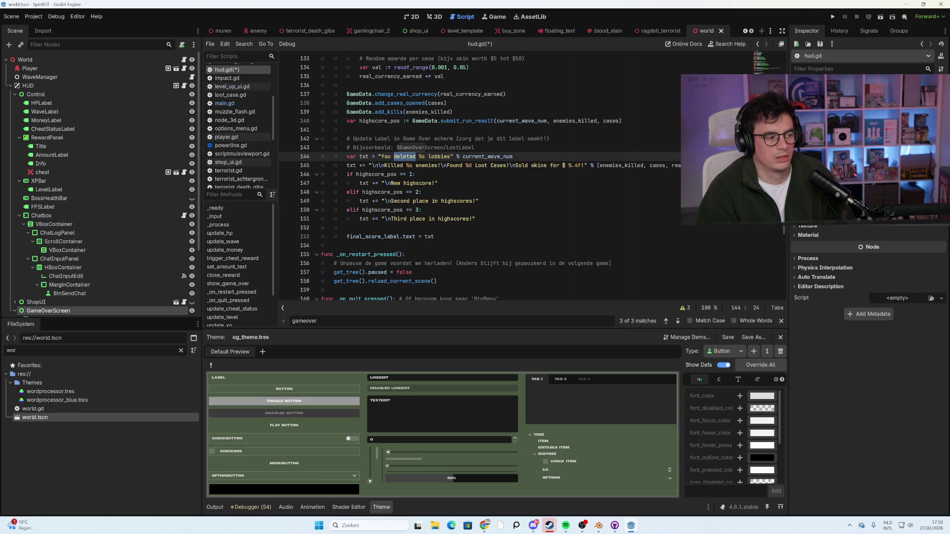
{"action": "mouse_move", "coordinate": [388, 94]}
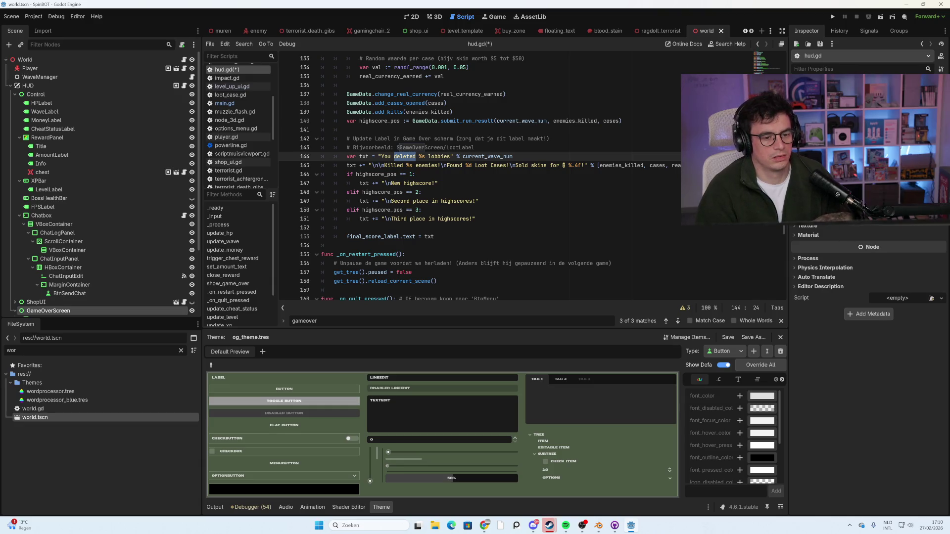
{"action": "type", "text": "title"}
{"action": "type", "text": "d"}
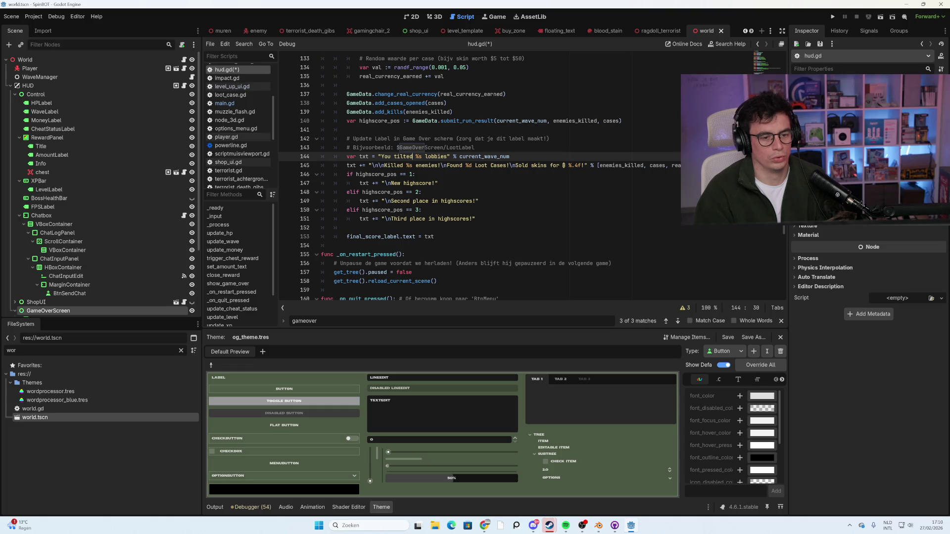
{"action": "key", "text": "shift+Left"}
{"action": "key", "text": "shift+Left"}
{"action": "key", "text": "shift+Left"}
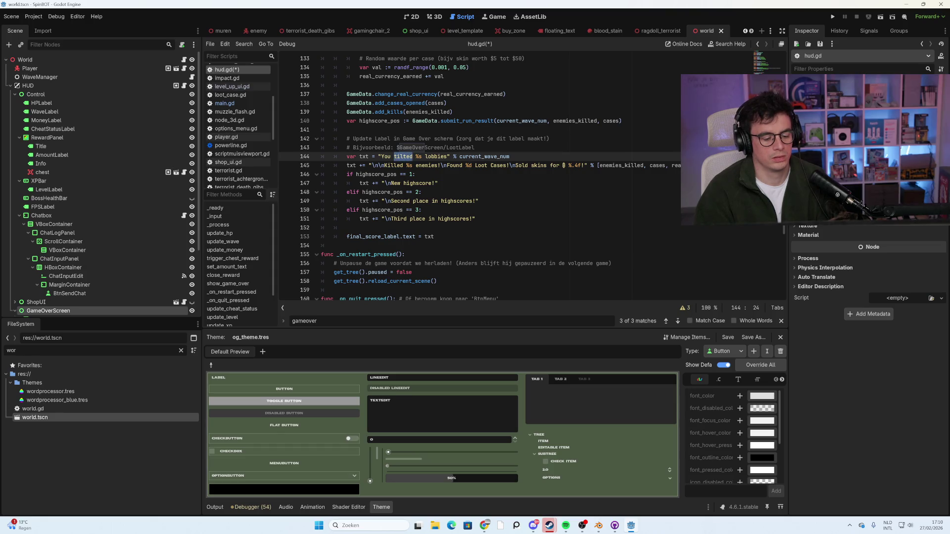
{"action": "left_click", "coordinate": [415, 175]}
{"action": "scroll", "coordinate": [479, 178], "scroll_direction": "down", "scroll_amount": 1}
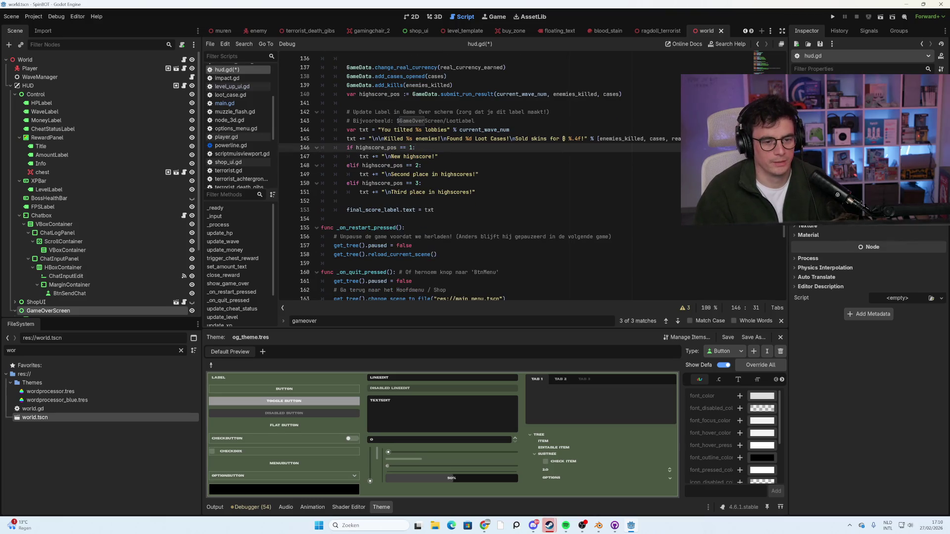
{"action": "double_click", "coordinate": [403, 130]}
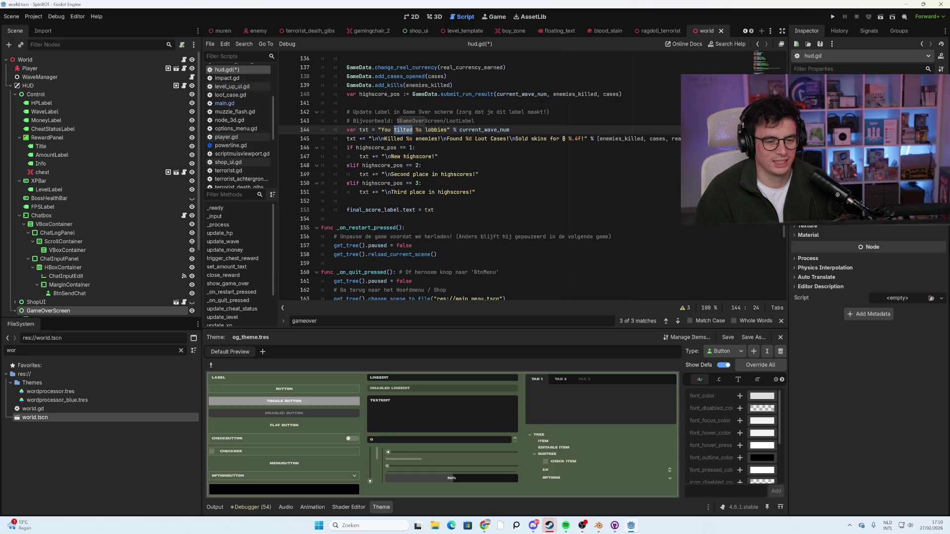
Change 'Sold skins for' to 'Earned' and append 'from cases' after %.4f! on line 145.
{"action": "left_click", "coordinate": [416, 139]}
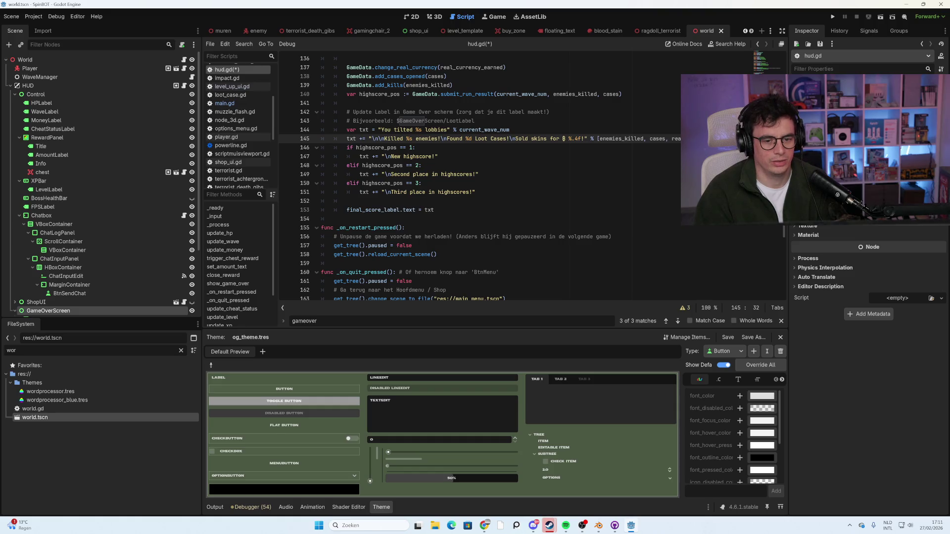
{"action": "left_click_drag", "start_coordinate": [559, 138], "coordinate": [515, 138]}
{"action": "type", "text": "Earned"}
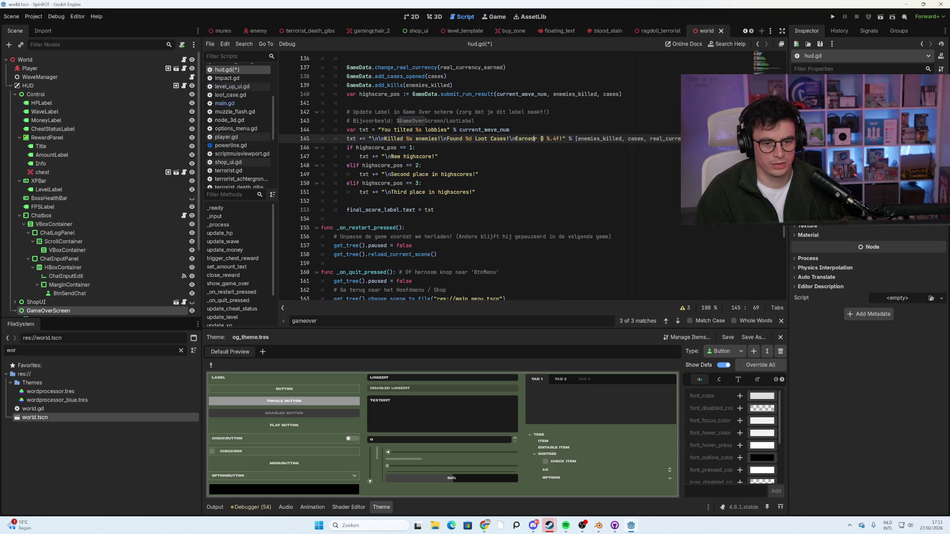
{"action": "key", "text": "Delete"}
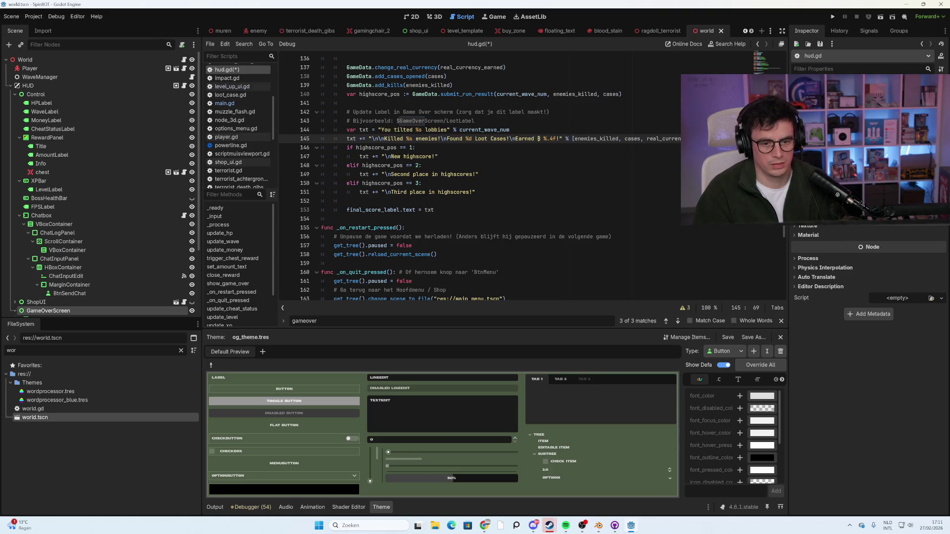
{"action": "left_click", "coordinate": [560, 139]}
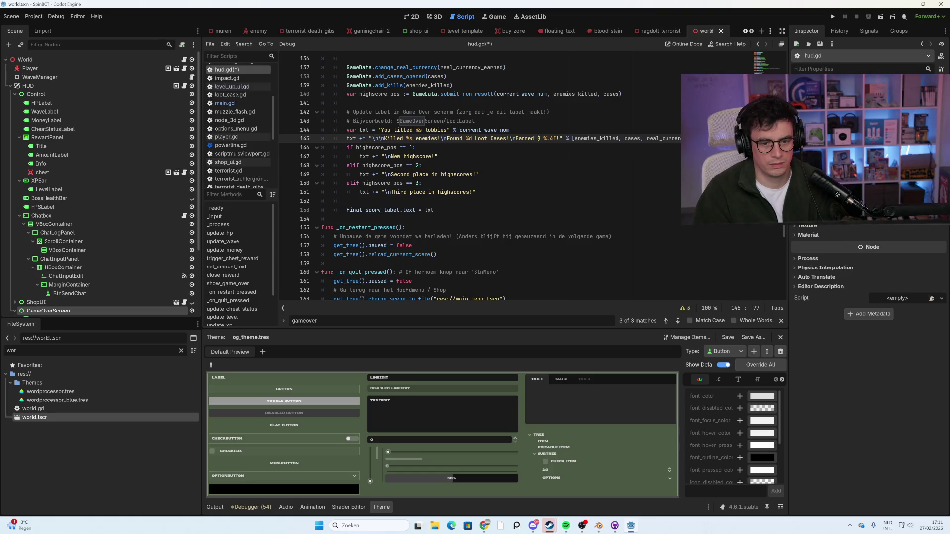
{"action": "type", "text": "from cases"}
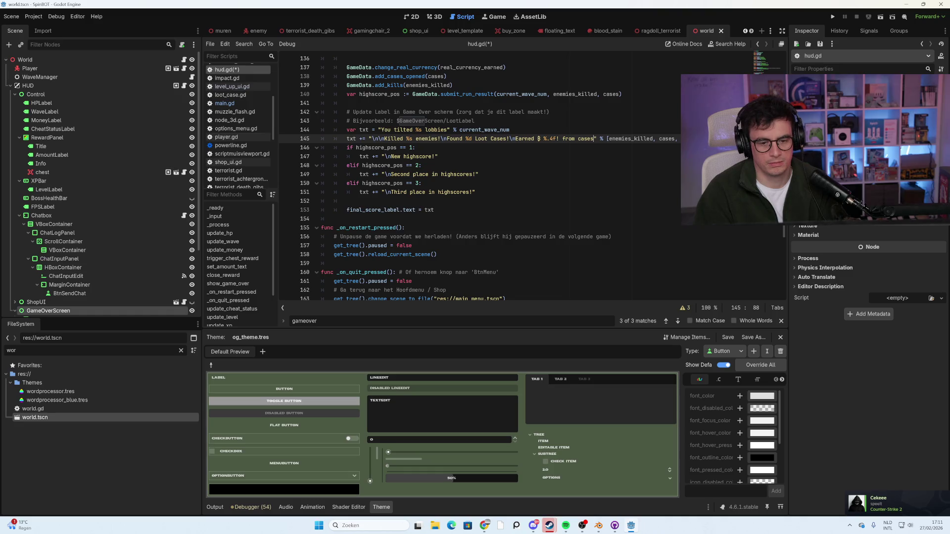
{"action": "left_click", "coordinate": [578, 138]}
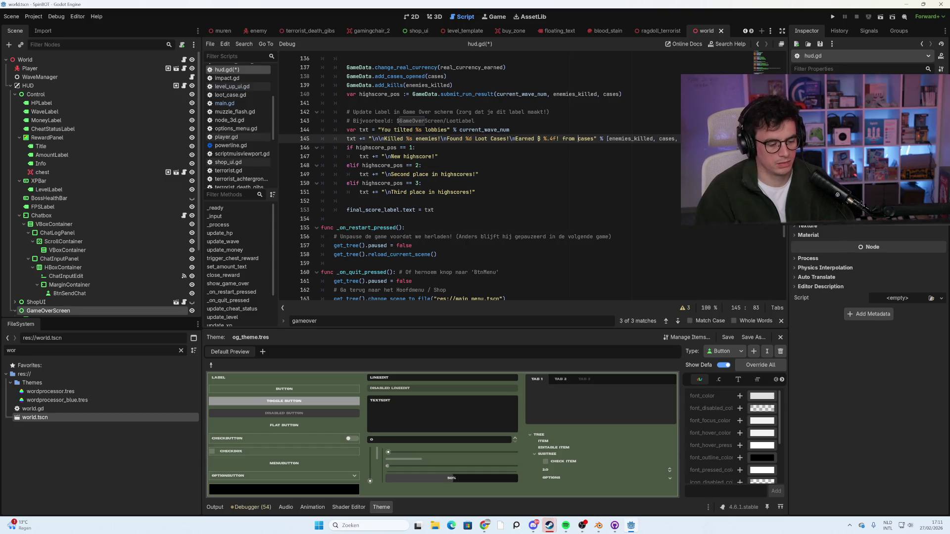
Save the hud.gd script with Ctrl+S.
{"action": "key", "text": "ctrl+s"}
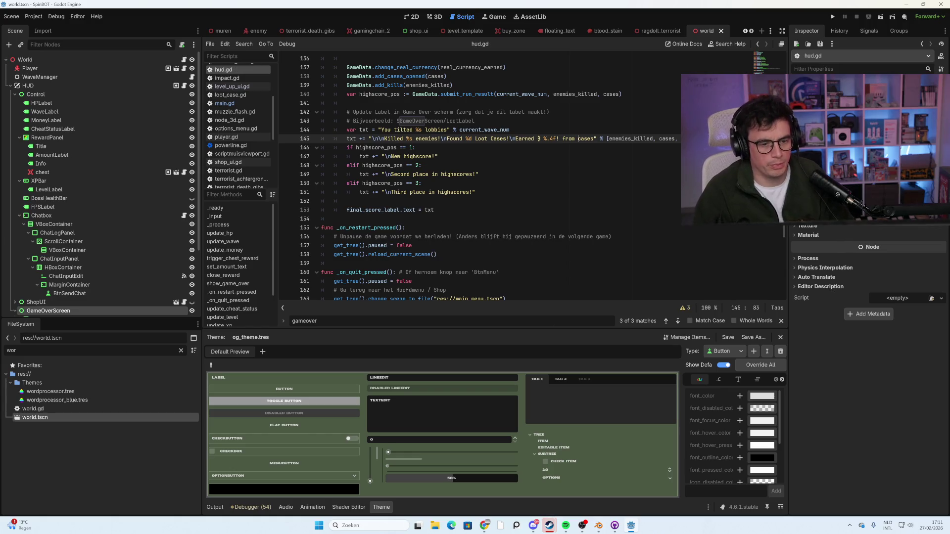
{"action": "scroll", "coordinate": [504, 178], "scroll_direction": "up", "scroll_amount": 1}
{"action": "scroll", "coordinate": [503, 178], "scroll_direction": "down", "scroll_amount": 6}
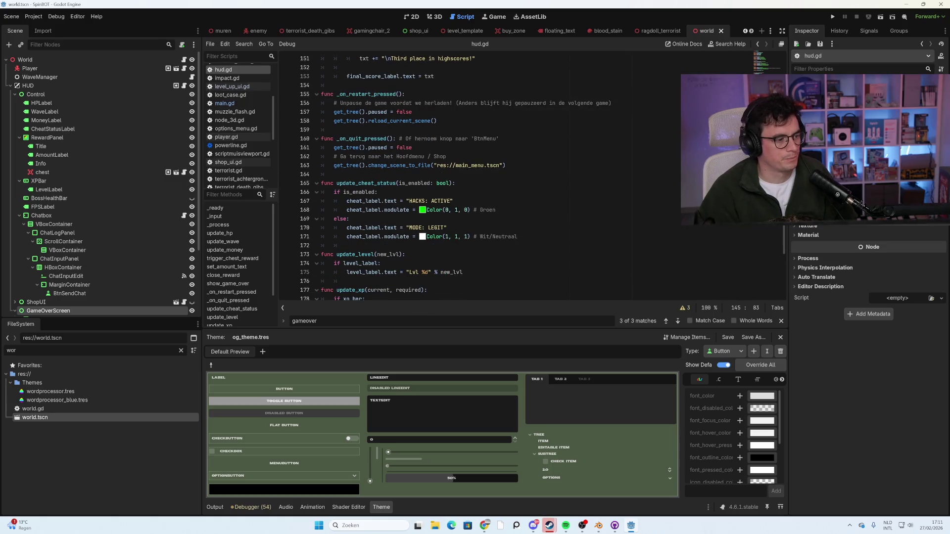
{"action": "scroll", "coordinate": [445, 178], "scroll_direction": "up", "scroll_amount": 4}
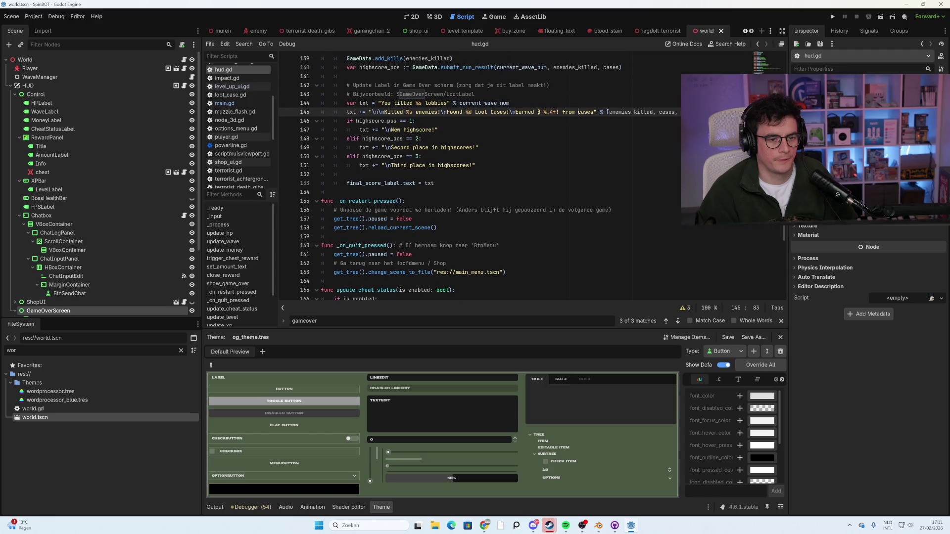
{"action": "left_click_drag", "start_coordinate": [413, 103], "coordinate": [394, 103]}
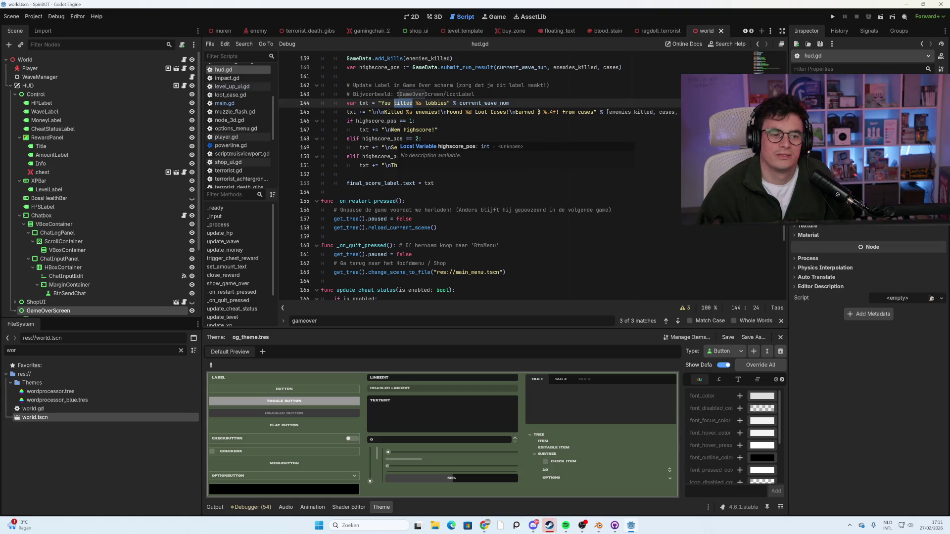
{"action": "left_click", "coordinate": [433, 130]}
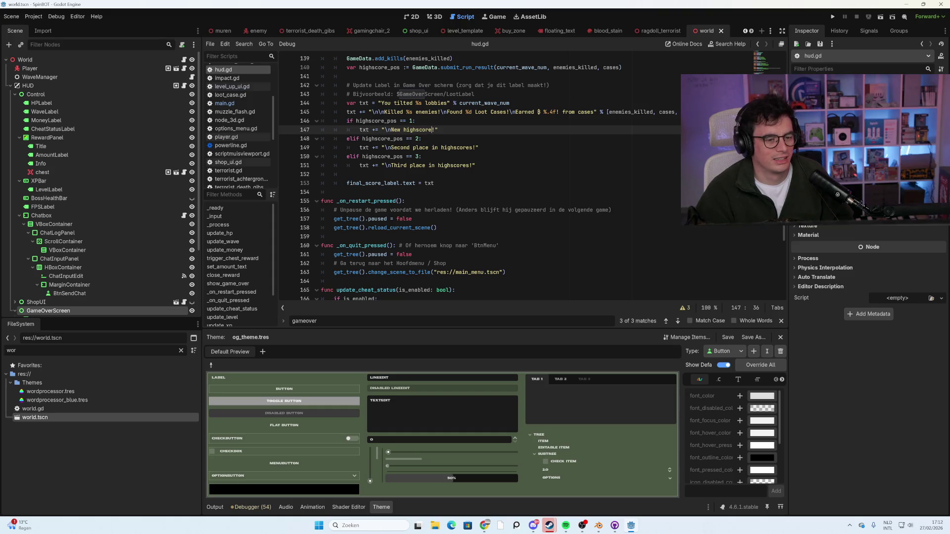
{"action": "left_click", "coordinate": [412, 103]}
{"action": "left_click_drag", "start_coordinate": [413, 103], "coordinate": [394, 103]}
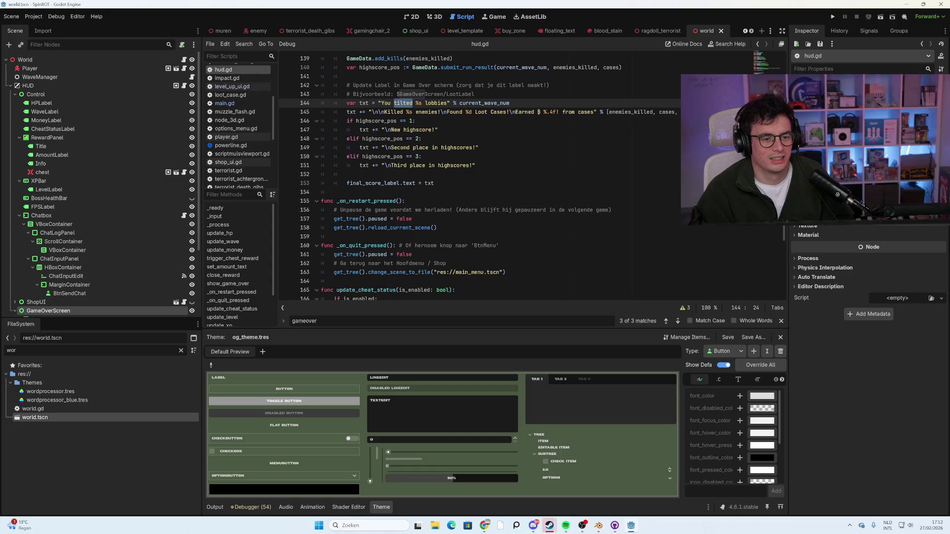
{"action": "left_click", "coordinate": [470, 165]}
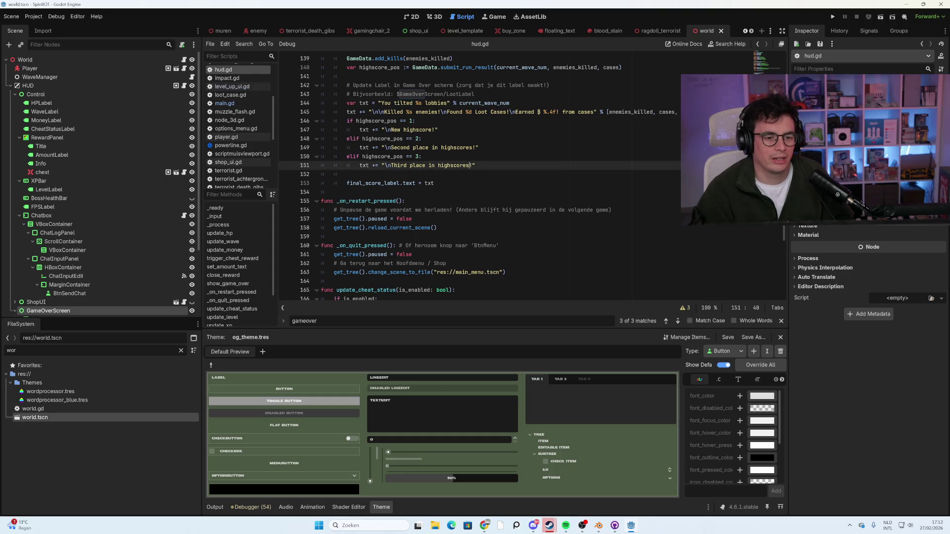
{"action": "scroll", "coordinate": [516, 176], "scroll_direction": "up", "scroll_amount": 7}
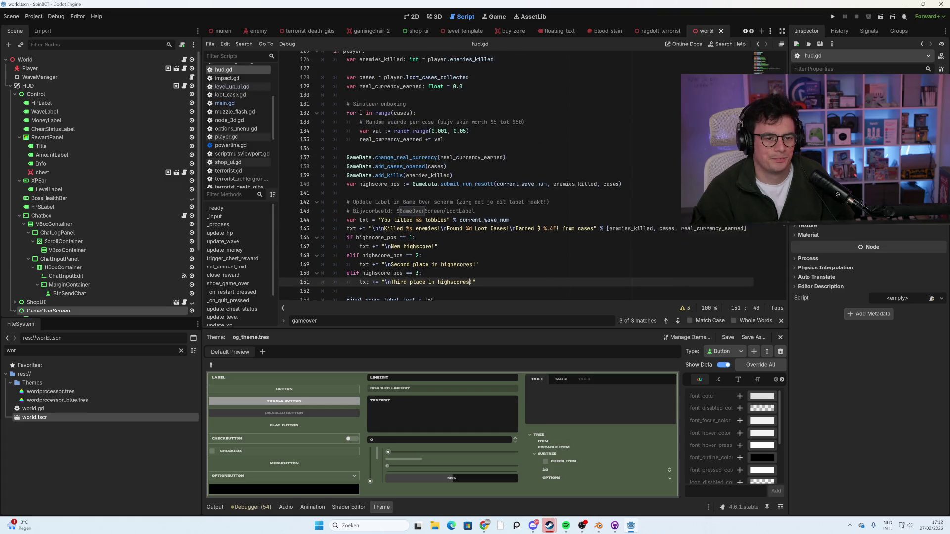
{"action": "scroll", "coordinate": [516, 175], "scroll_direction": "up", "scroll_amount": 4}
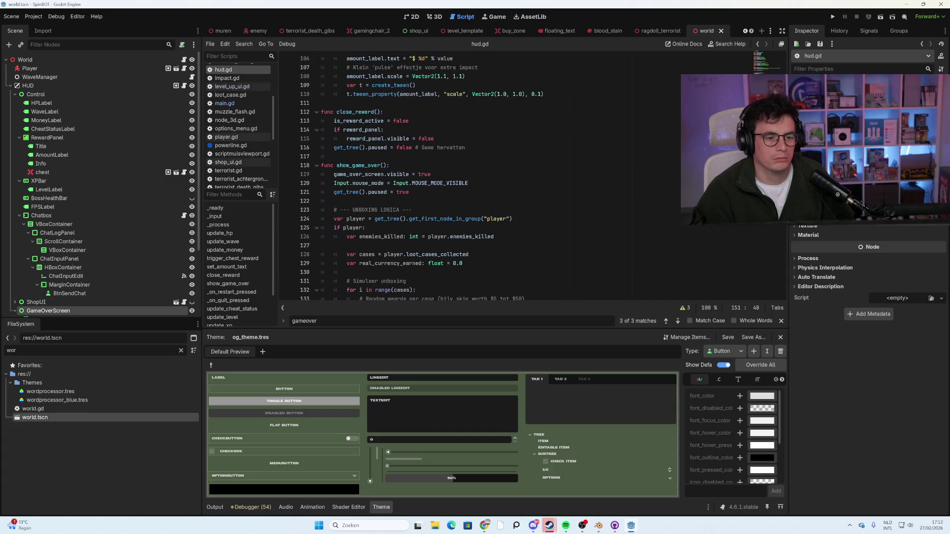
{"action": "scroll", "coordinate": [516, 176], "scroll_direction": "up", "scroll_amount": 18}
Insert an extra blank line after the shop_ui variable and place the cursor on line 30.
{"action": "scroll", "coordinate": [516, 175], "scroll_direction": "up", "scroll_amount": 14}
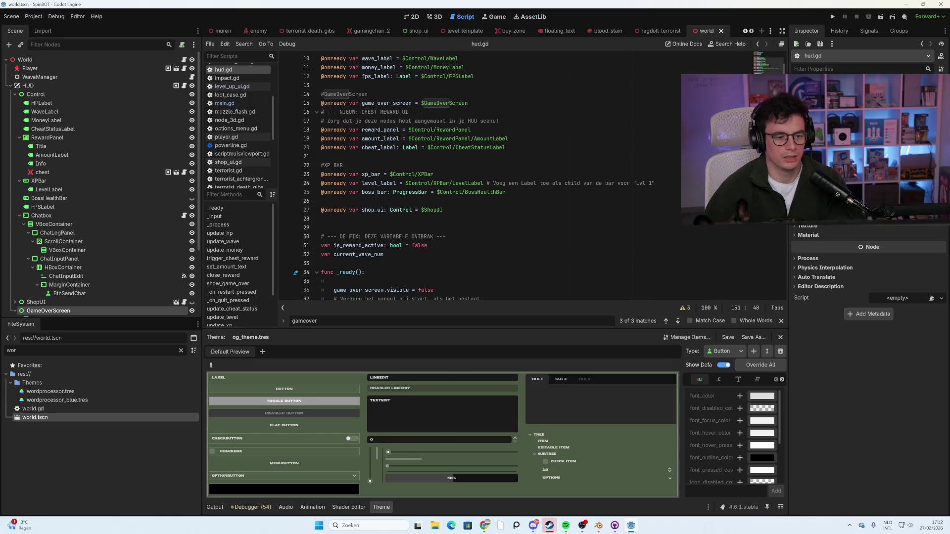
{"action": "left_click", "coordinate": [321, 218]}
{"action": "key", "text": "Return"}
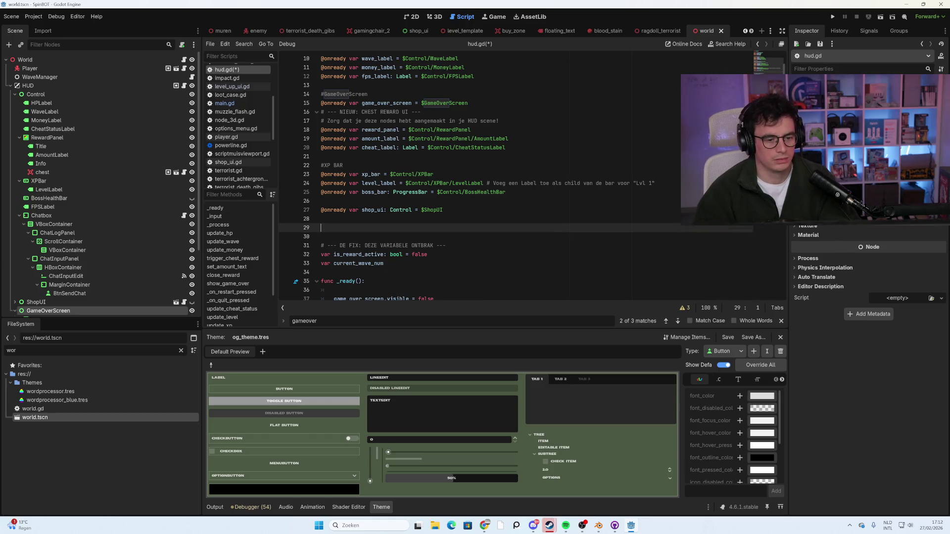
{"action": "scroll", "coordinate": [531, 178], "scroll_direction": "down", "scroll_amount": 3}
{"action": "left_click", "coordinate": [446, 165]}
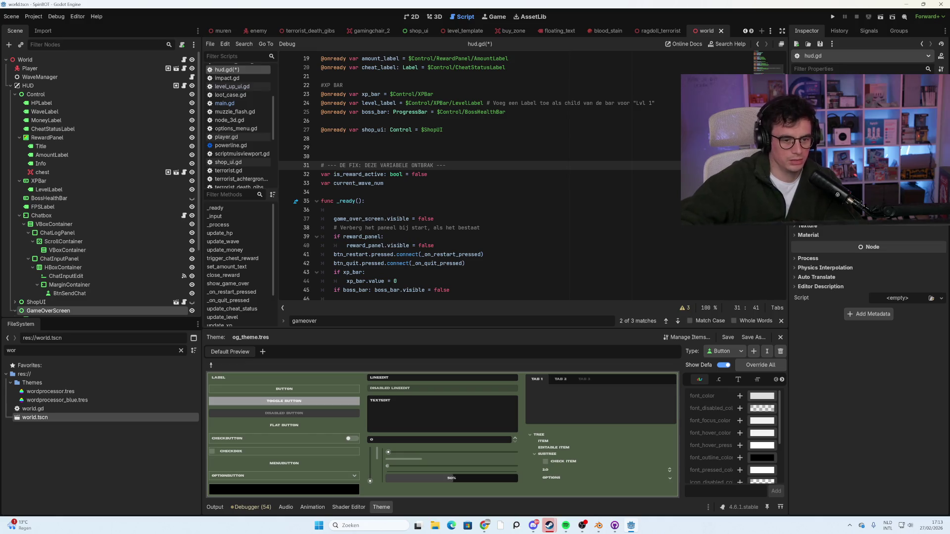
{"action": "left_click", "coordinate": [321, 156]}
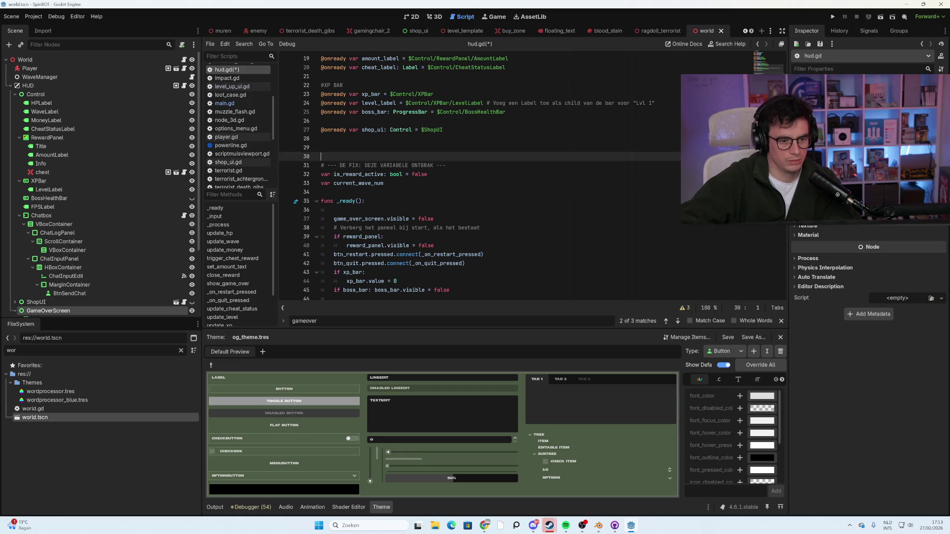
Type 'var eind_scherm_woord = [deleted, erased, humiliated, ]' on line 30, correcting typos.
{"action": "type", "text": "var "}
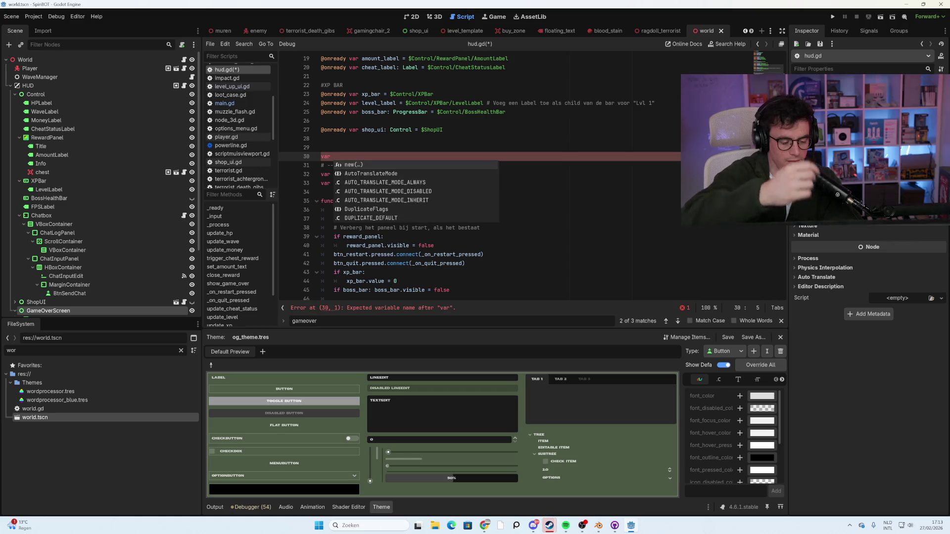
{"action": "type", "text": "rando"}
{"action": "key", "text": "BackSpace"}
{"action": "key", "text": "BackSpace"}
{"action": "key", "text": "BackSpace"}
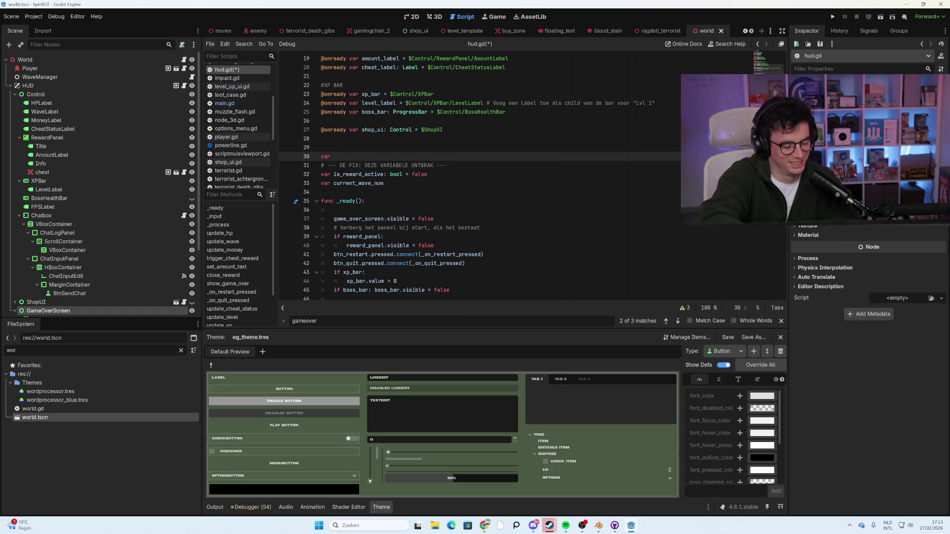
{"action": "type", "text": "veeindscreenwoor"}
{"action": "key", "text": "BackSpace"}
{"action": "key", "text": "BackSpace"}
{"action": "key", "text": "BackSpace"}
{"action": "type", "text": "_scherm"}
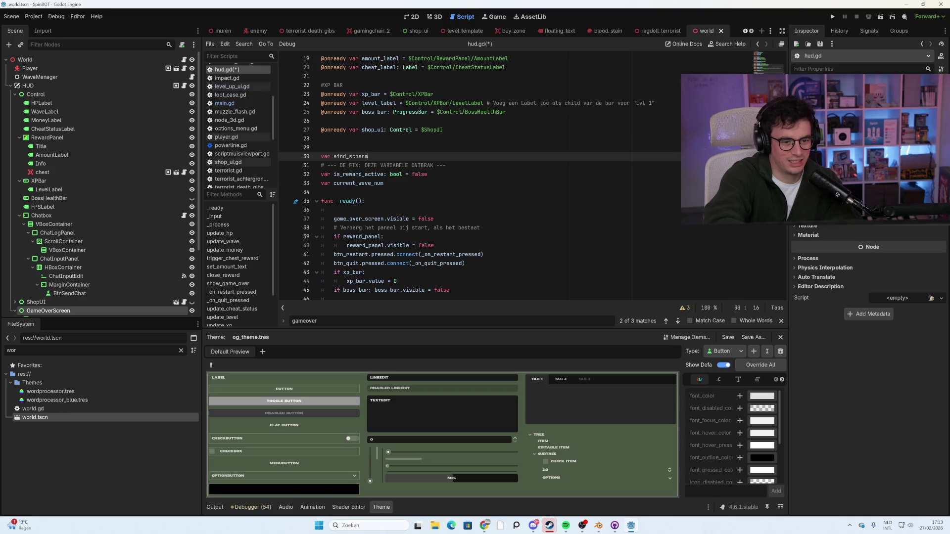
{"action": "type", "text": "_woord"}
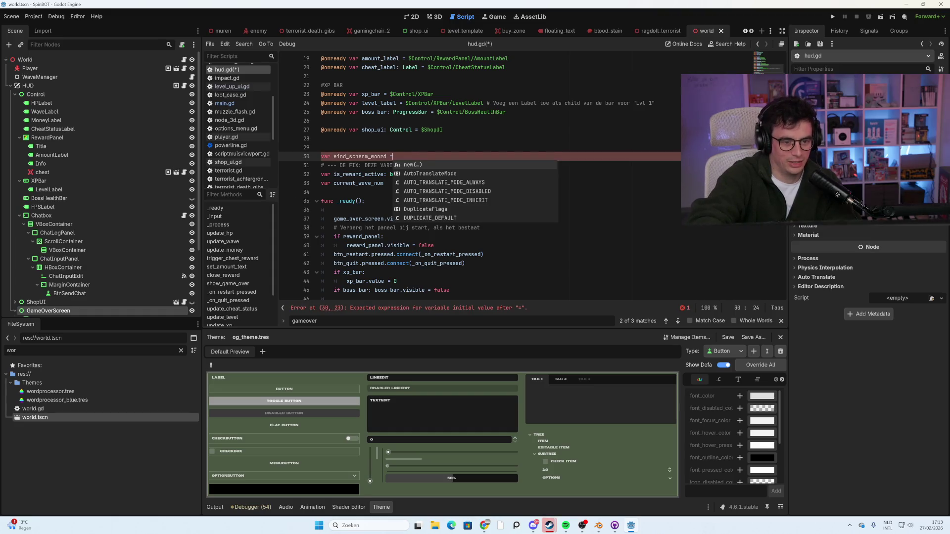
{"action": "key", "text": "BackSpace"}
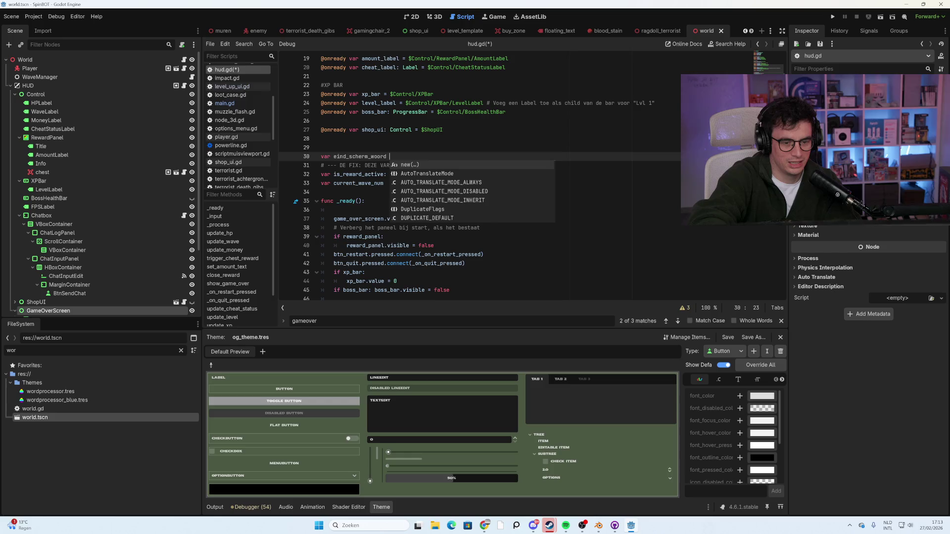
{"action": "type", "text": "= "}
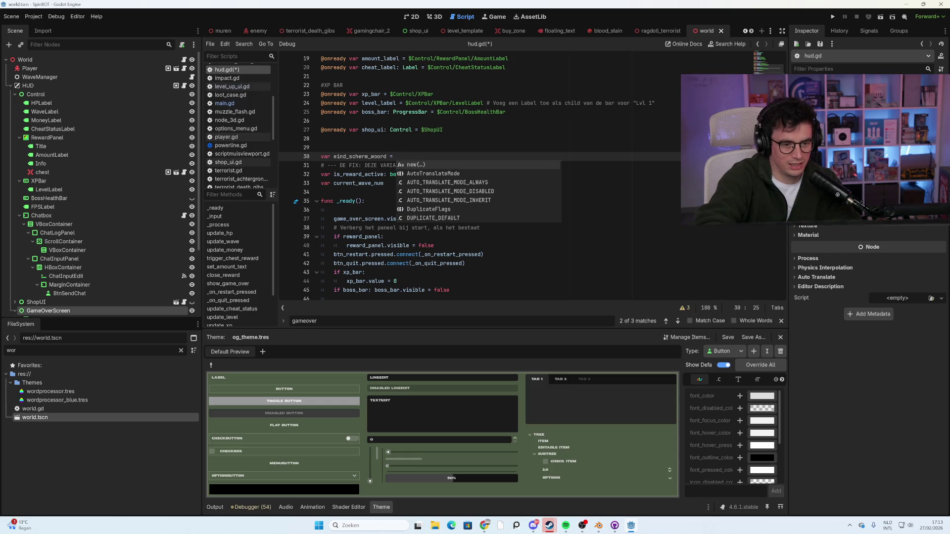
{"action": "type", "text": "["}
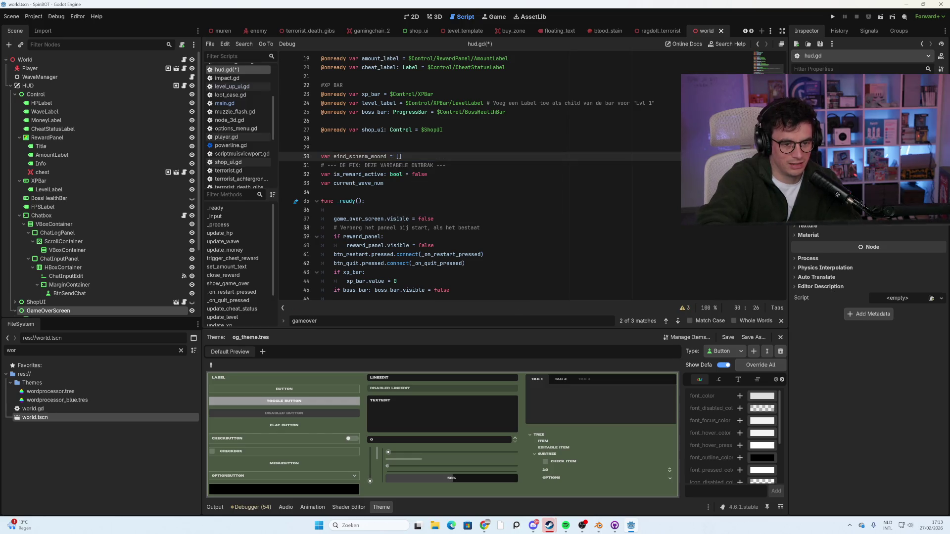
{"action": "type", "text": "delte"}
{"action": "key", "text": "BackSpace"}
{"action": "key", "text": "BackSpace"}
{"action": "type", "text": "eted,"}
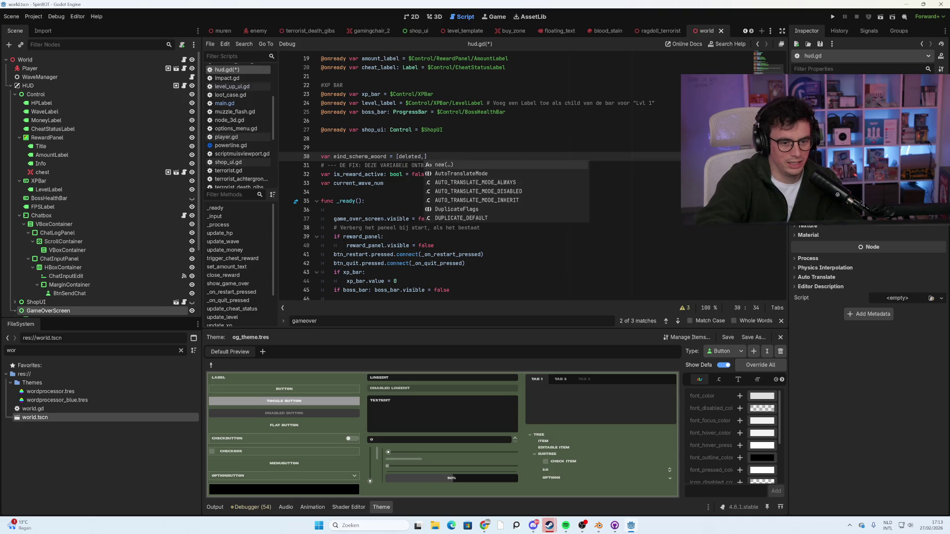
{"action": "type", "text": " erased,"}
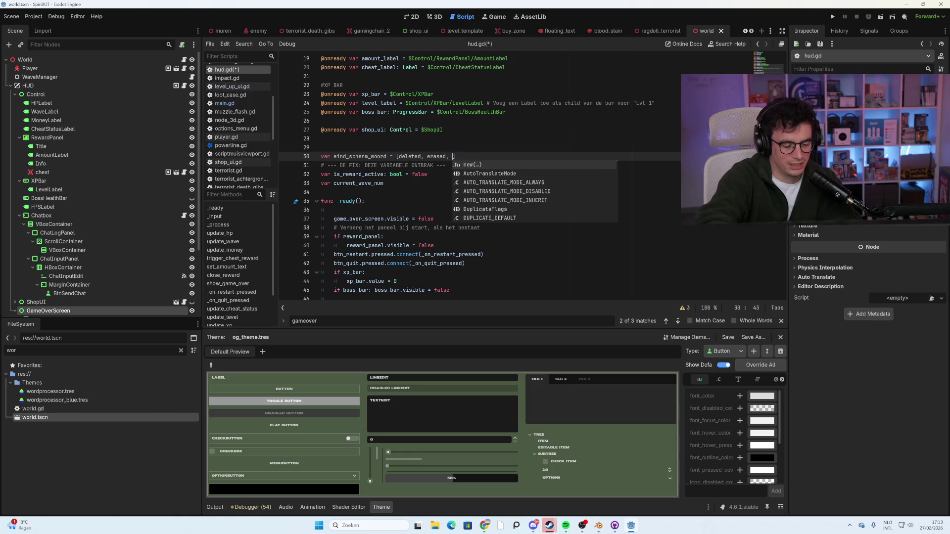
{"action": "type", "text": " hu"}
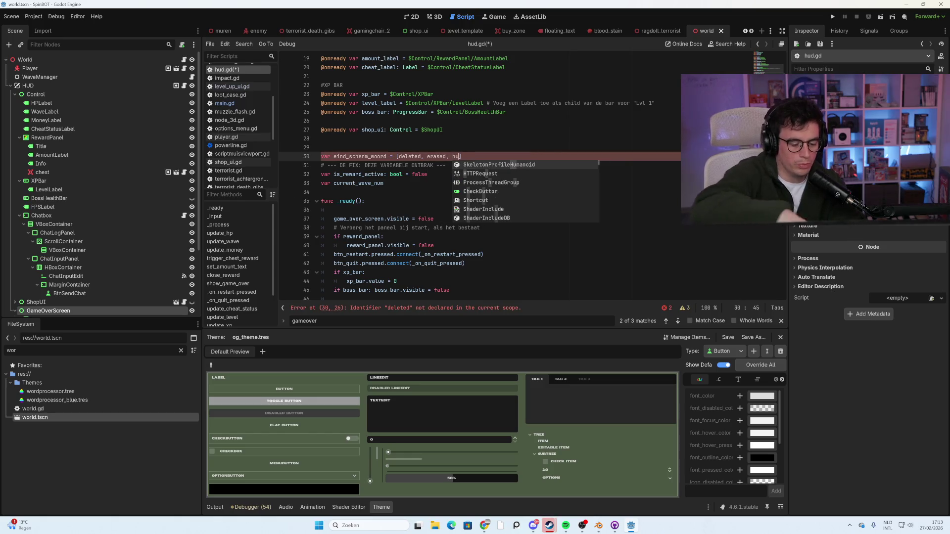
{"action": "type", "text": "miliated,"}
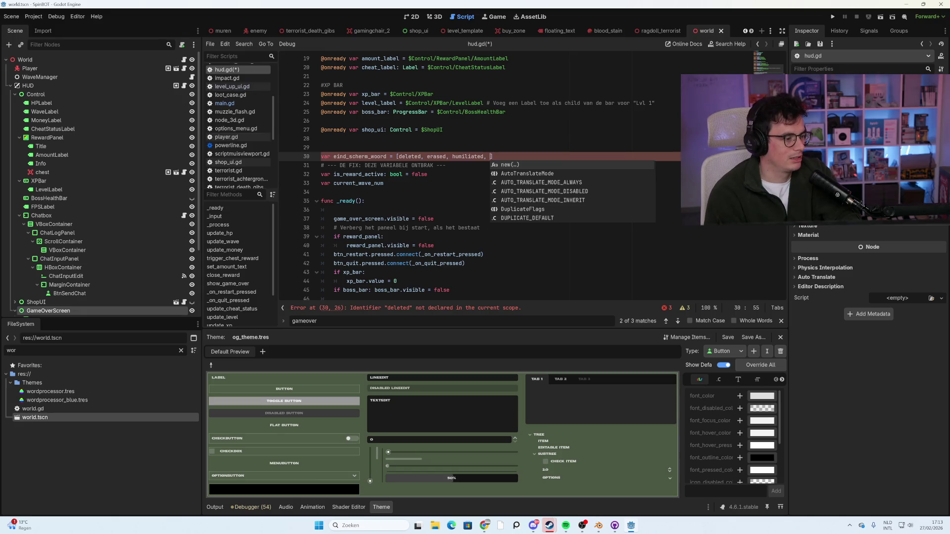
{"action": "left_click", "coordinate": [415, 156]}
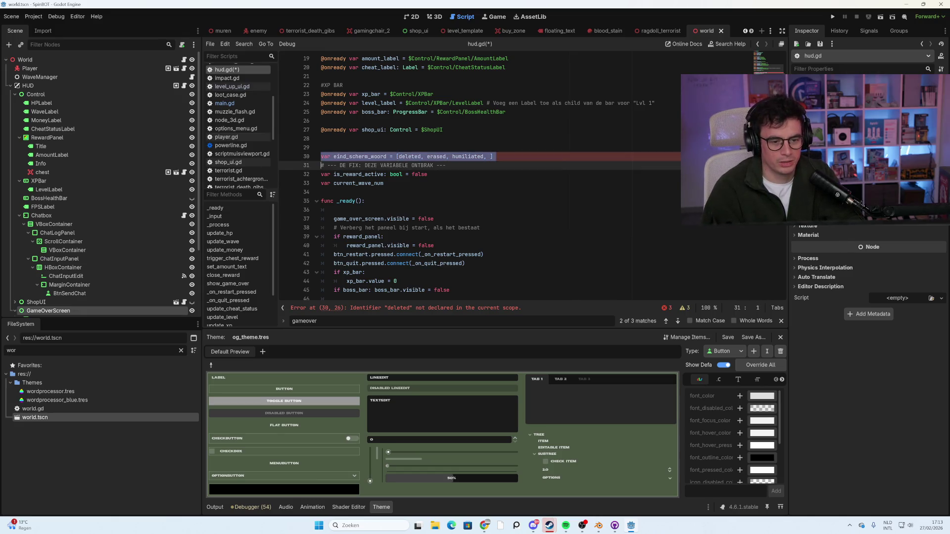
Wrap deleted, erased and humiliated in quotes and drop the trailing comma.
{"action": "double_click", "coordinate": [415, 156]}
{"action": "type", "text": "\""}
{"action": "double_click", "coordinate": [443, 157]}
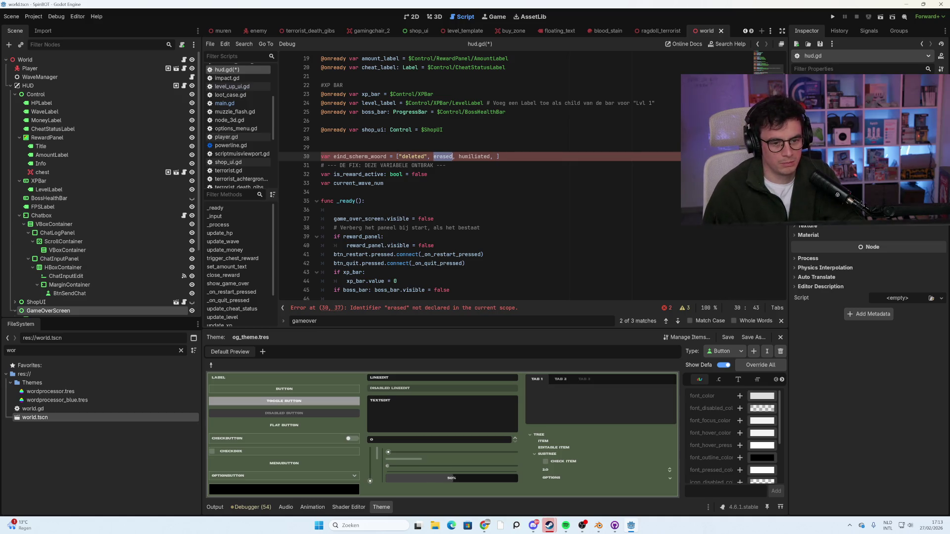
{"action": "type", "text": "\""}
{"action": "triple_click", "coordinate": [443, 156]}
{"action": "key", "text": "shift+Left"}
{"action": "key", "text": "shift+Left"}
{"action": "key", "text": "shift+Left"}
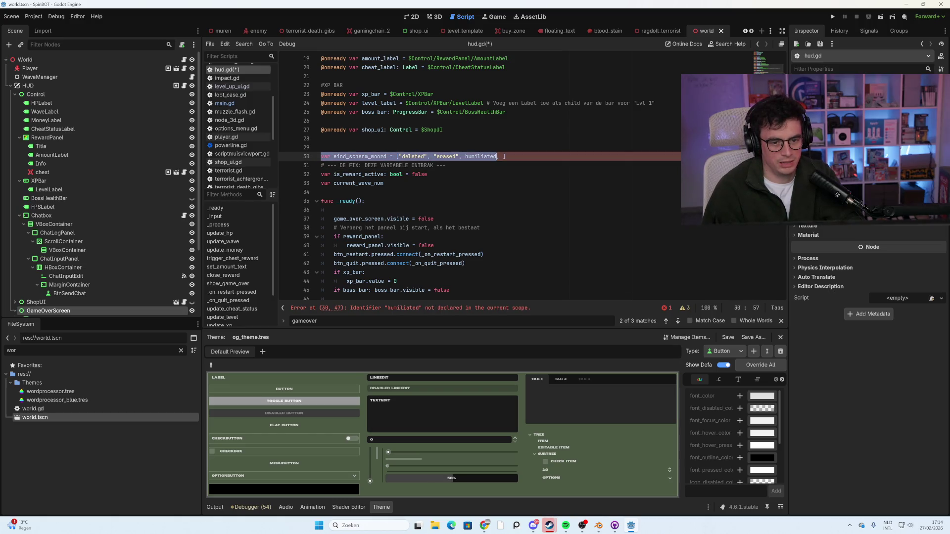
{"action": "double_click", "coordinate": [481, 156]}
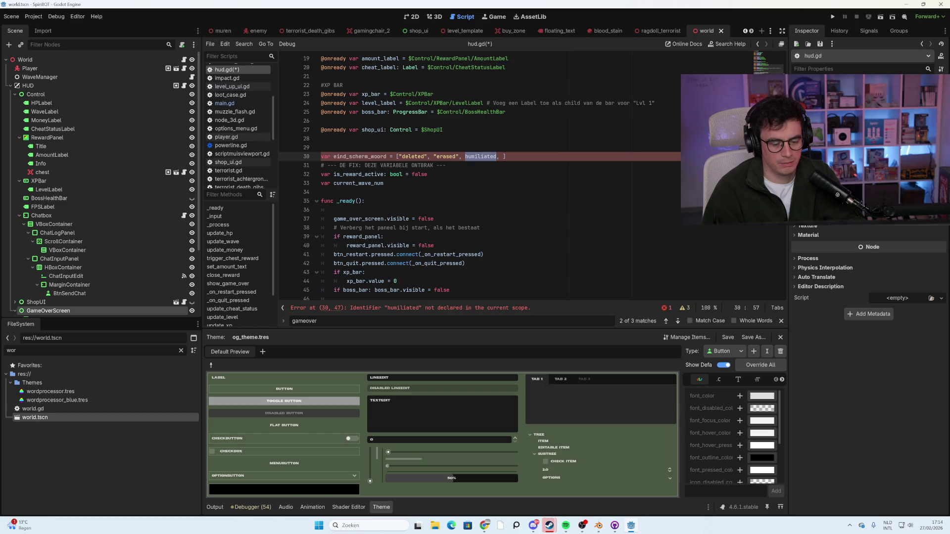
{"action": "type", "text": "\""}
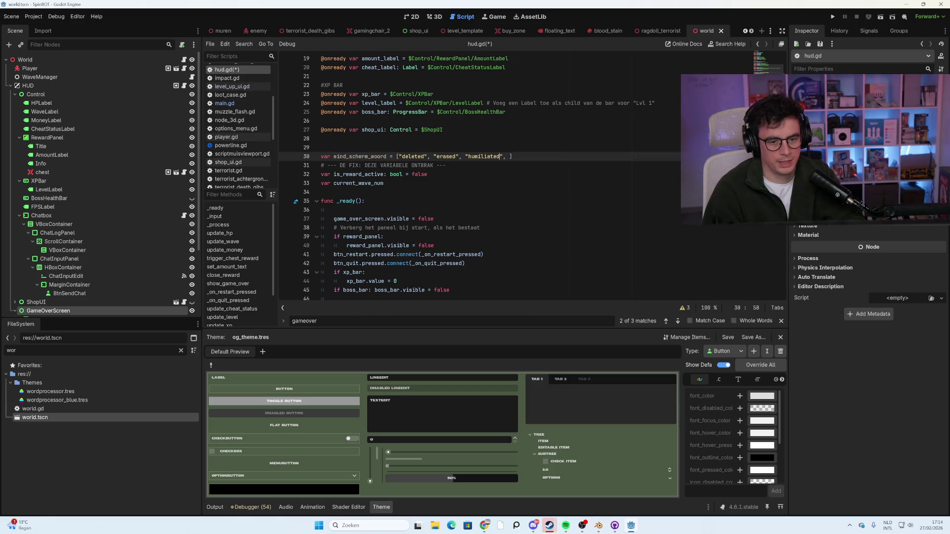
{"action": "key", "text": "BackSpace"}
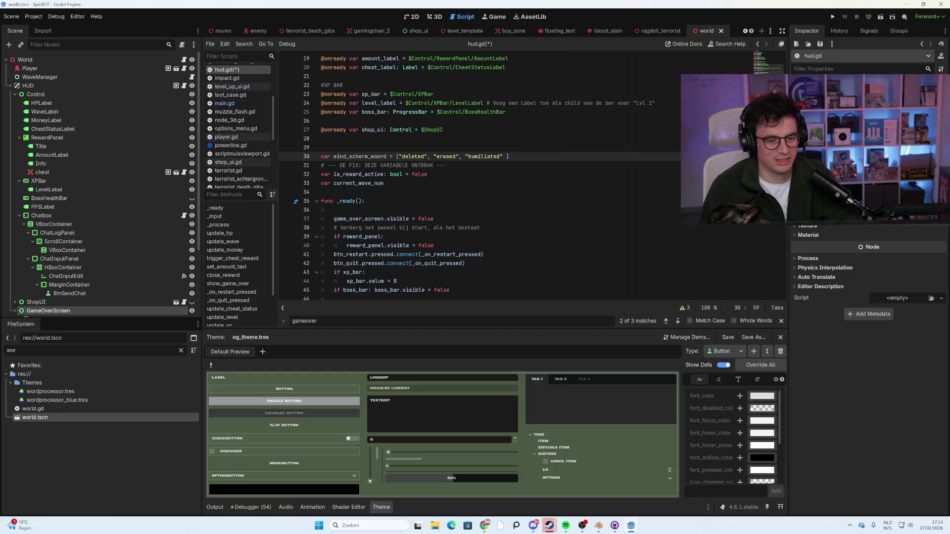
Add , "wiped" as the array's last entry and start a new line after it.
{"action": "key", "text": "Right"}
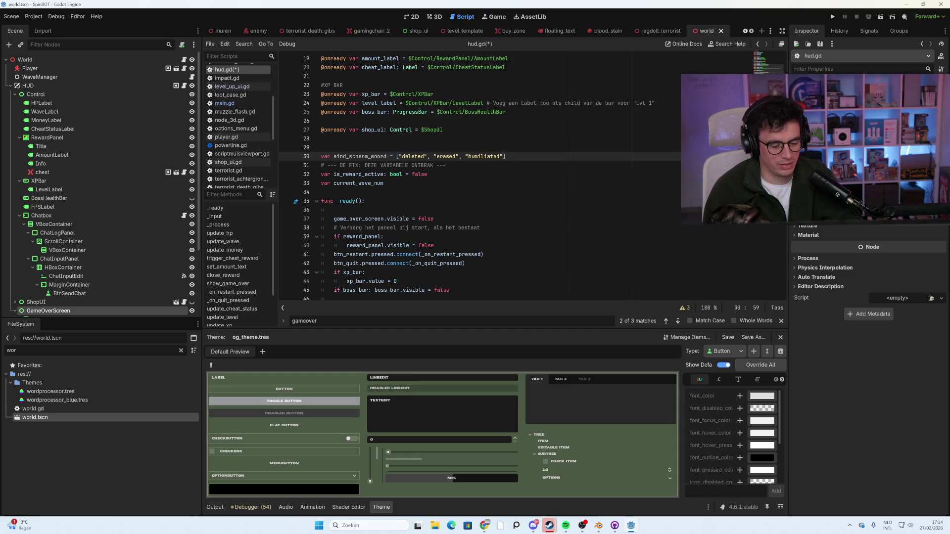
{"action": "type", "text": ", "}
{"action": "type", "text": "\"wiped"}
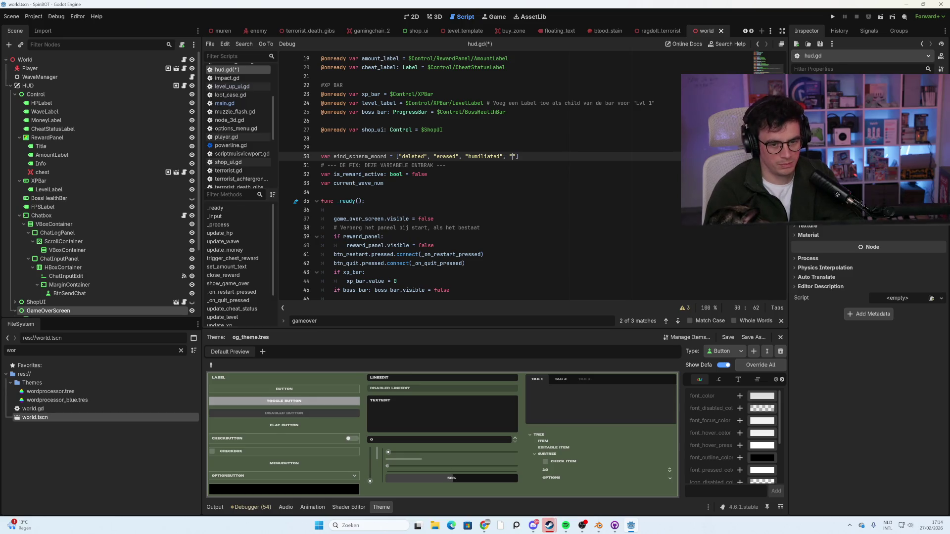
{"action": "key", "text": "Down"}
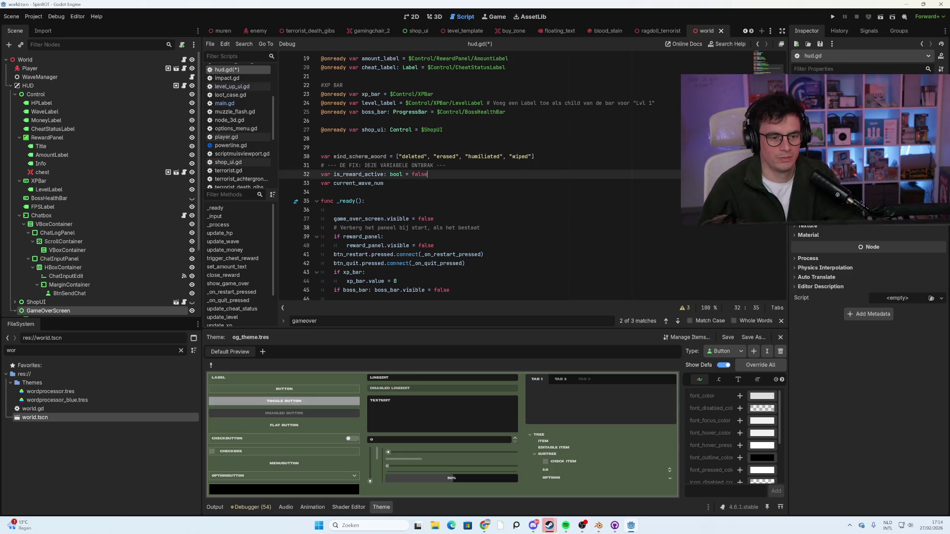
{"action": "key", "text": "Up"}
{"action": "key", "text": "End"}
{"action": "key", "text": "Return"}
{"action": "scroll", "coordinate": [475, 176], "scroll_direction": "down", "scroll_amount": 10}
{"action": "scroll", "coordinate": [490, 175], "scroll_direction": "down", "scroll_amount": 20}
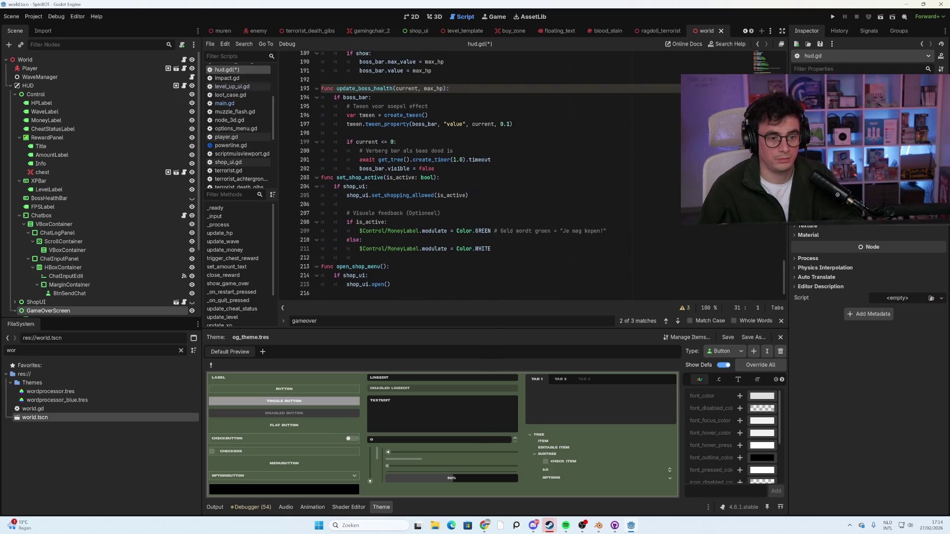
{"action": "scroll", "coordinate": [489, 176], "scroll_direction": "up", "scroll_amount": 4}
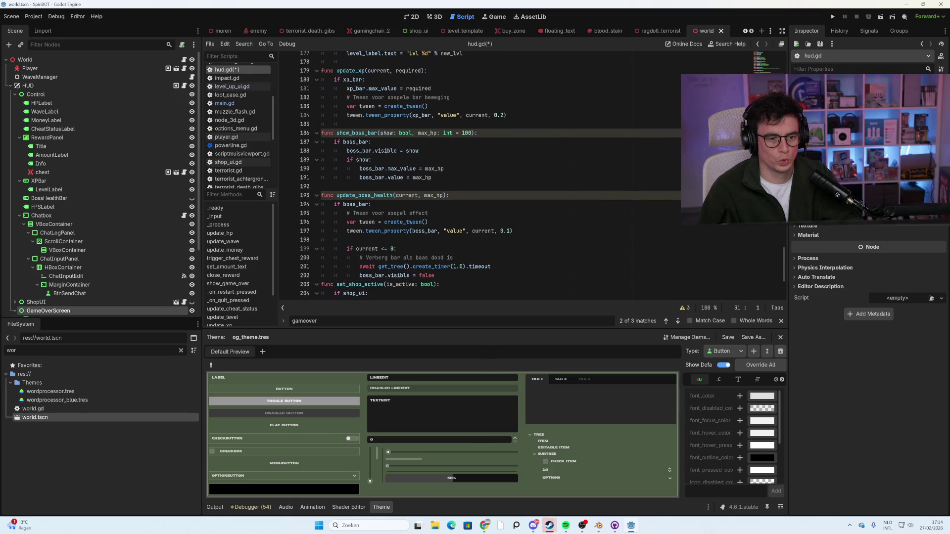
{"action": "scroll", "coordinate": [490, 176], "scroll_direction": "up", "scroll_amount": 1}
{"action": "scroll", "coordinate": [527, 176], "scroll_direction": "down", "scroll_amount": 5}
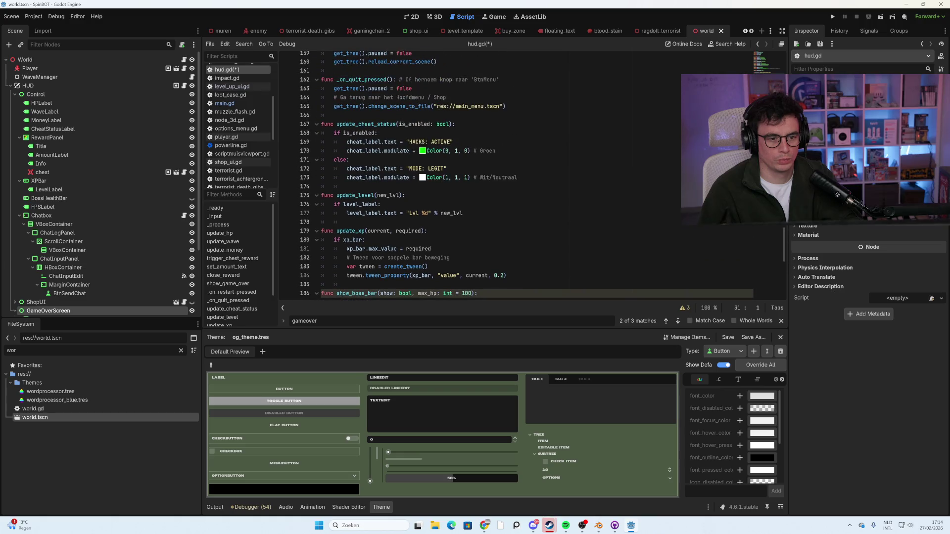
{"action": "scroll", "coordinate": [527, 176], "scroll_direction": "up", "scroll_amount": 18}
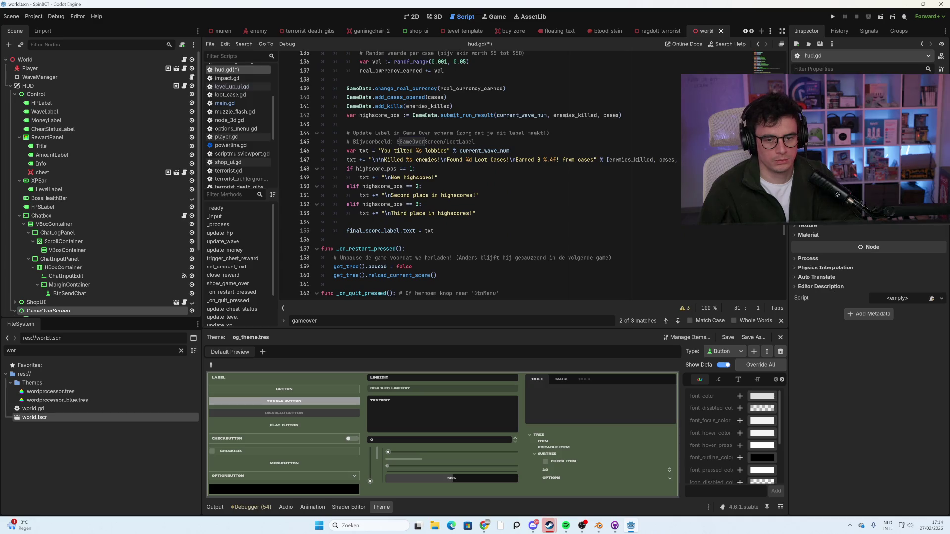
{"action": "double_click", "coordinate": [403, 151]}
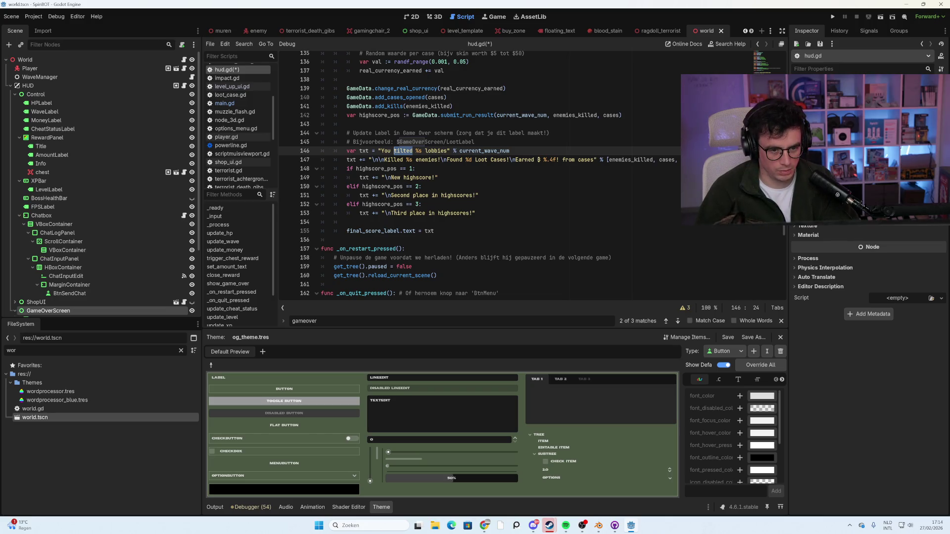
Replace 'tilted' with " + eind_scherm_woord.pick_random() using autocompletion.
{"action": "key", "text": "BackSpace"}
{"action": "type", "text": "\" +"}
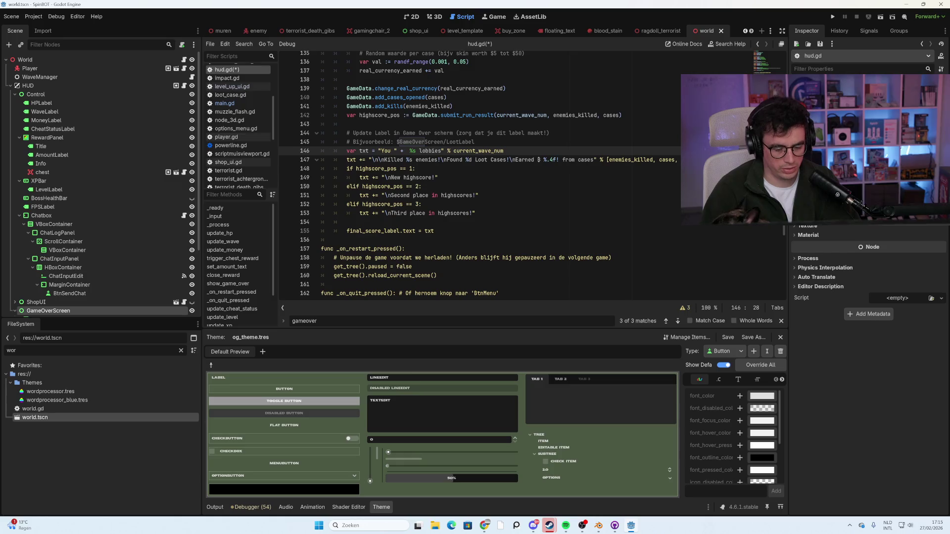
{"action": "type", "text": " \""}
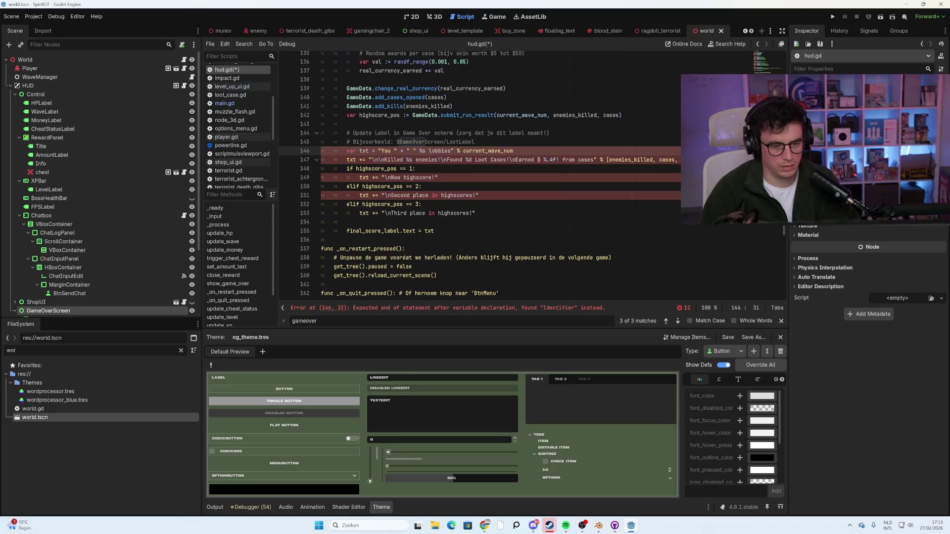
{"action": "key", "text": "Left"}
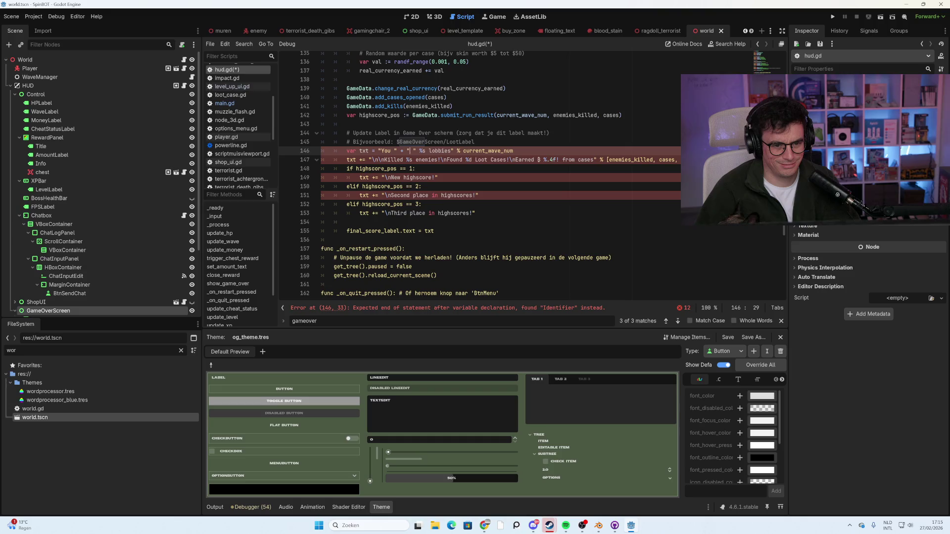
{"action": "key", "text": "BackSpace"}
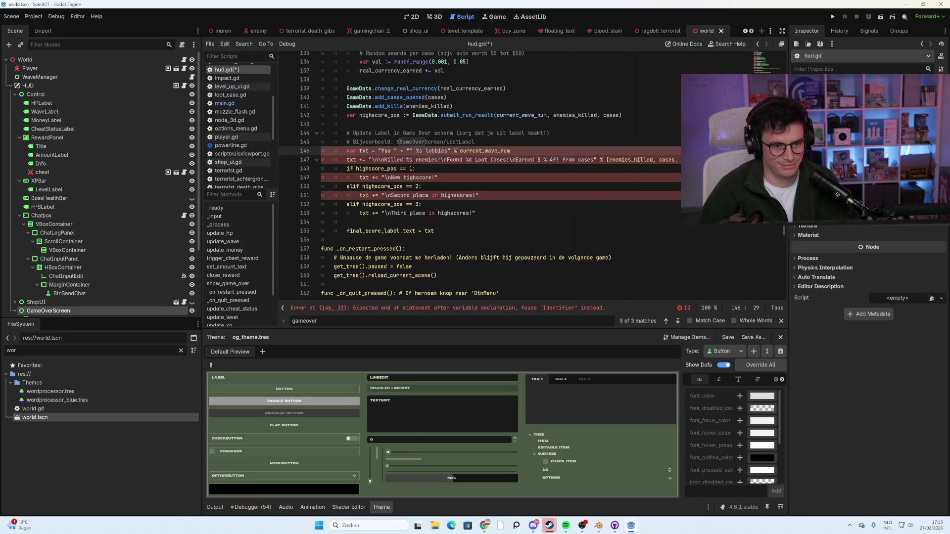
{"action": "key", "text": "BackSpace"}
{"action": "key", "text": "BackSpace"}
{"action": "type", "text": "eind"}
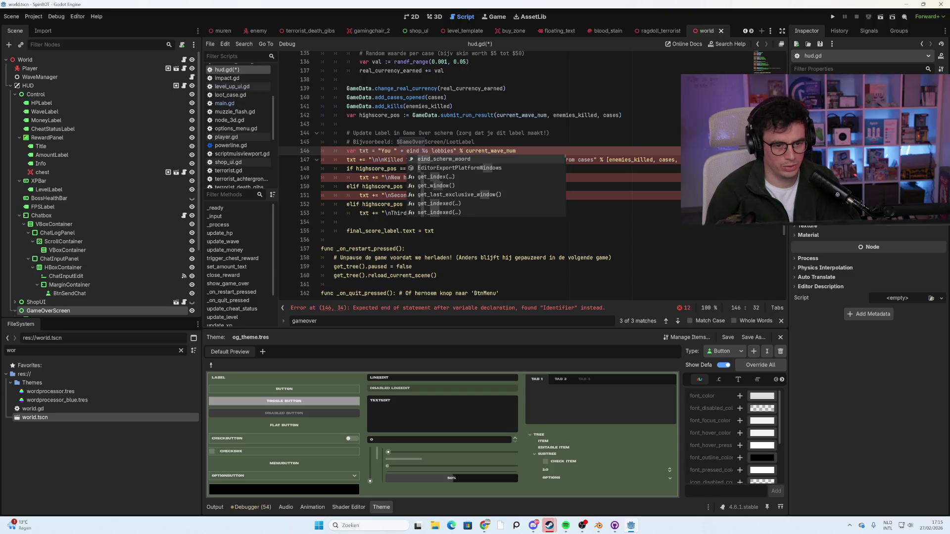
{"action": "key", "text": "Return"}
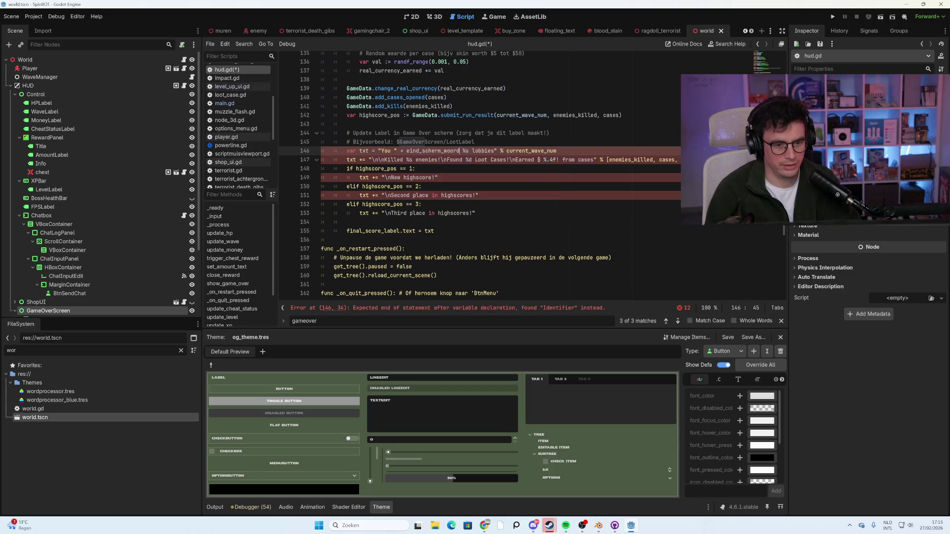
{"action": "type", "text": ".pi"}
{"action": "key", "text": "Return"}
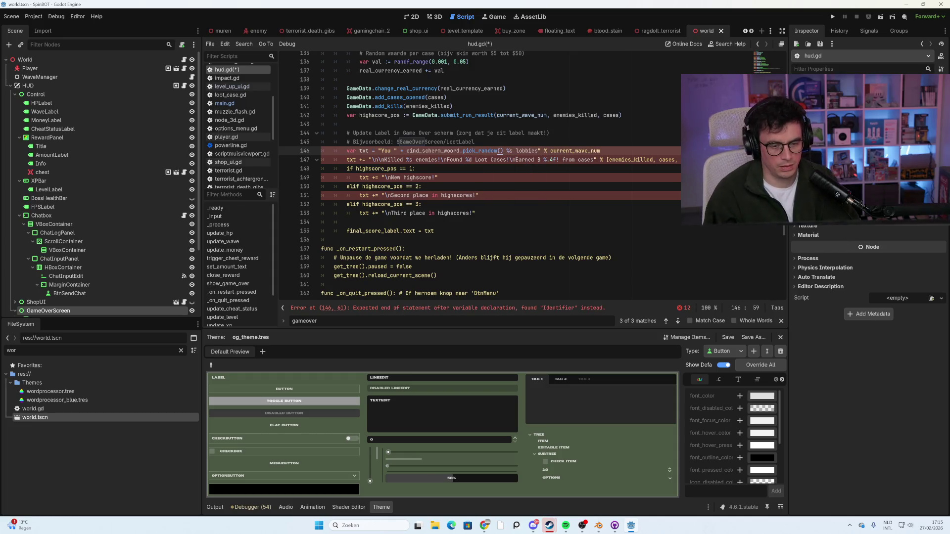
Finish the expression with + " %s lobbies" quoting and spacing, then save hud.gd.
{"action": "type", "text": "+"}
{"action": "key", "text": "Left"}
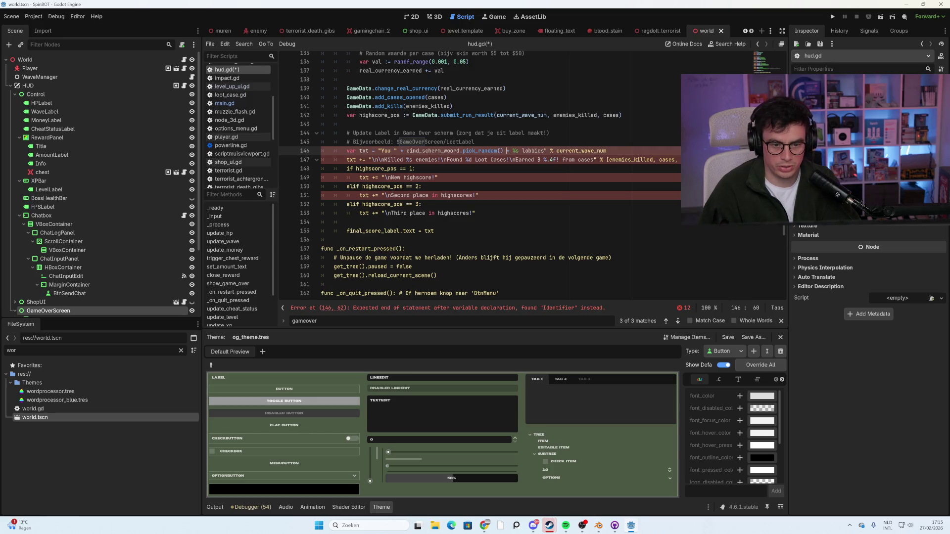
{"action": "key", "text": "Right"}
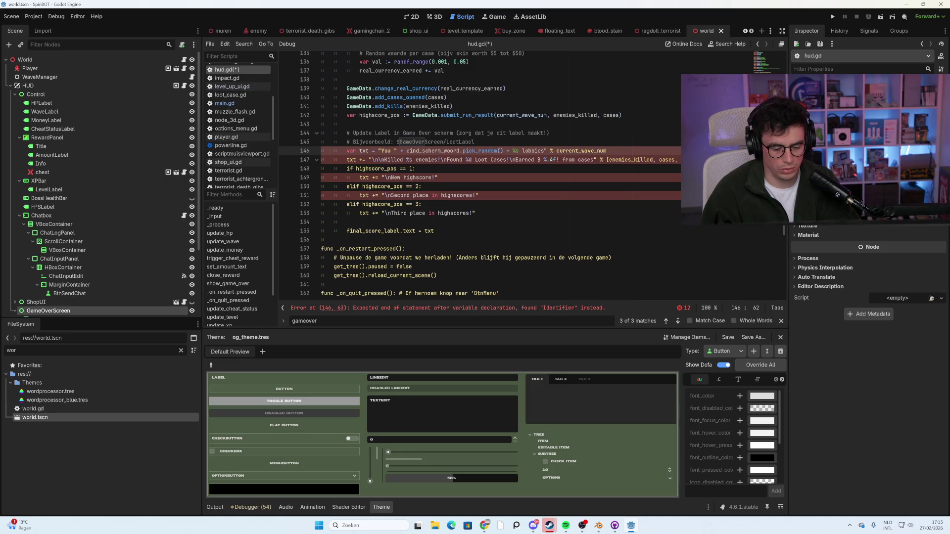
{"action": "type", "text": "\""}
{"action": "key", "text": "BackSpace"}
{"action": "left_click", "coordinate": [643, 159]}
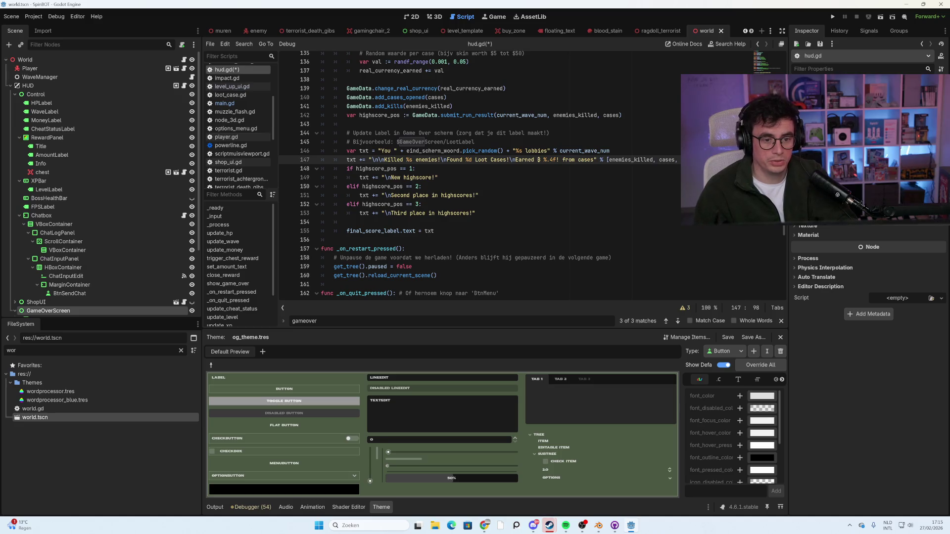
{"action": "left_click", "coordinate": [529, 150]}
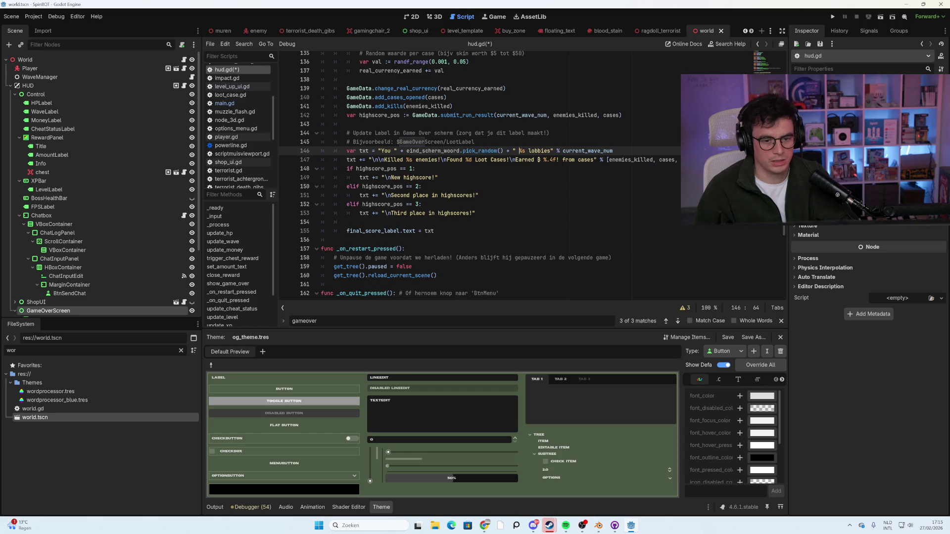
{"action": "key", "text": "ctrl+s"}
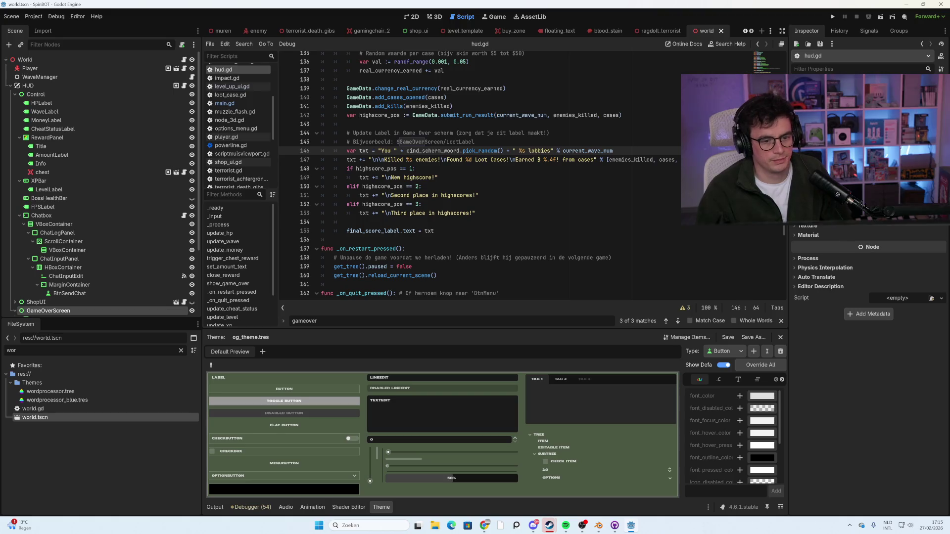
{"action": "left_click", "coordinate": [473, 195]}
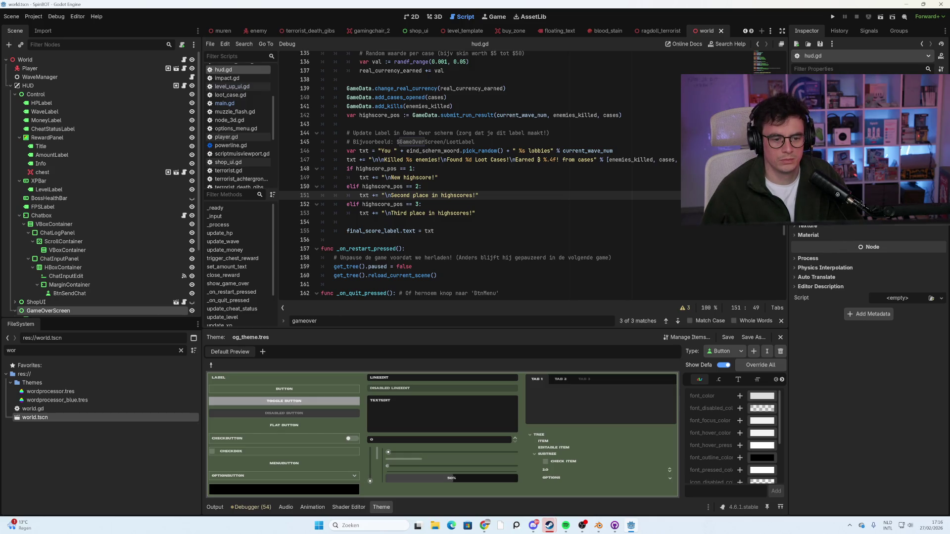
{"action": "scroll", "coordinate": [480, 173], "scroll_direction": "down", "scroll_amount": 2}
{"action": "scroll", "coordinate": [480, 173], "scroll_direction": "up", "scroll_amount": 10}
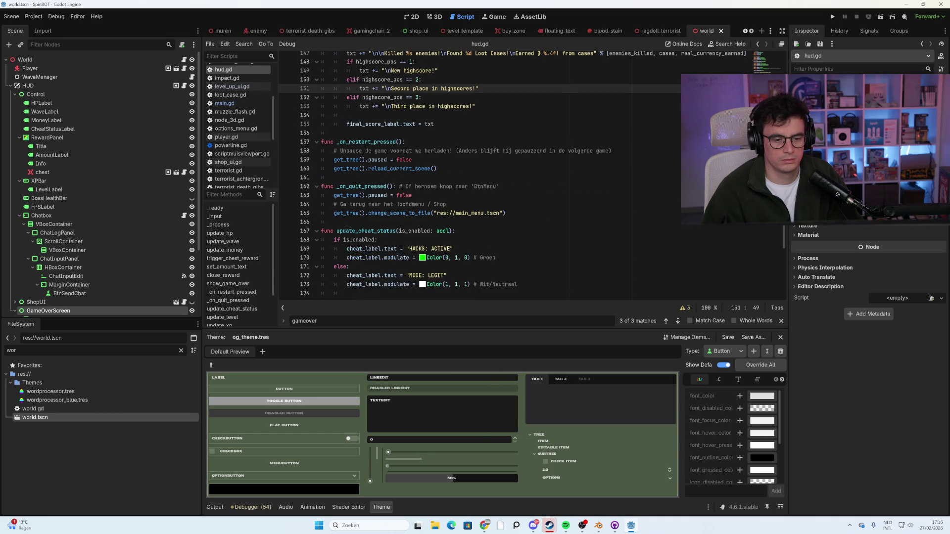
{"action": "scroll", "coordinate": [425, 205], "scroll_direction": "up", "scroll_amount": 8}
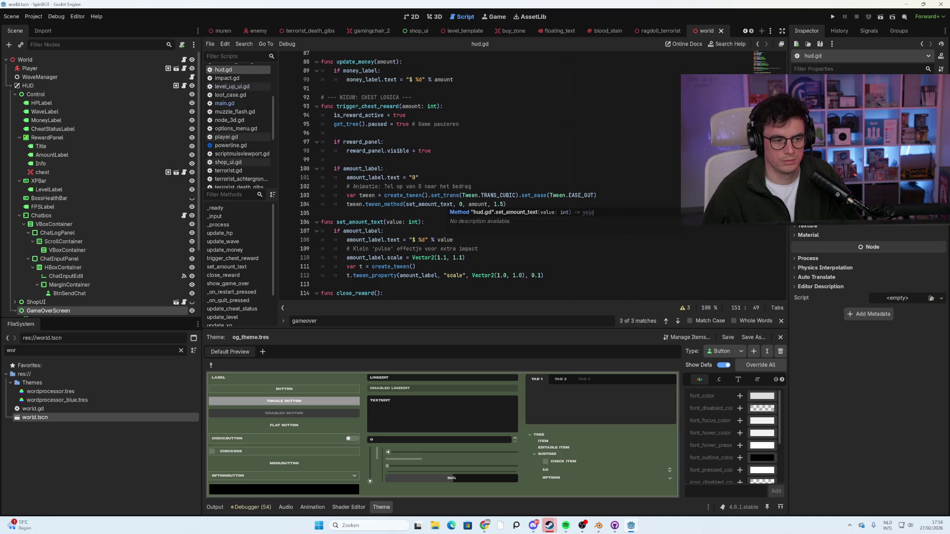
{"action": "scroll", "coordinate": [425, 205], "scroll_direction": "down", "scroll_amount": 20}
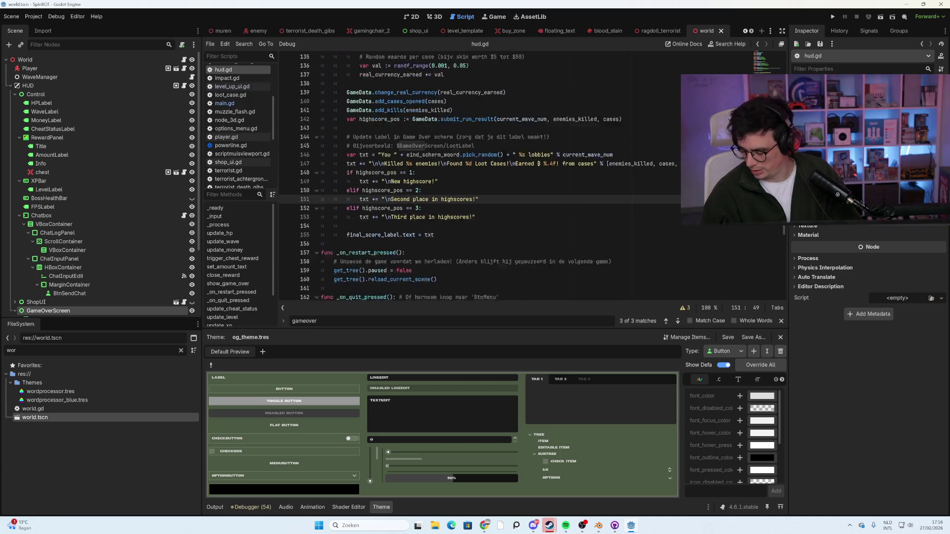
{"action": "scroll", "coordinate": [426, 204], "scroll_direction": "down", "scroll_amount": 4}
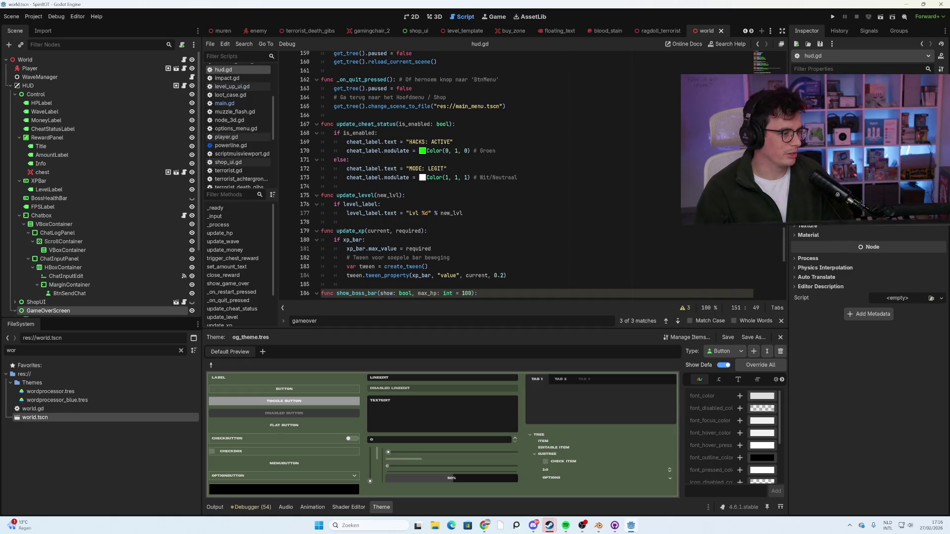
{"action": "mouse_move", "coordinate": [390, 213]}
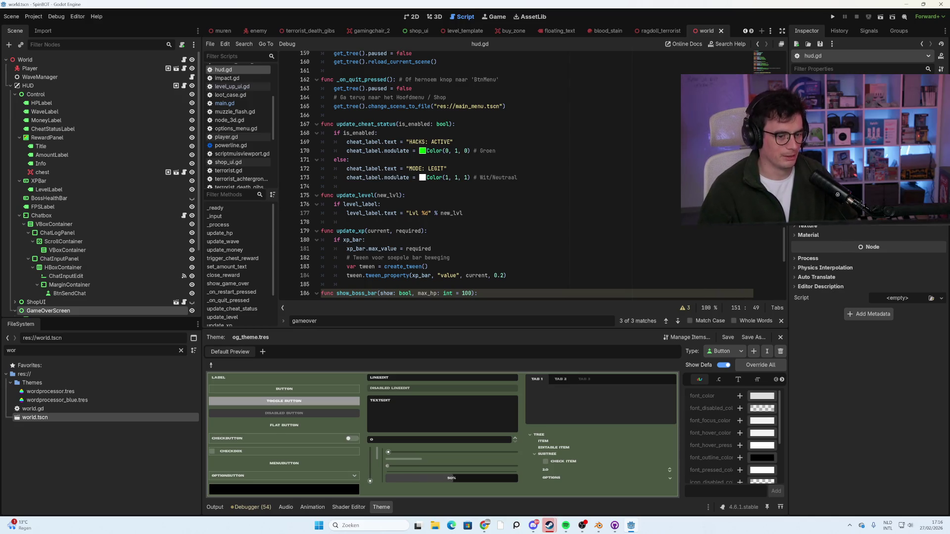
{"action": "scroll", "coordinate": [527, 174], "scroll_direction": "down", "scroll_amount": 1}
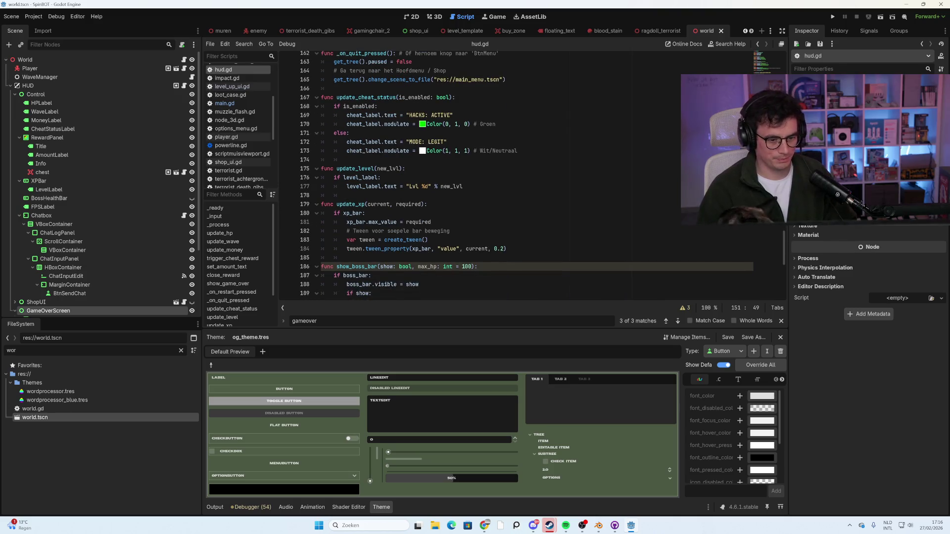
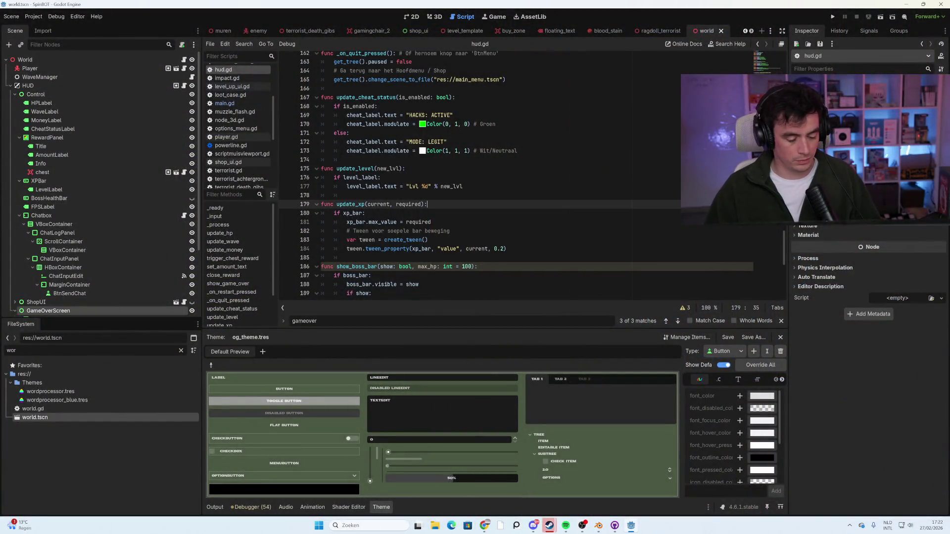
Run the project with F5 to launch Spinbot at its main menu.
{"action": "key", "text": "F5"}
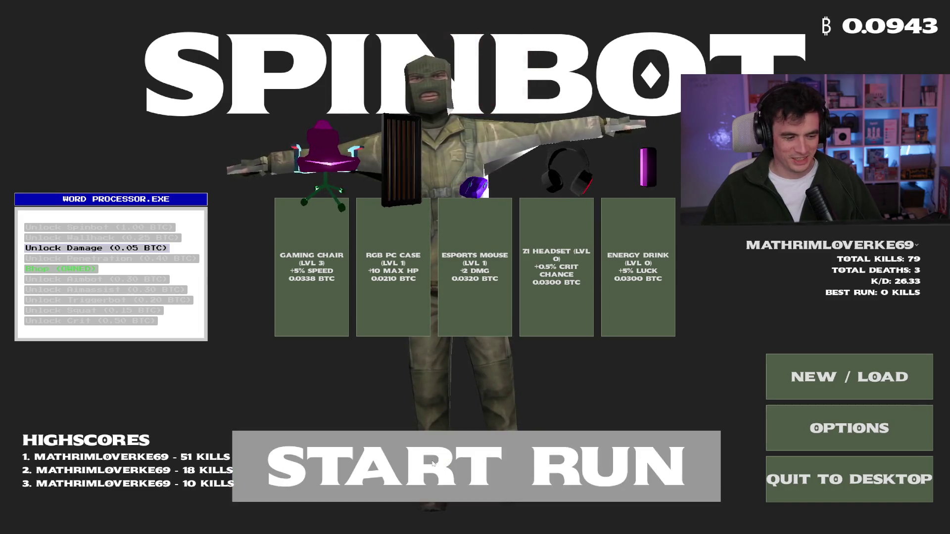
Start a new run and shoot the first two enemies while walking north.
{"action": "left_click", "coordinate": [393, 451]}
{"action": "key", "text": "w"}
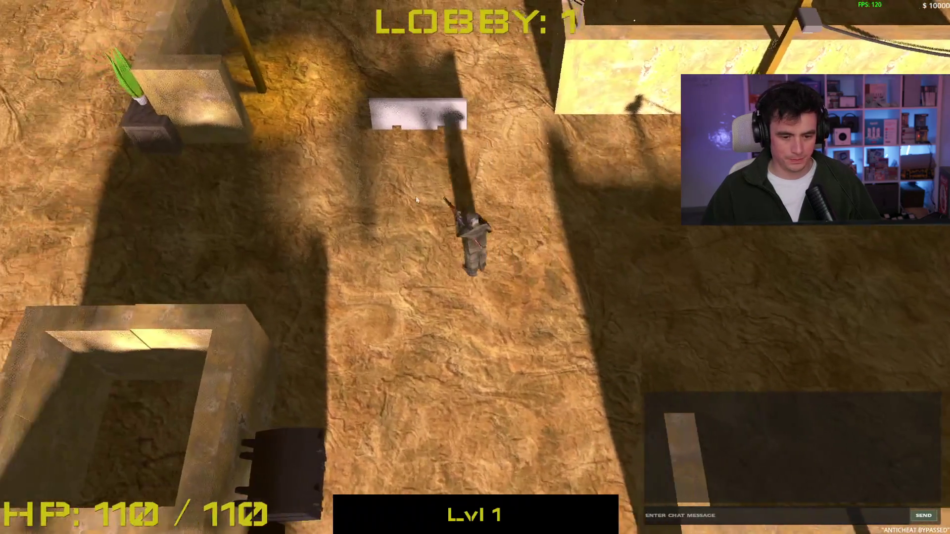
{"action": "key", "text": "w"}
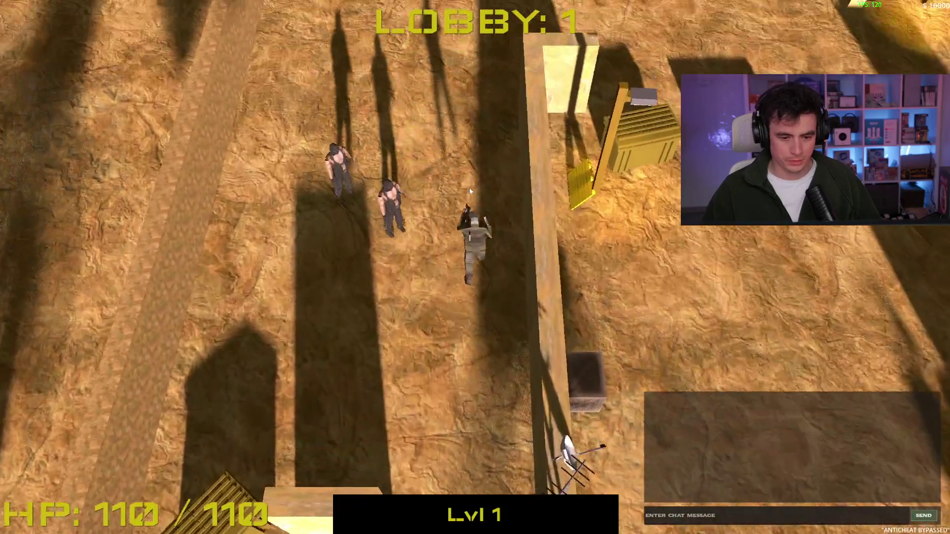
{"action": "key", "text": "w"}
{"action": "left_click", "coordinate": [476, 373]}
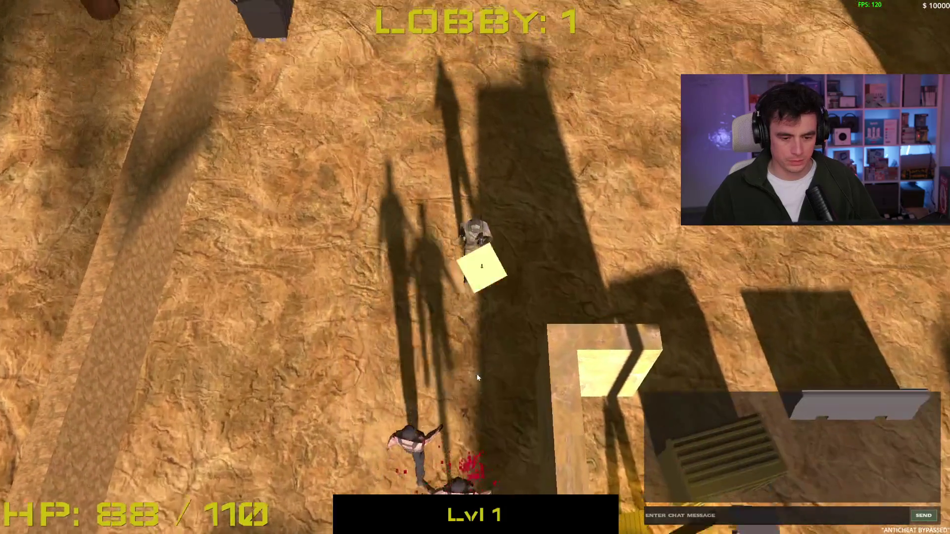
{"action": "key", "text": "w"}
{"action": "left_click", "coordinate": [465, 341]}
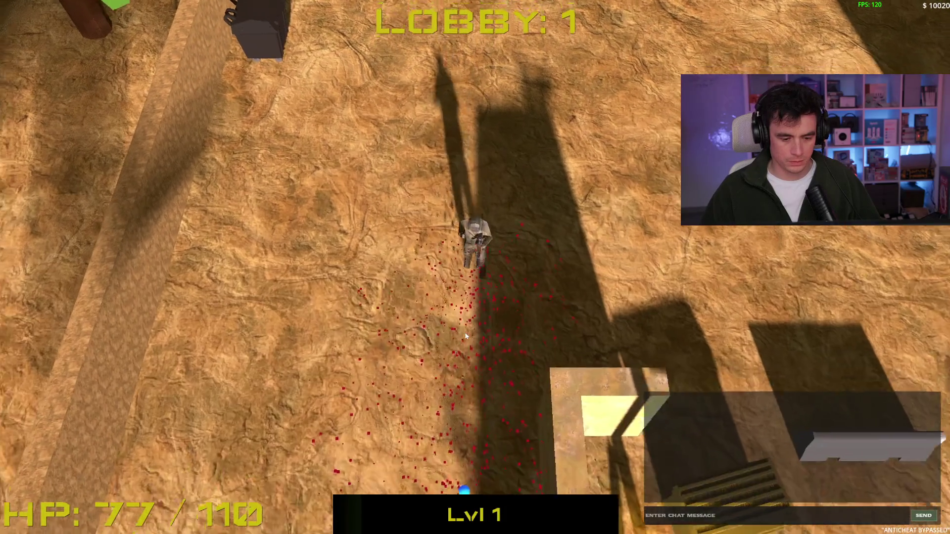
Sweep Lobby 1 past the rope barrier, generator box and walled yard.
{"action": "key", "text": "w"}
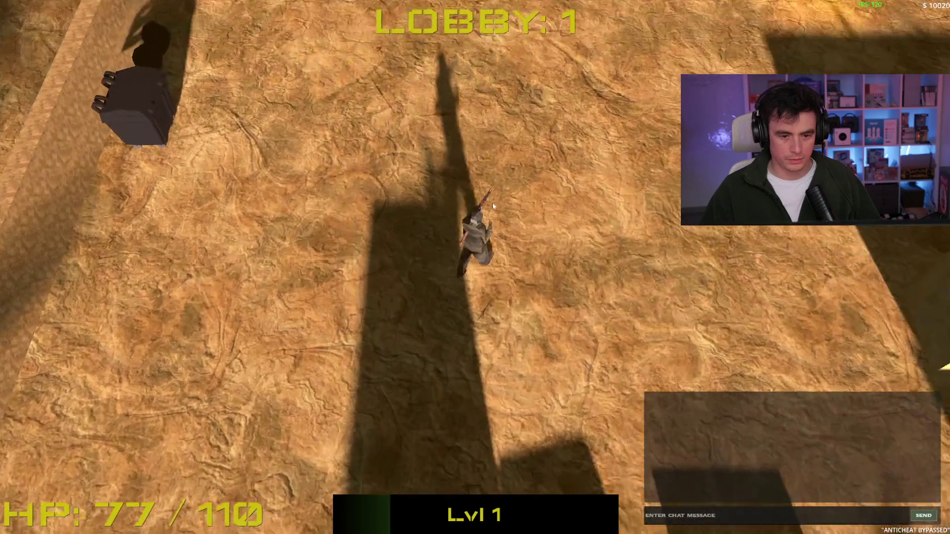
{"action": "key", "text": "w"}
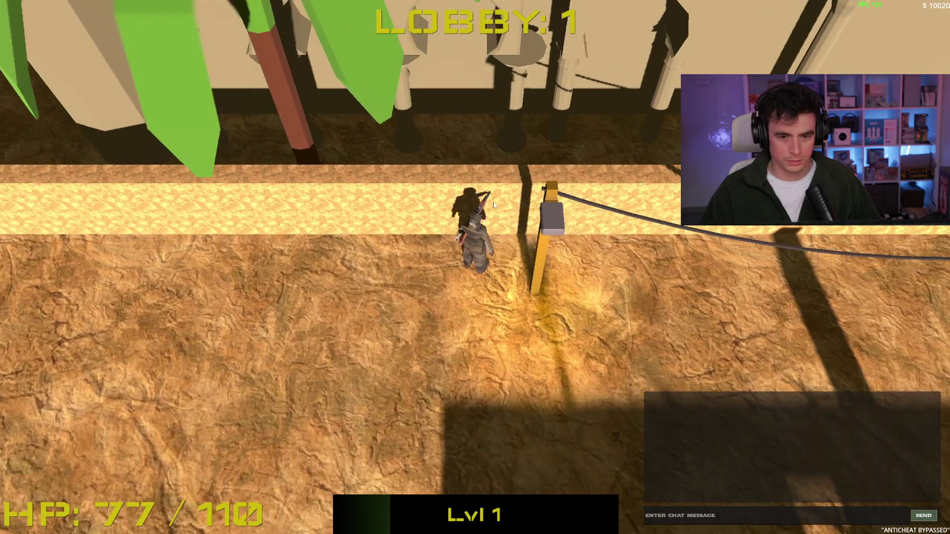
{"action": "key", "text": "w"}
{"action": "key", "text": "d"}
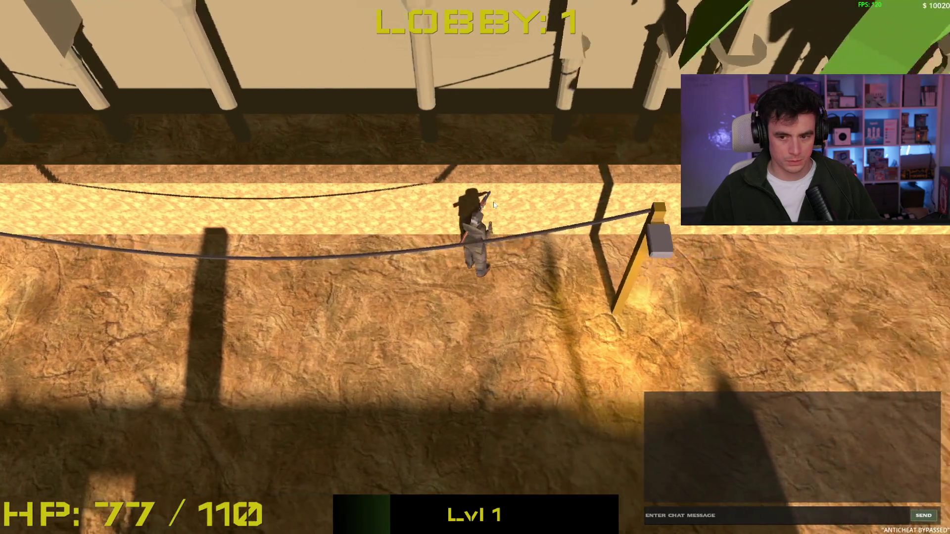
{"action": "key", "text": "d"}
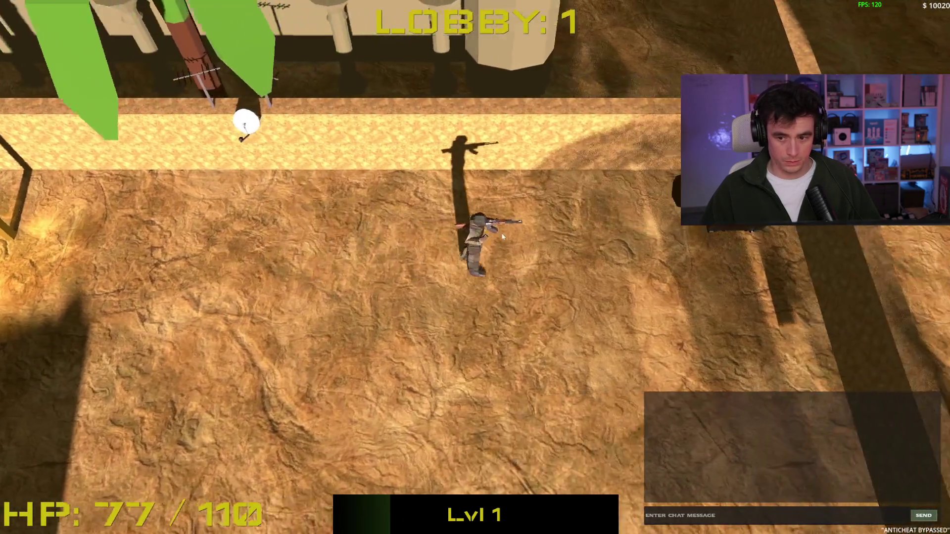
{"action": "key", "text": "w"}
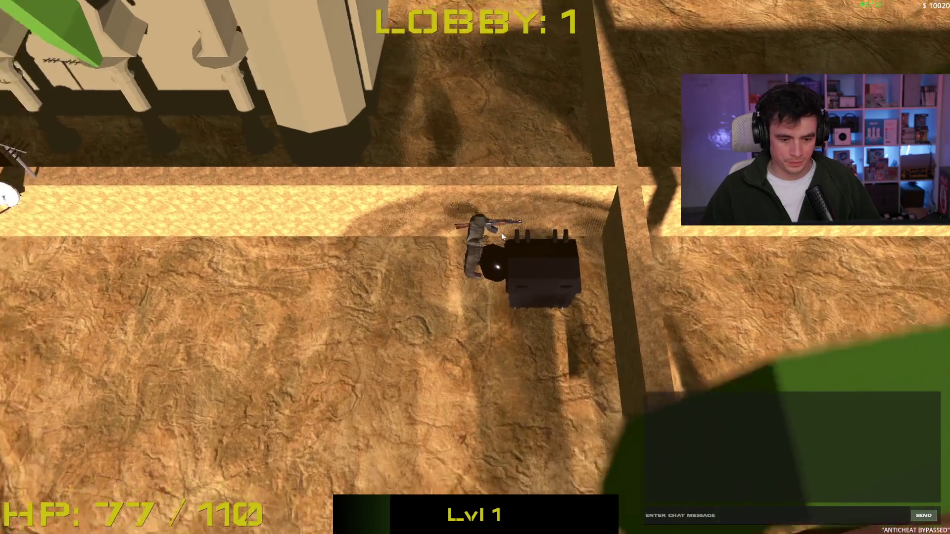
{"action": "key", "text": "s"}
{"action": "key", "text": "a"}
{"action": "key", "text": "s"}
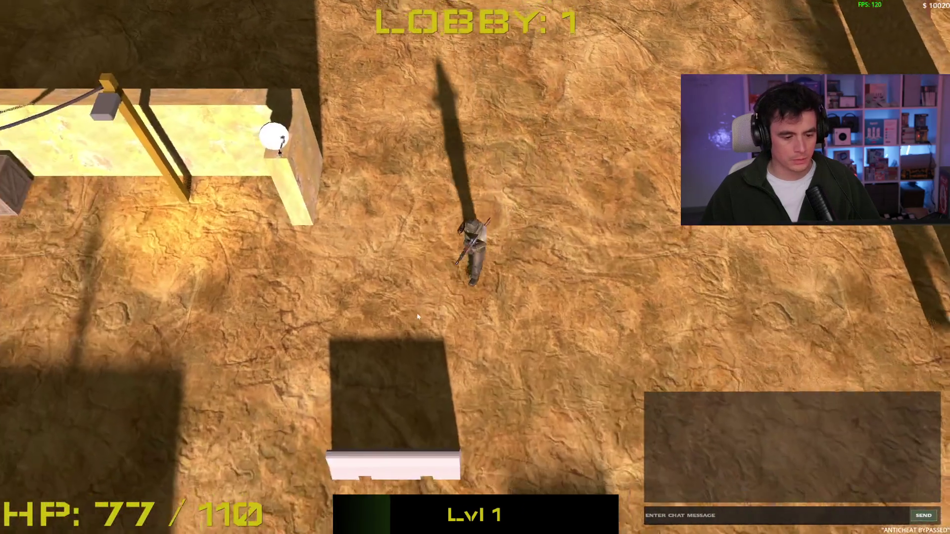
{"action": "key", "text": "w"}
{"action": "key", "text": "a"}
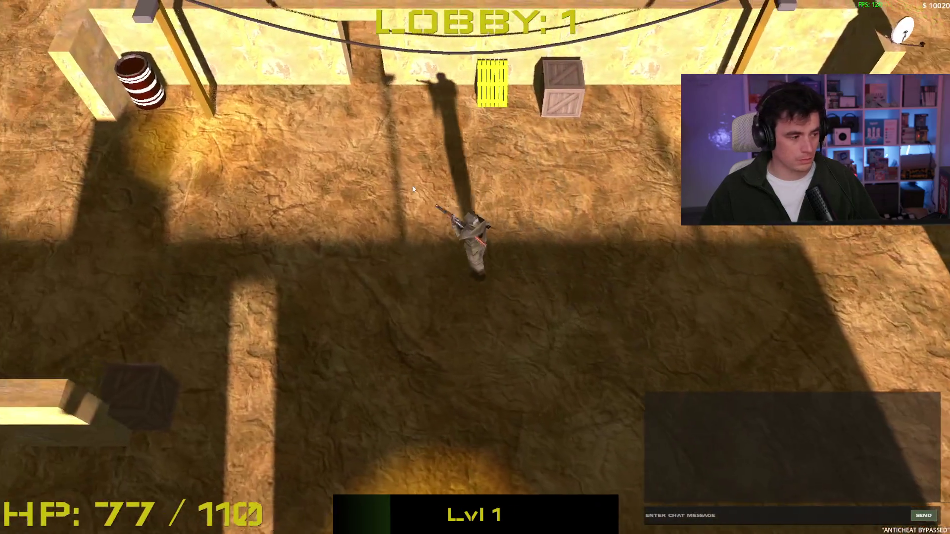
{"action": "key", "text": "a"}
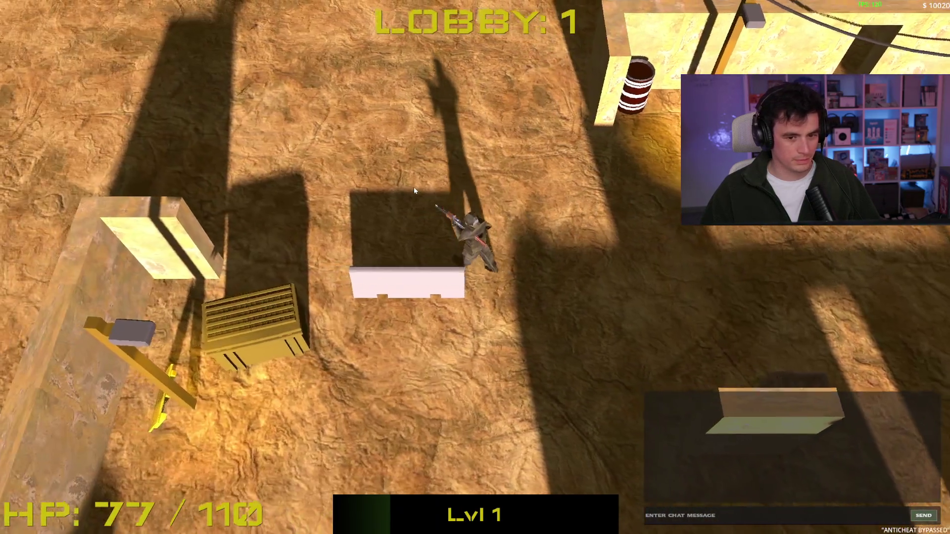
{"action": "key", "text": "d"}
Shoot the remaining Lobby 1 enemies and head north through the doorway into Lobby 2.
{"action": "left_click", "coordinate": [412, 188]}
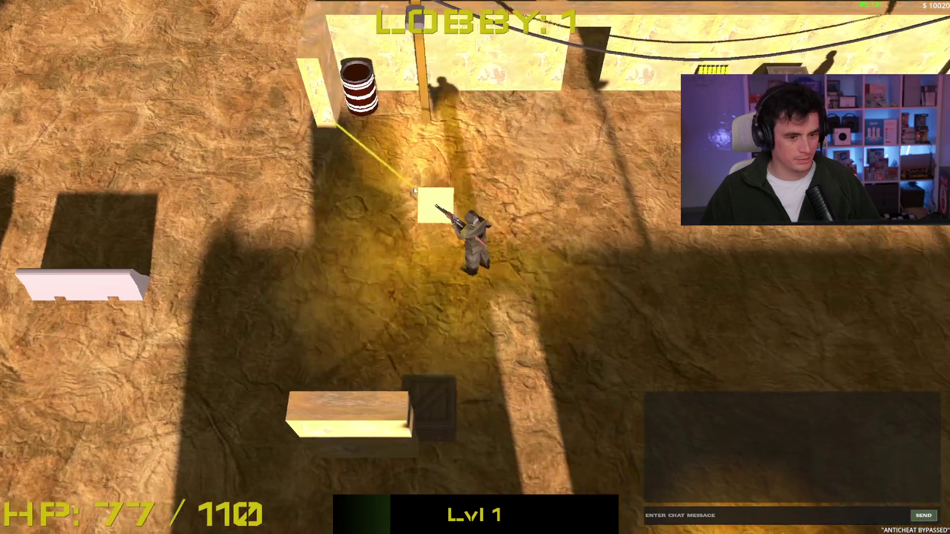
{"action": "key", "text": "a"}
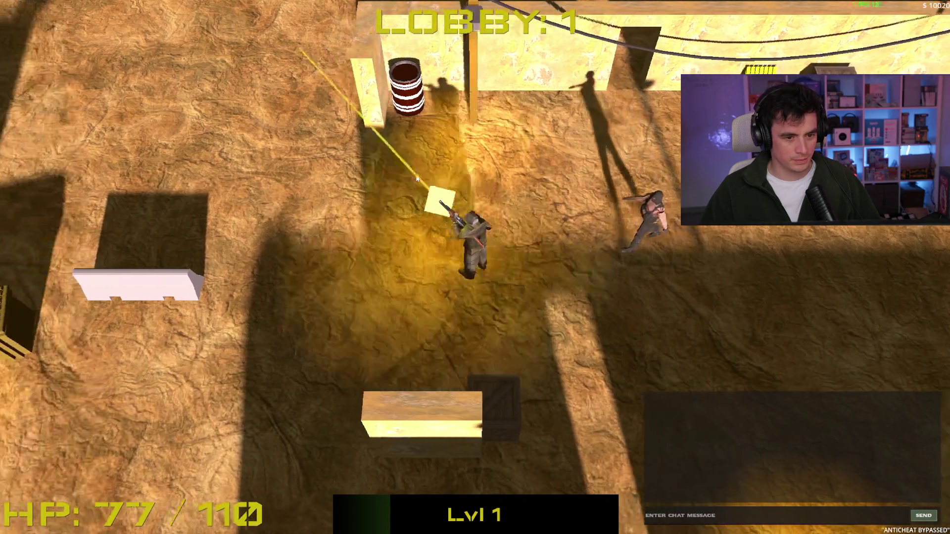
{"action": "left_click", "coordinate": [742, 263]}
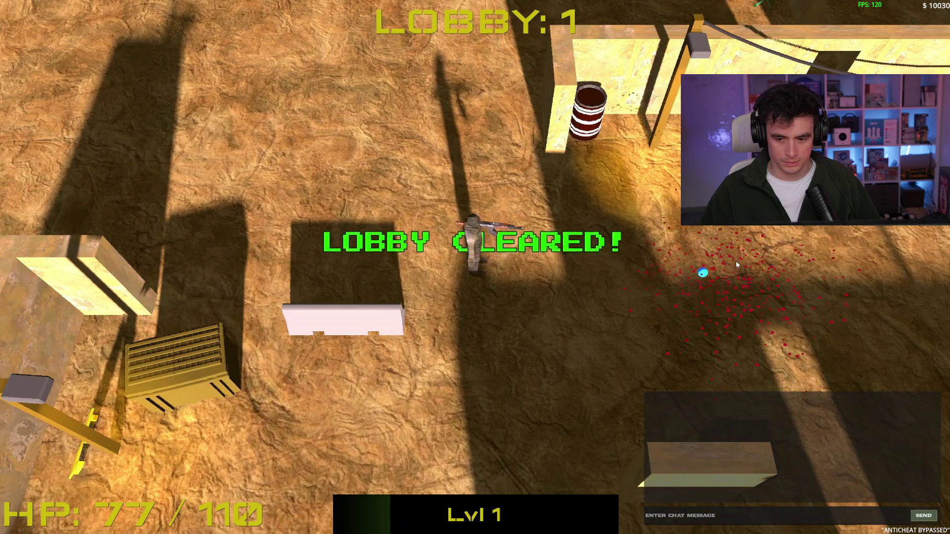
{"action": "key", "text": "d"}
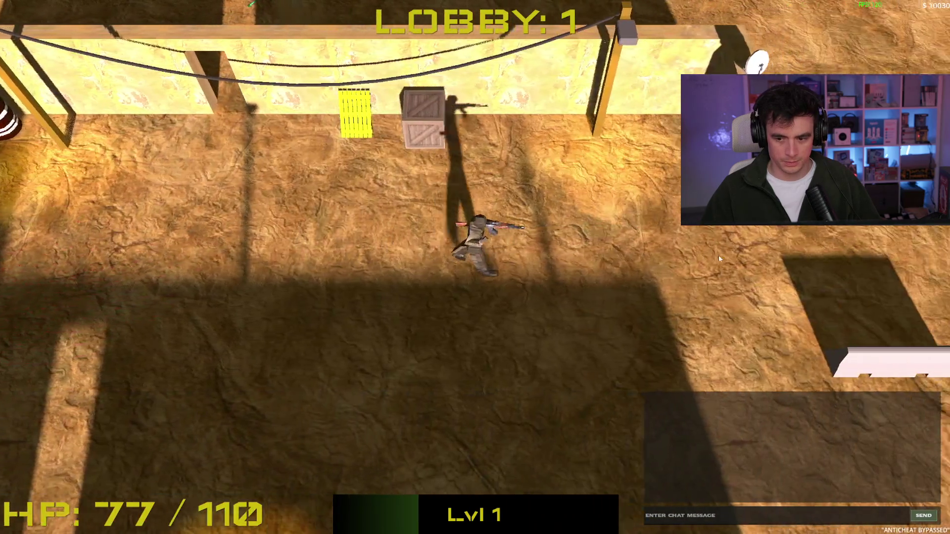
{"action": "left_click", "coordinate": [718, 256]}
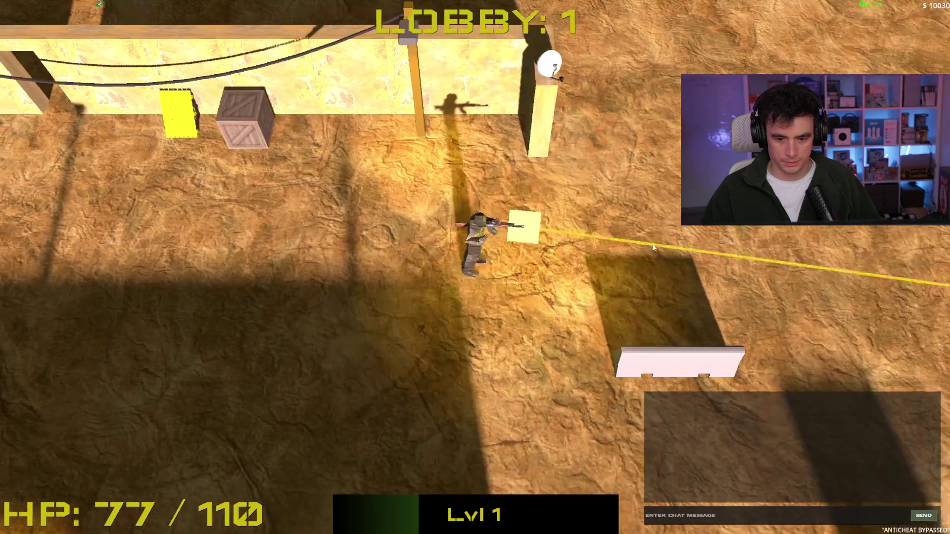
{"action": "key", "text": "w"}
{"action": "left_click", "coordinate": [482, 196]}
Shoot the first Lobby 2 enemies below and to the upper-left.
{"action": "key", "text": "s"}
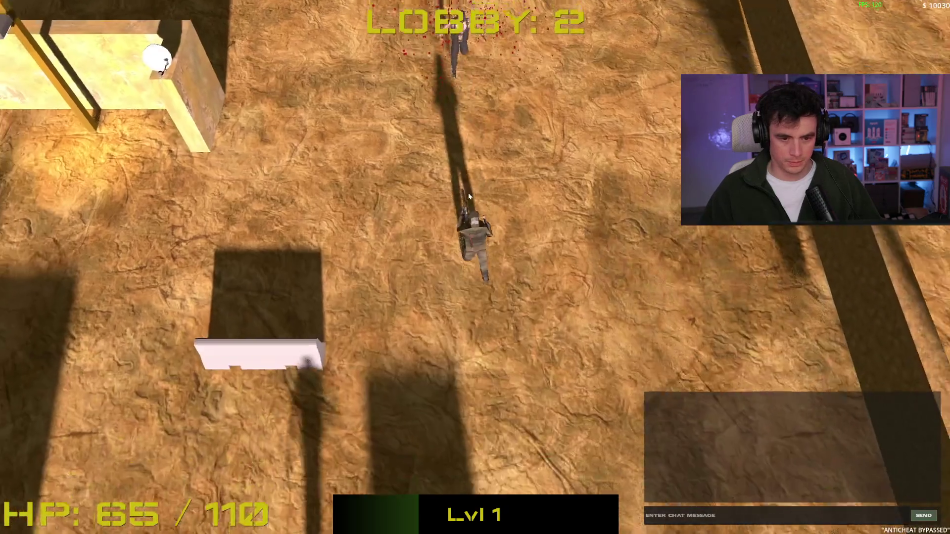
{"action": "key", "text": "w"}
{"action": "key", "text": "d"}
{"action": "left_click", "coordinate": [382, 372]}
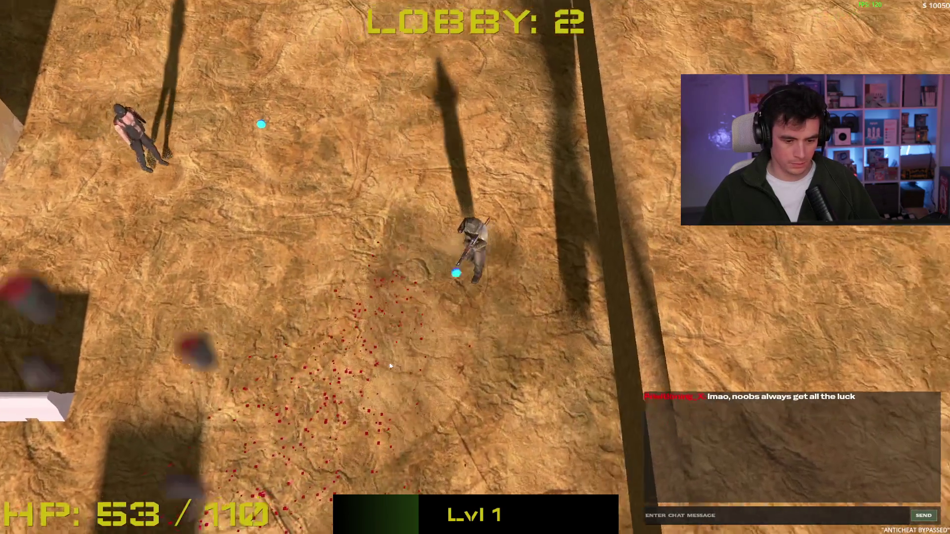
{"action": "key", "text": "w"}
{"action": "left_click", "coordinate": [250, 187]}
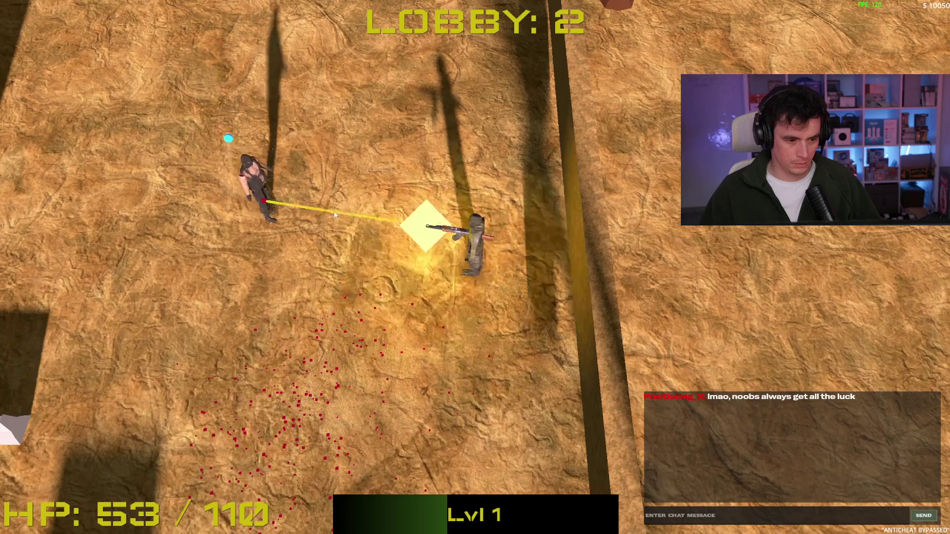
{"action": "left_click", "coordinate": [340, 132]}
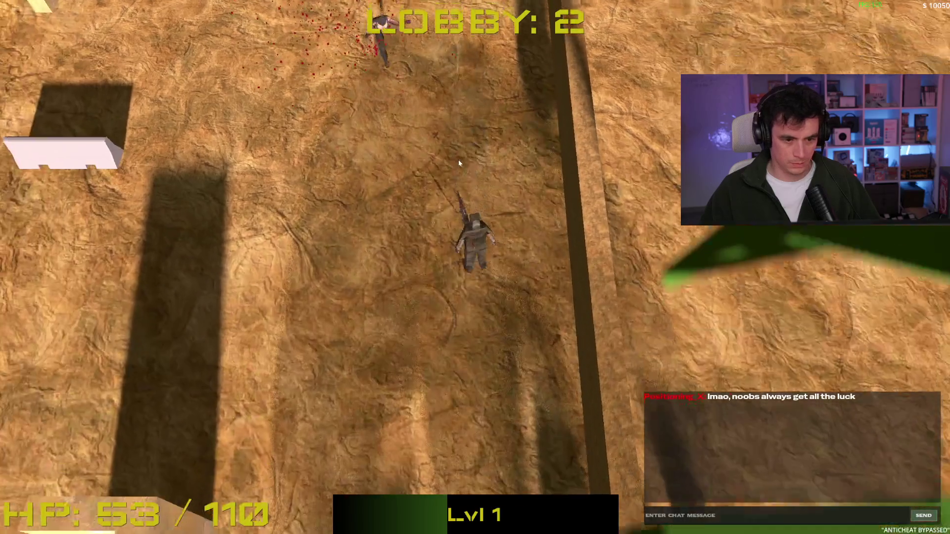
Advance north past the yellow wall and kill the enemies approaching from the right.
{"action": "key", "text": "w"}
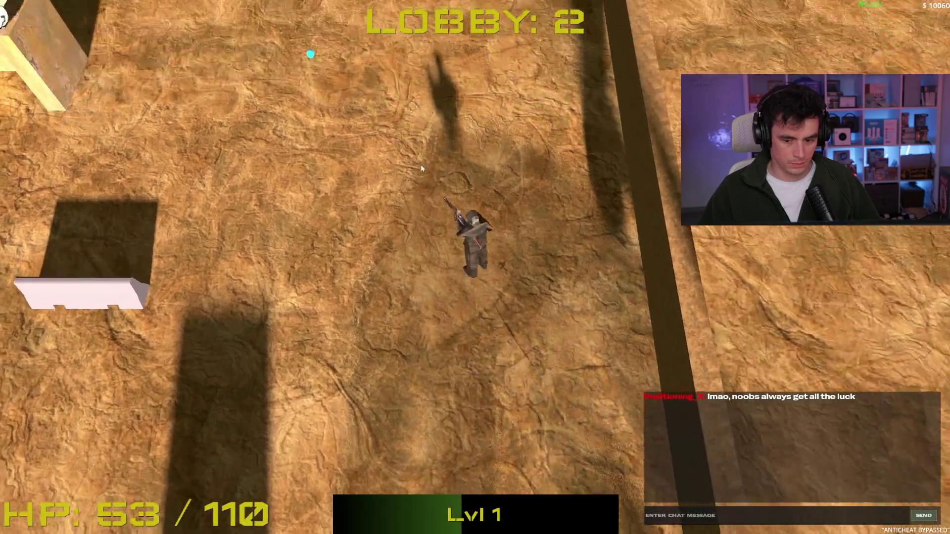
{"action": "key", "text": "w"}
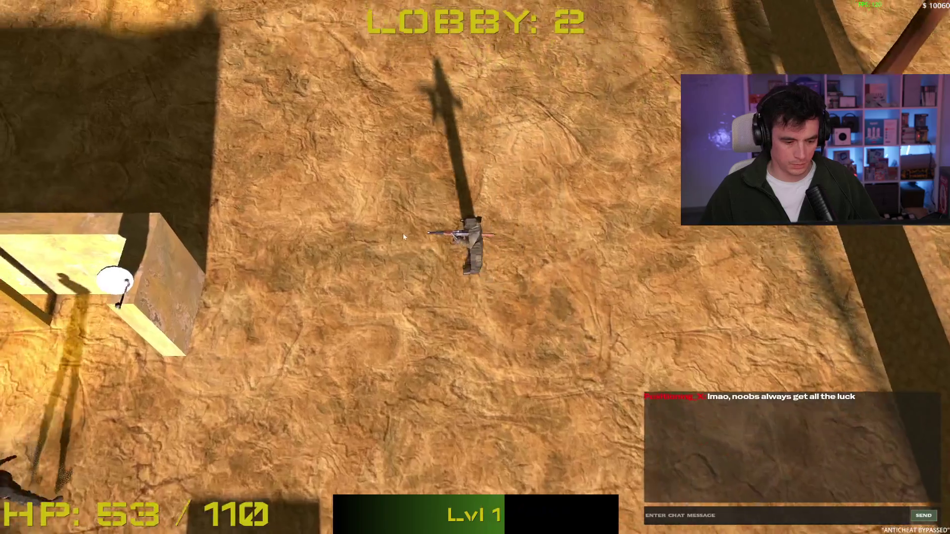
{"action": "key", "text": "w"}
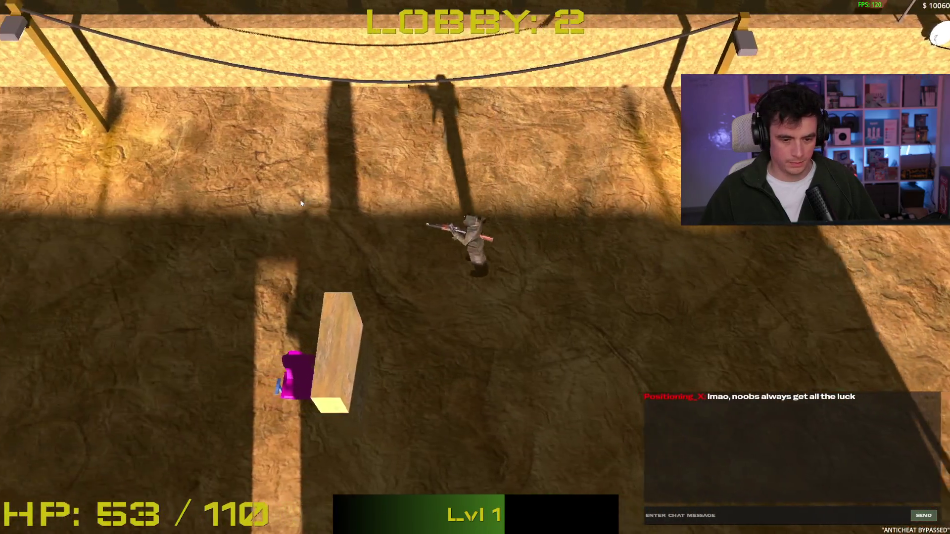
{"action": "key", "text": "s"}
{"action": "key", "text": "a"}
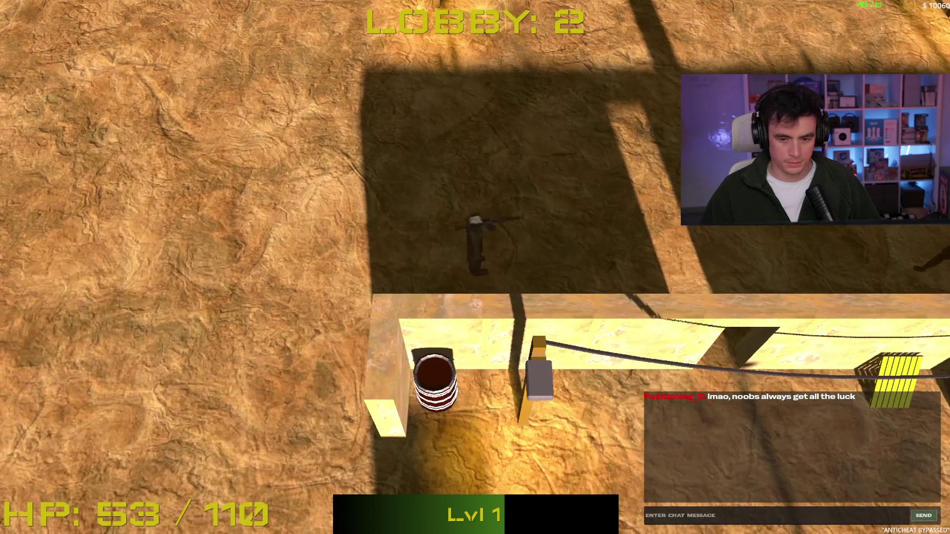
{"action": "key", "text": "a"}
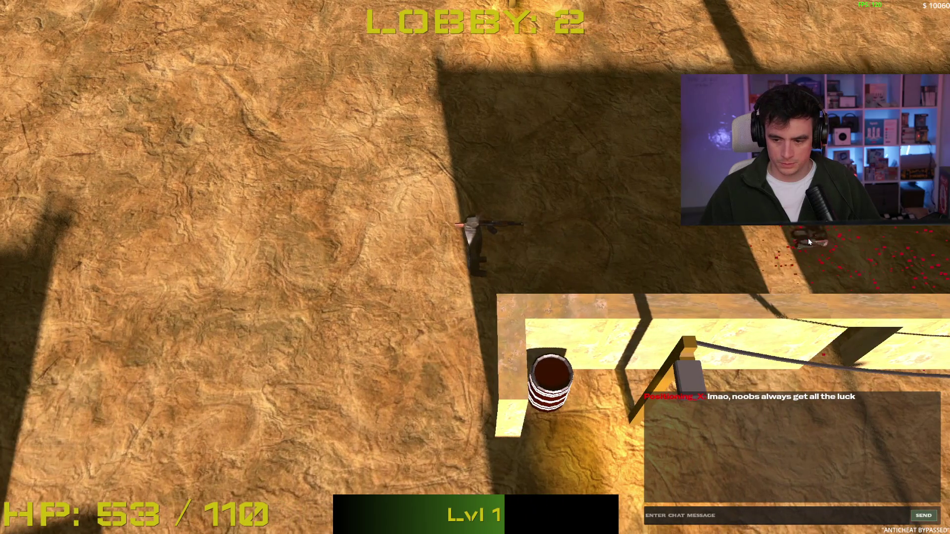
{"action": "left_click", "coordinate": [808, 242]}
{"action": "key", "text": "a"}
{"action": "left_click", "coordinate": [830, 245]}
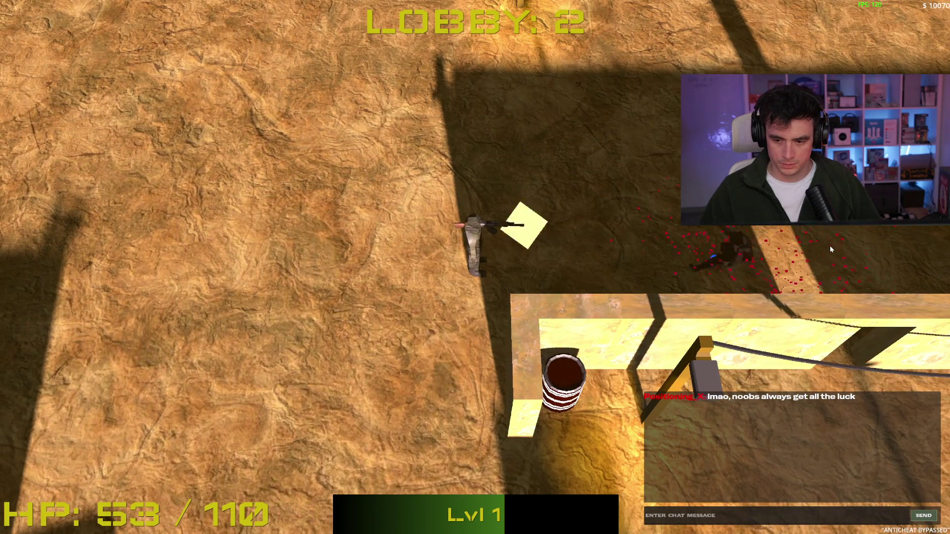
{"action": "left_click", "coordinate": [829, 245]}
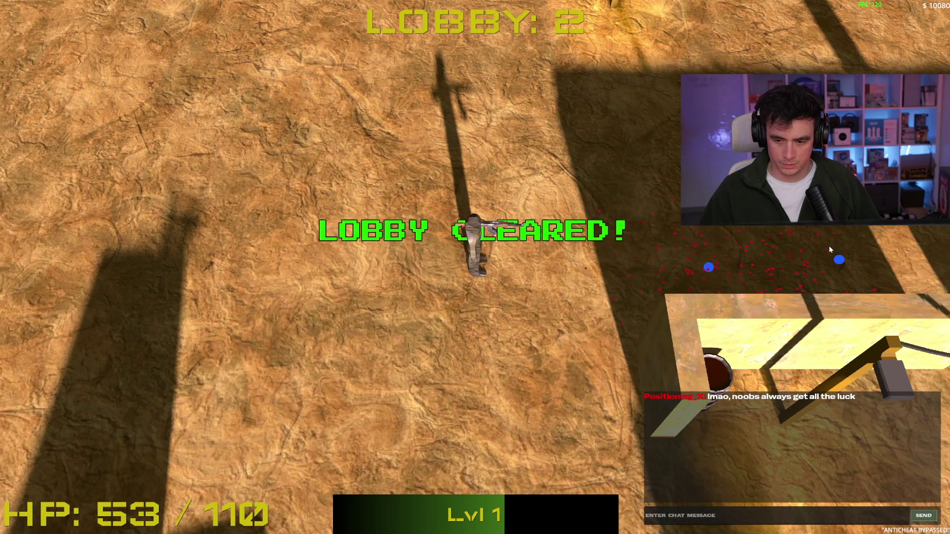
Walk to the loot crate and collect the $591 loot.
{"action": "key", "text": "d"}
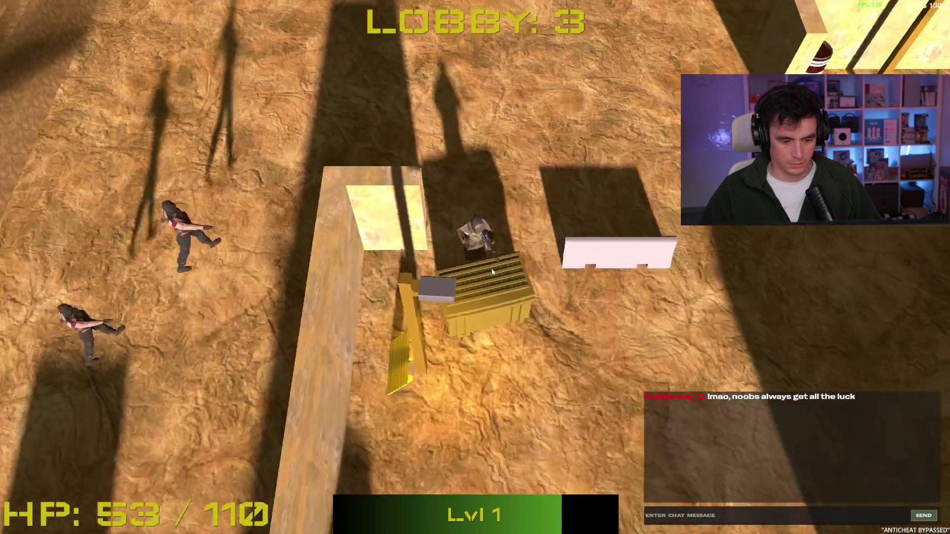
{"action": "left_click", "coordinate": [491, 271]}
{"action": "key", "text": "space"}
Clear the Lobby 3 enemies around the building and collect the dropped orbs.
{"action": "key", "text": "a"}
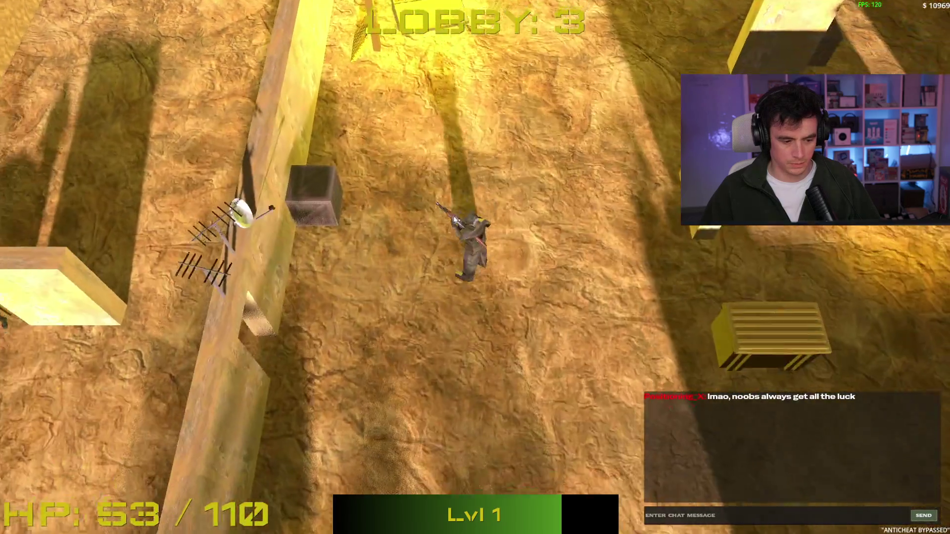
{"action": "key", "text": "s"}
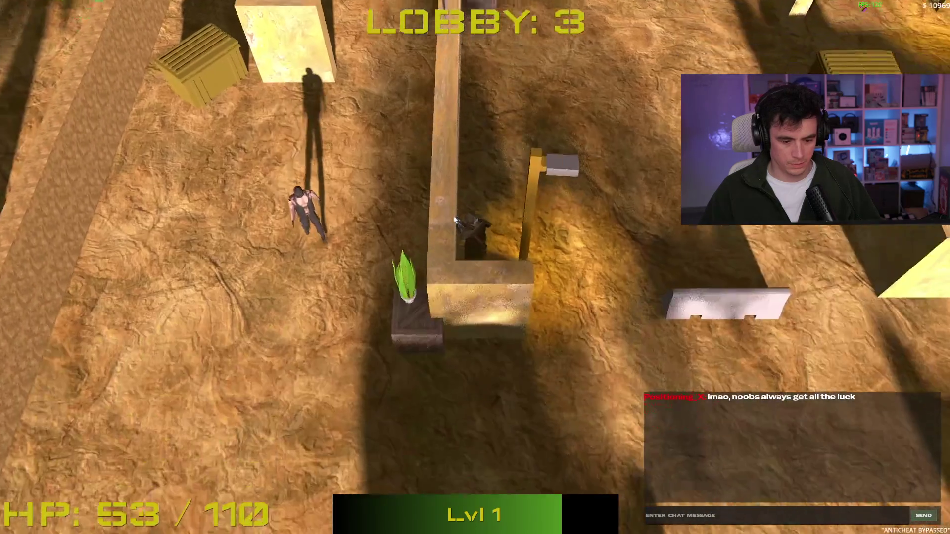
{"action": "key", "text": "d"}
{"action": "key", "text": "a"}
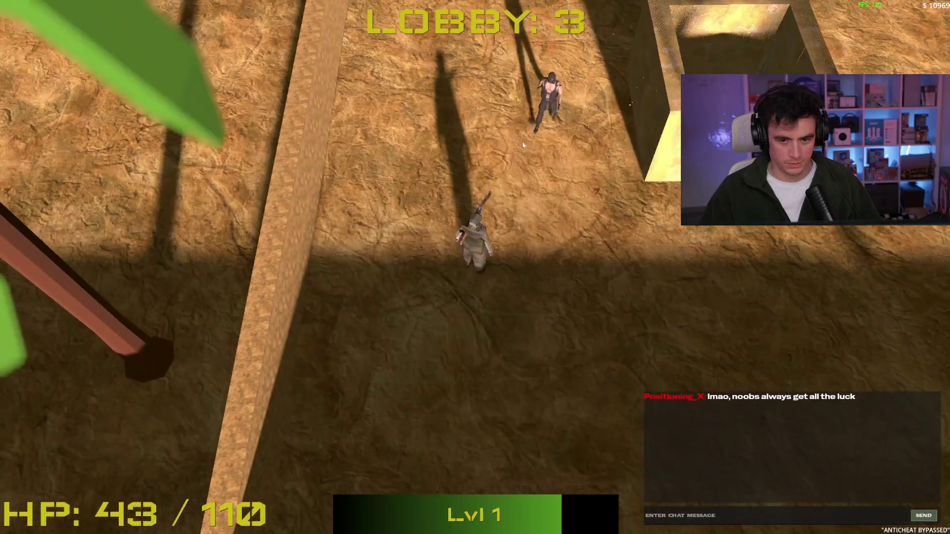
{"action": "key", "text": "d"}
{"action": "left_click", "coordinate": [453, 173]}
{"action": "key", "text": "d"}
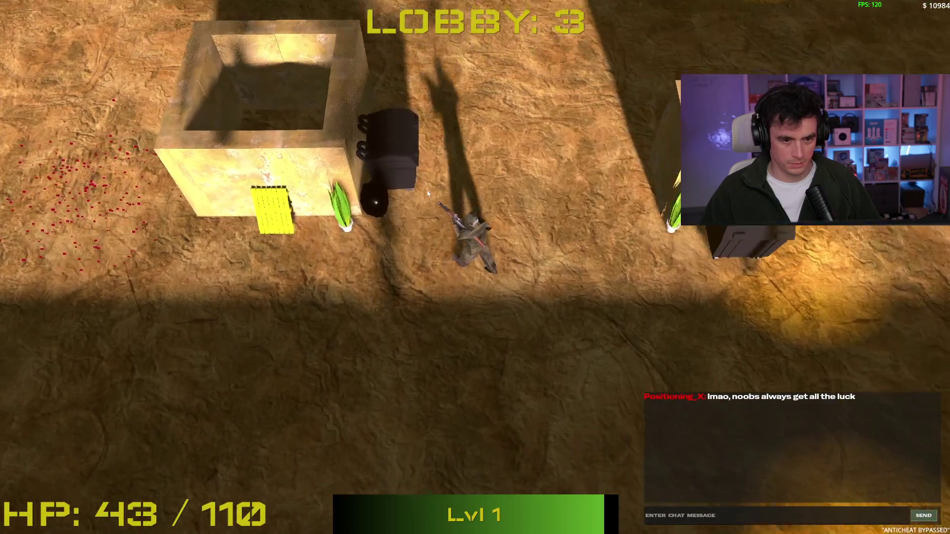
{"action": "key", "text": "w"}
{"action": "left_click", "coordinate": [428, 188]}
{"action": "key", "text": "s"}
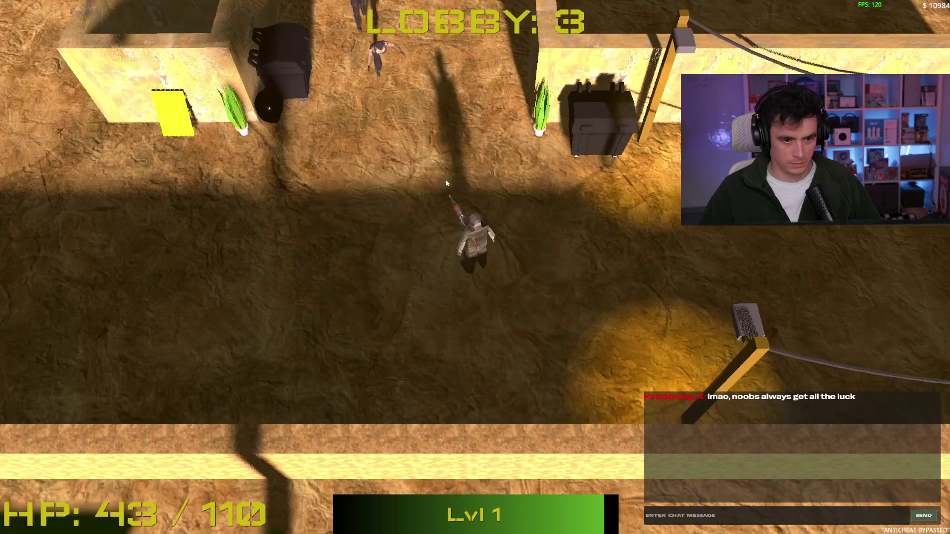
{"action": "key", "text": "d"}
{"action": "left_click", "coordinate": [413, 165]}
{"action": "key", "text": "d"}
{"action": "left_click", "coordinate": [458, 168]}
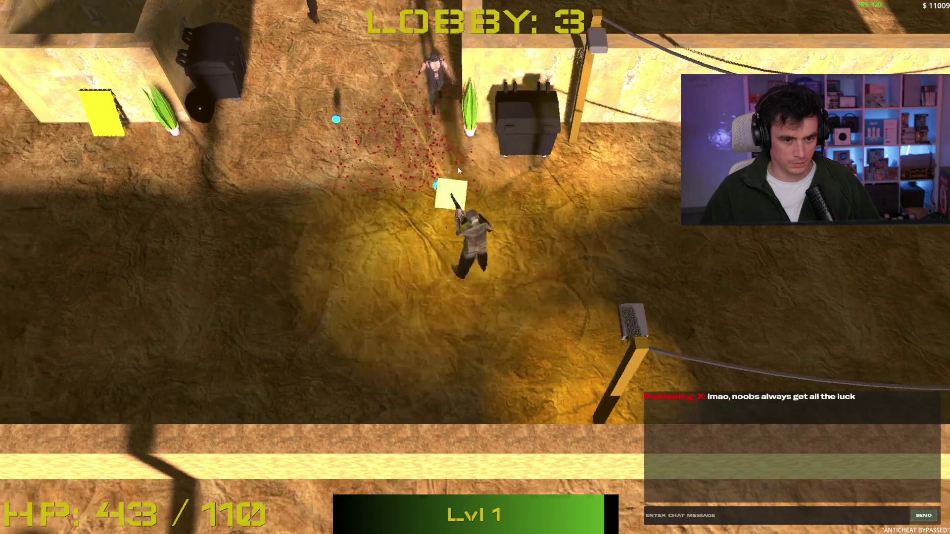
{"action": "key", "text": "w"}
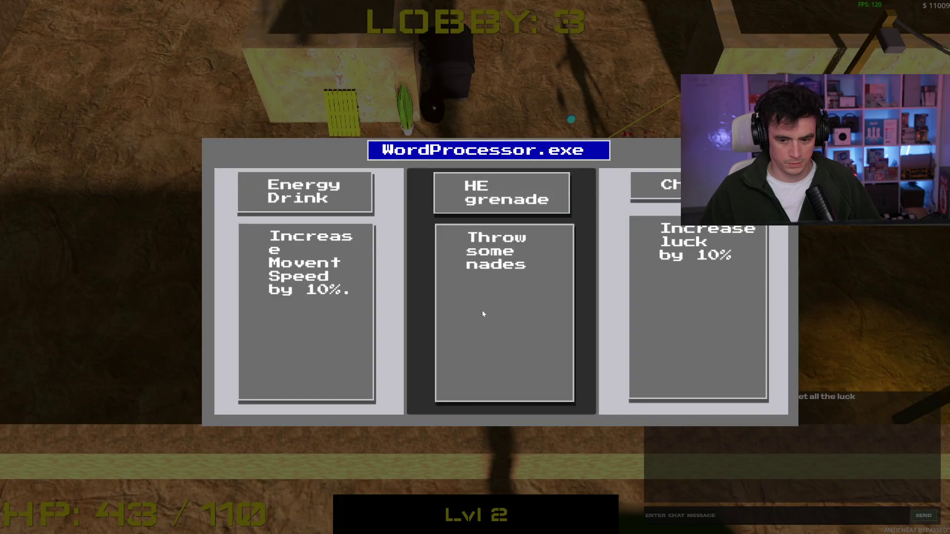
Choose the HE grenade upgrade and visit the green shop block to refill HP.
{"action": "left_click", "coordinate": [482, 310]}
{"action": "key", "text": "a"}
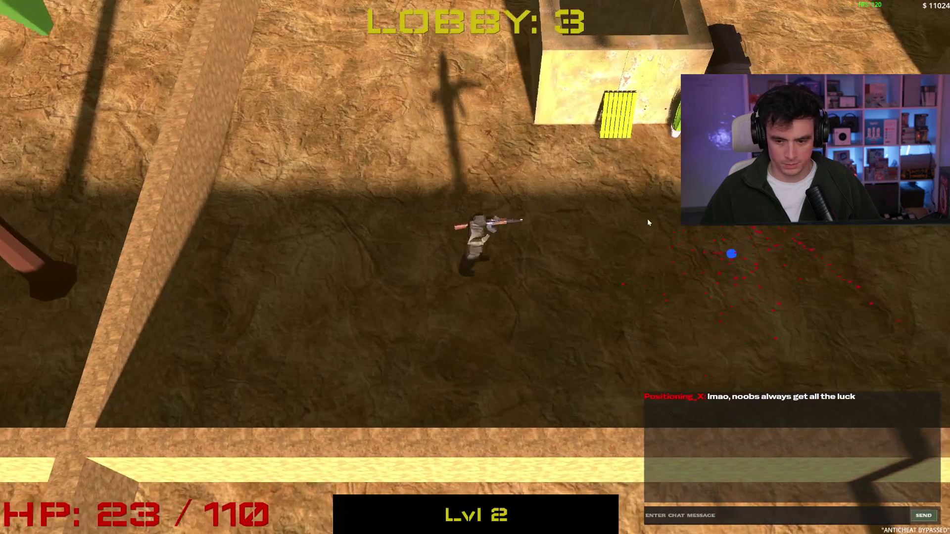
{"action": "key", "text": "w"}
{"action": "key", "text": "d"}
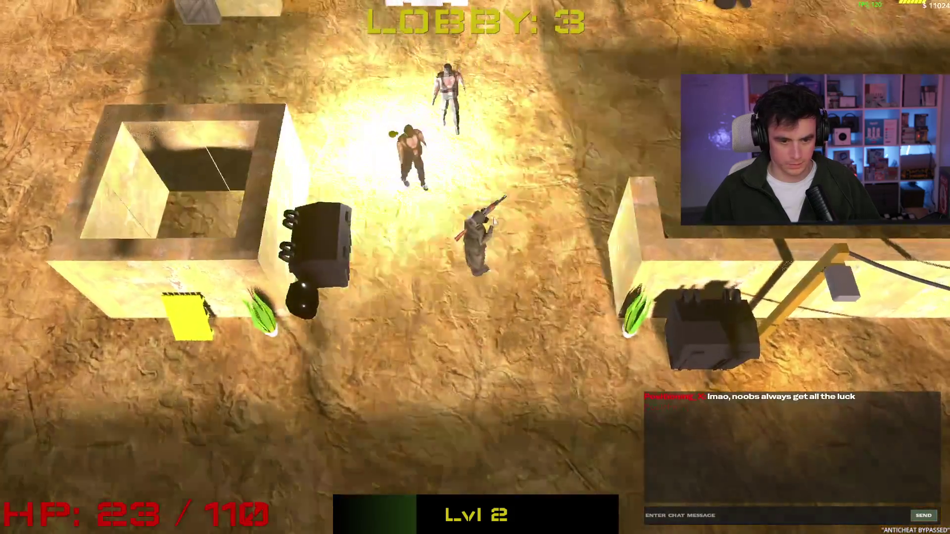
{"action": "key", "text": "s"}
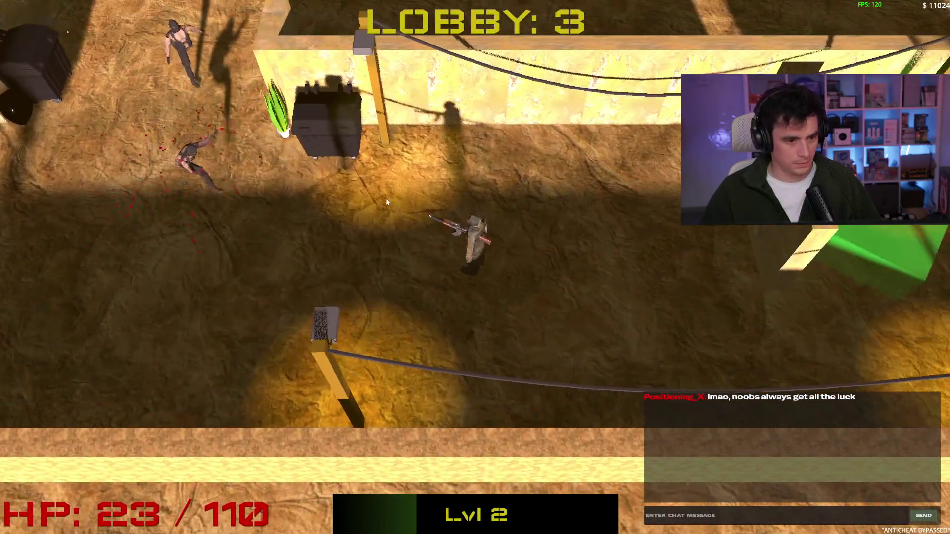
{"action": "key", "text": "d"}
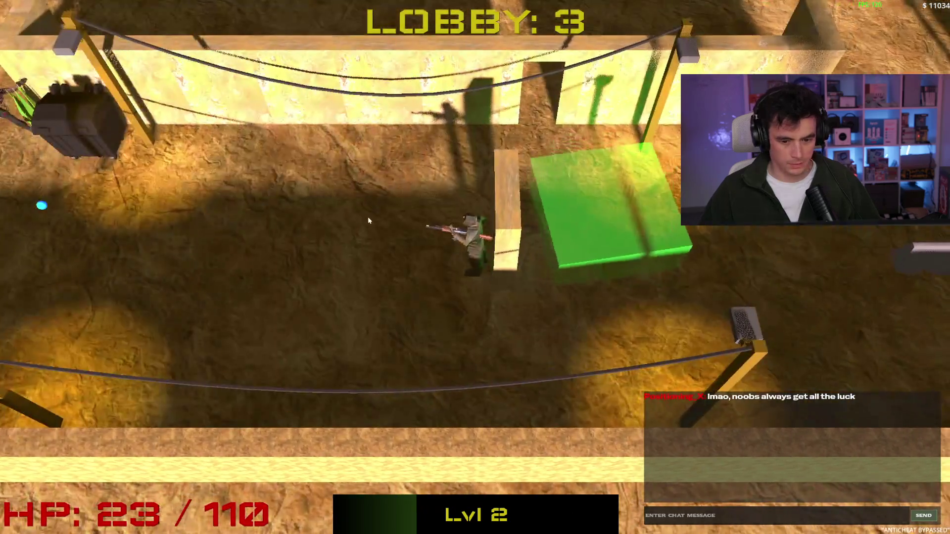
{"action": "key", "text": "s"}
{"action": "key", "text": "w"}
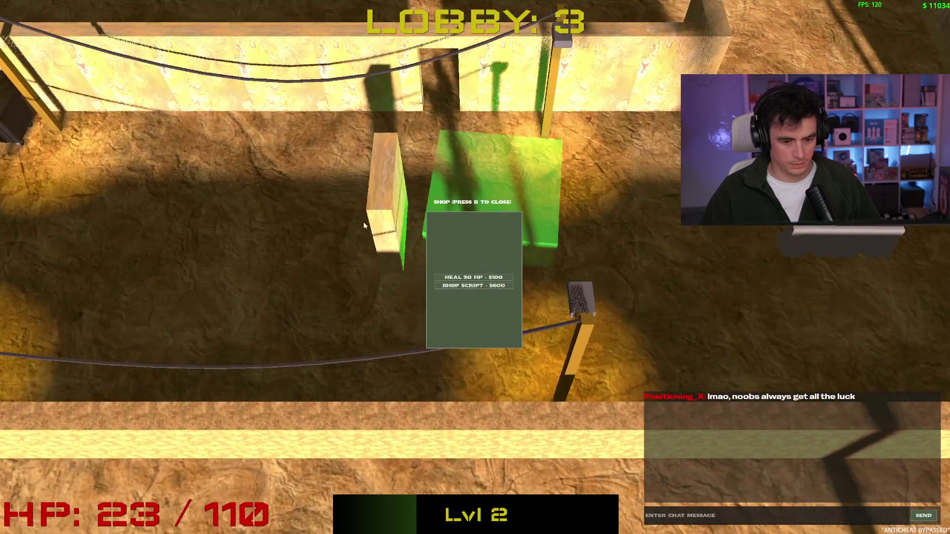
{"action": "key", "text": "s"}
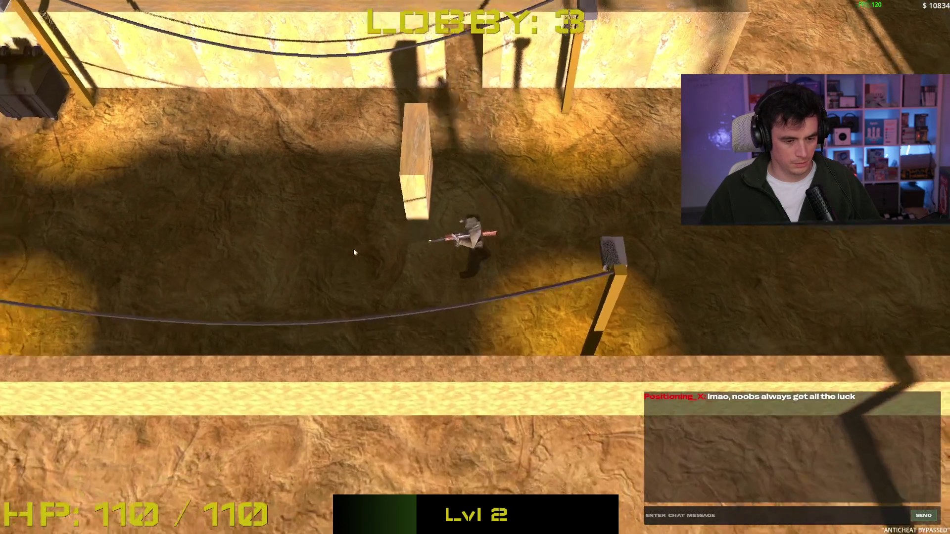
Headshot the nearby enemy, loot the crate, and move into the next lobby.
{"action": "key", "text": "a"}
{"action": "left_click", "coordinate": [236, 201]}
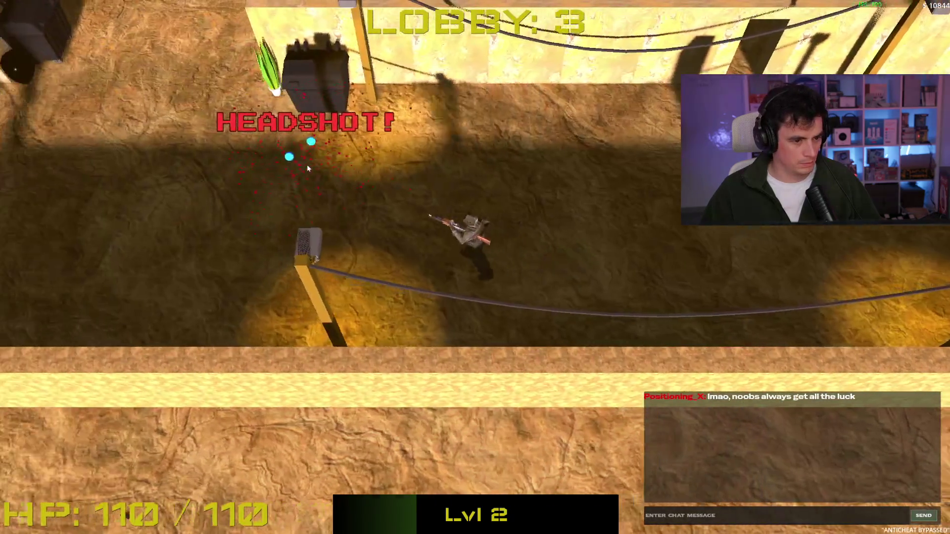
{"action": "key", "text": "w"}
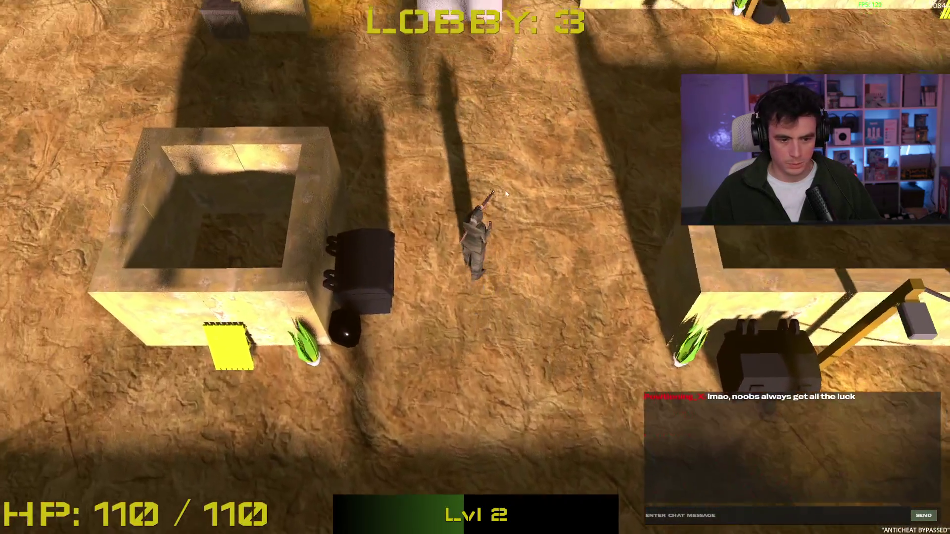
{"action": "key", "text": "w"}
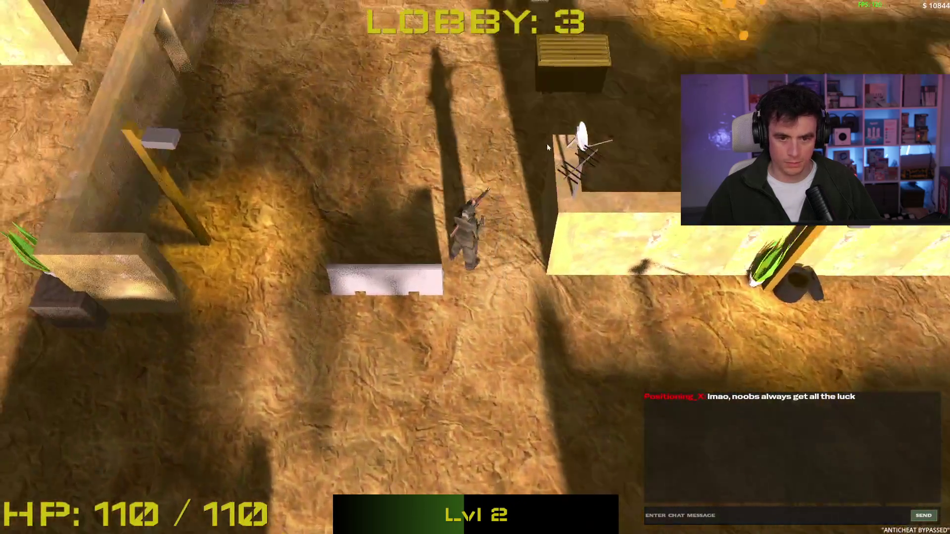
{"action": "key", "text": "w"}
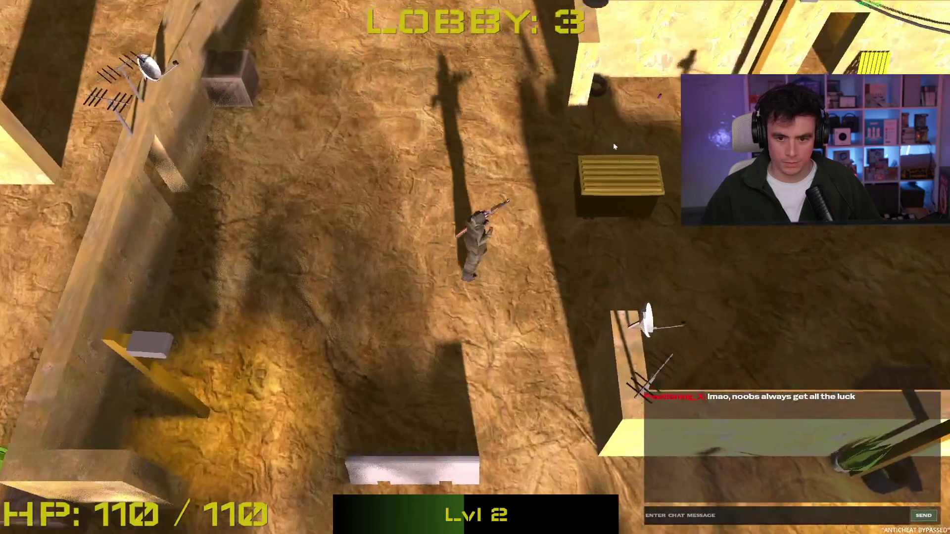
{"action": "key", "text": "space"}
{"action": "key", "text": "w"}
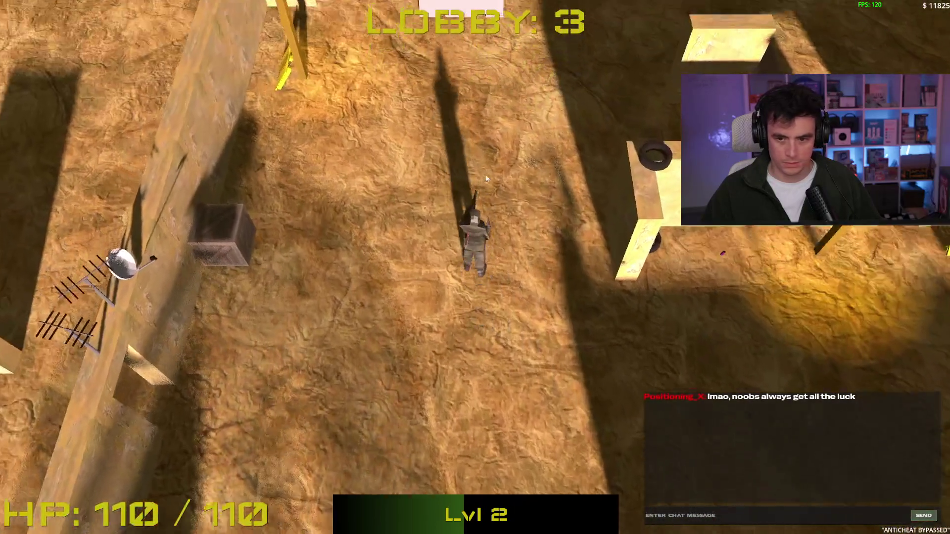
{"action": "key", "text": "w"}
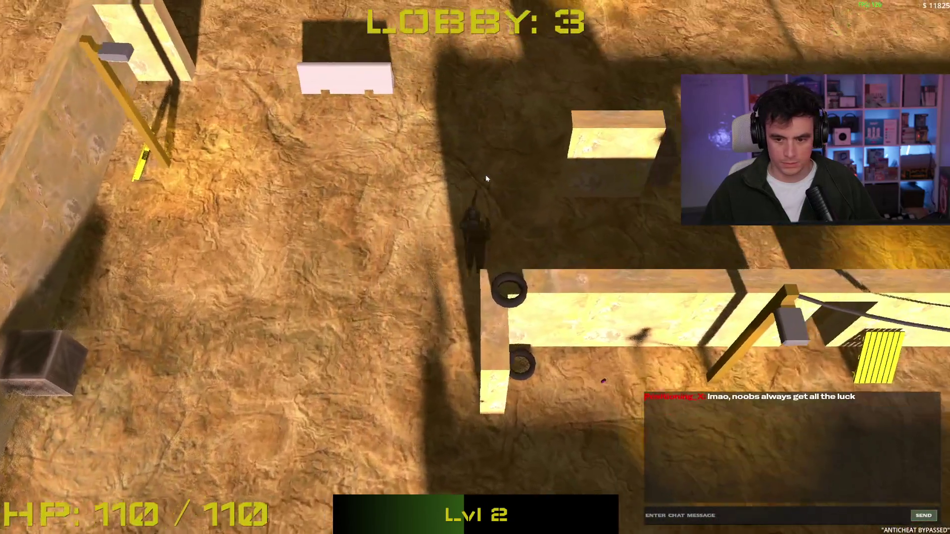
{"action": "key", "text": "w"}
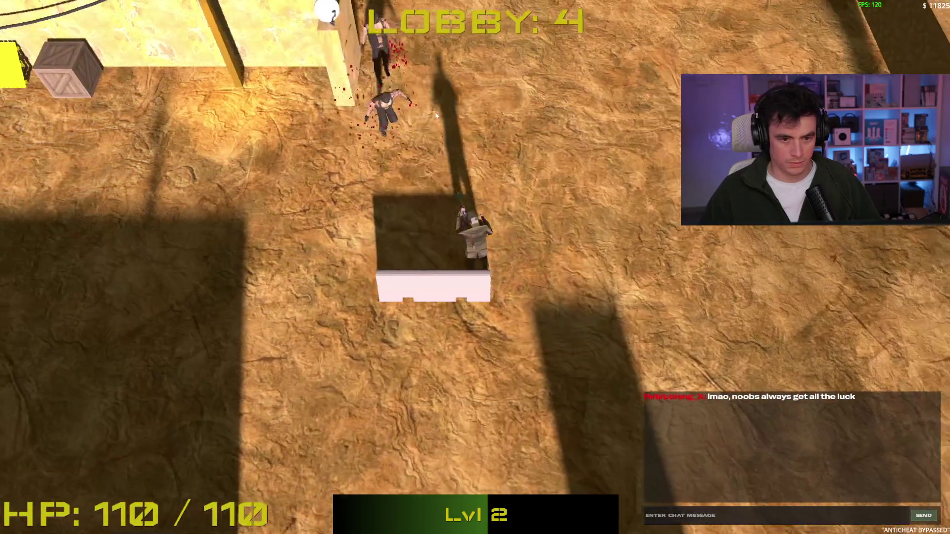
Kill the two upper-left enemies and run north past the ropes and wall.
{"action": "left_click", "coordinate": [347, 158]}
{"action": "left_click", "coordinate": [346, 159]}
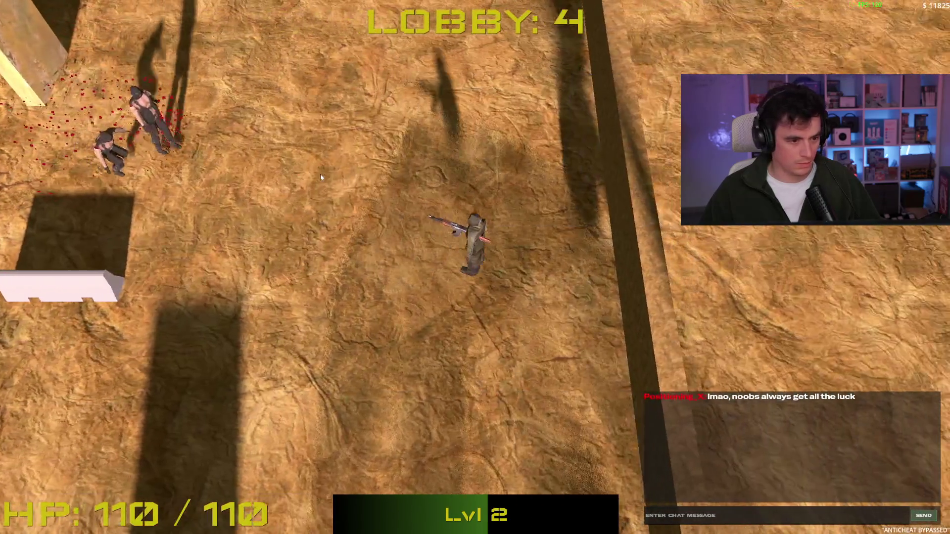
{"action": "key", "text": "w"}
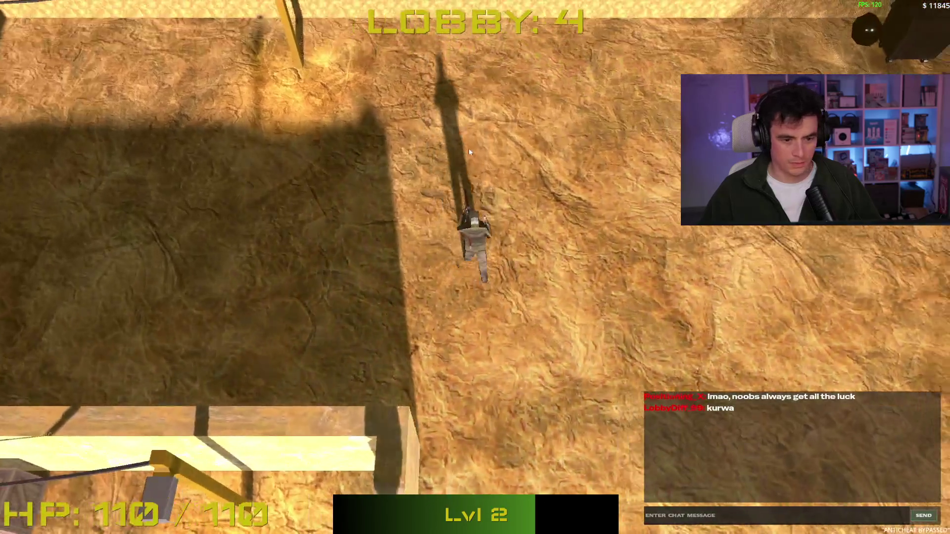
{"action": "key", "text": "s"}
{"action": "key", "text": "w"}
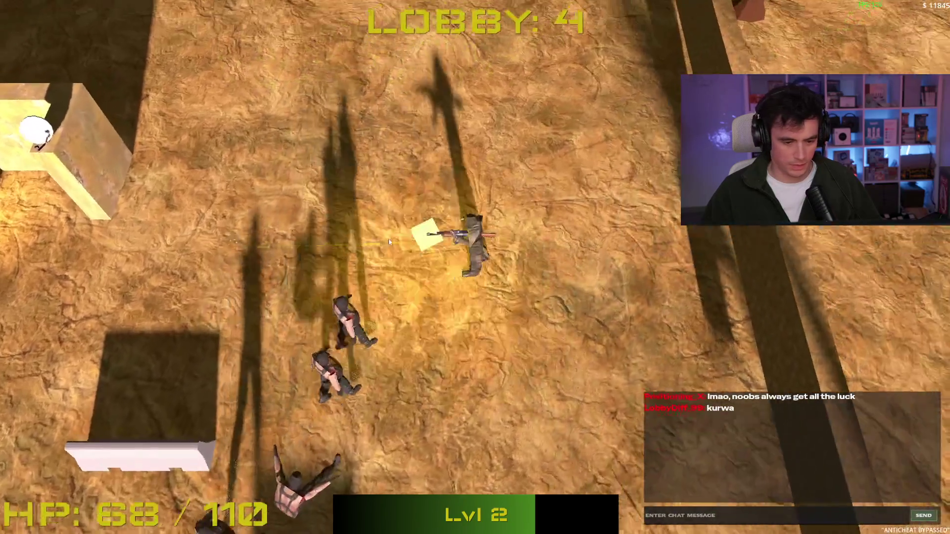
{"action": "key", "text": "w"}
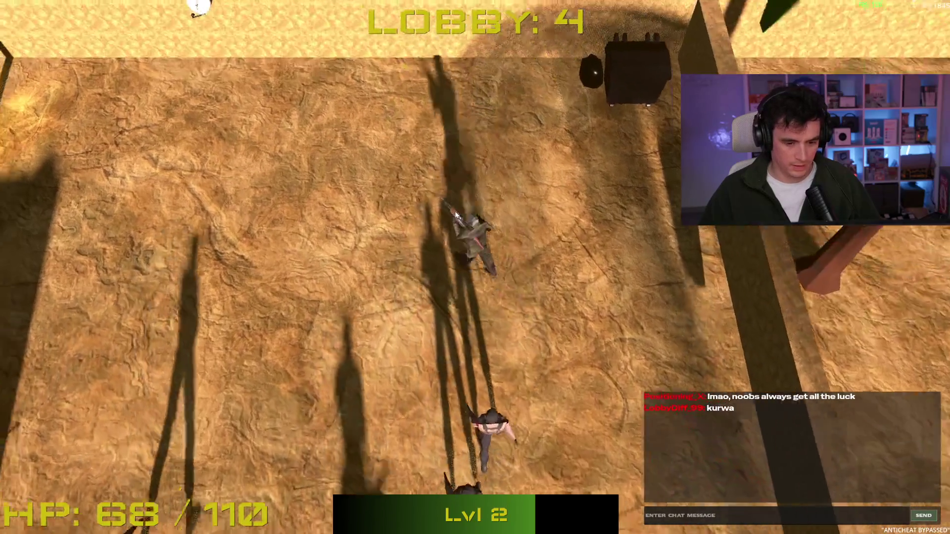
{"action": "key", "text": "w"}
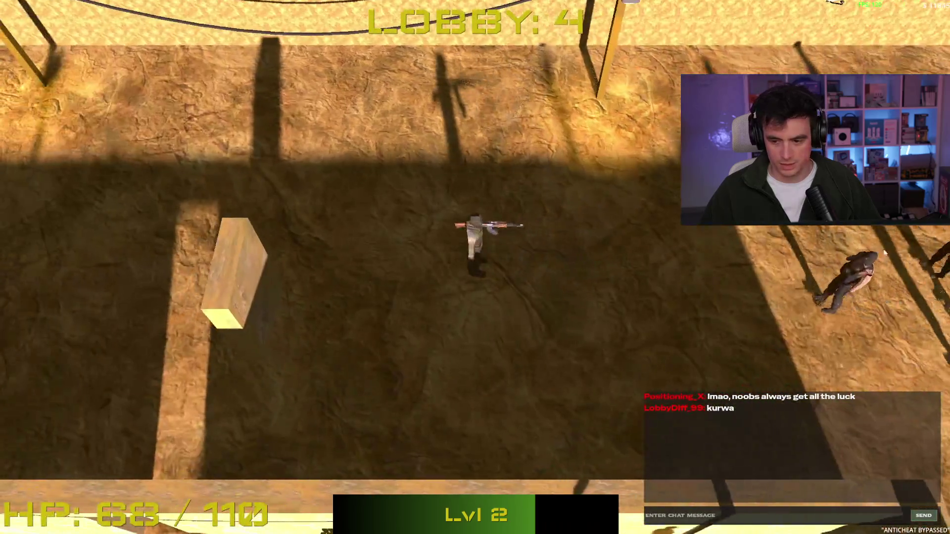
{"action": "key", "text": "a"}
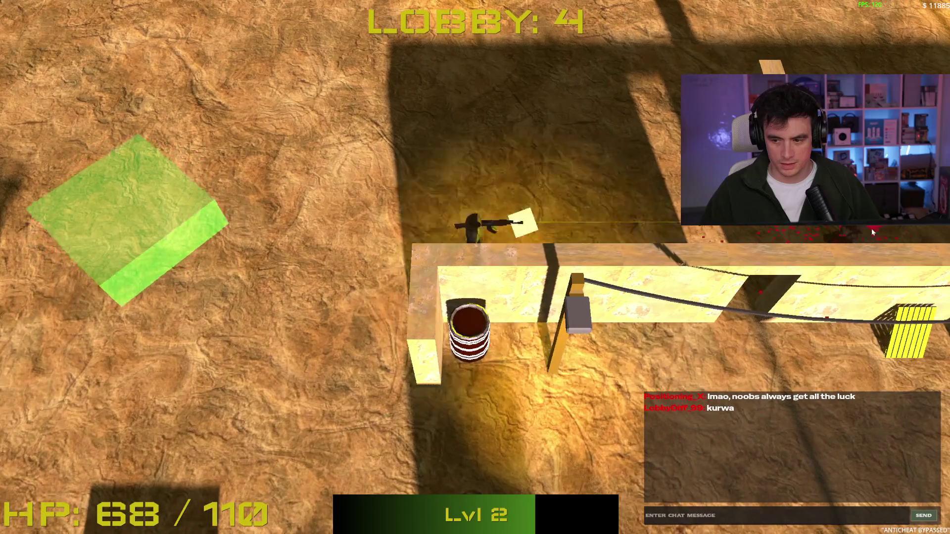
{"action": "key", "text": "d"}
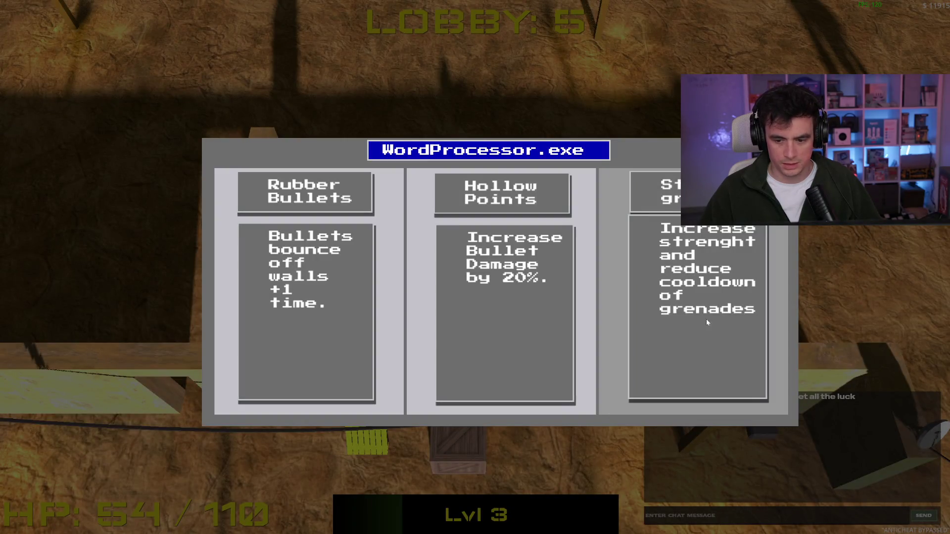
Take the grenade strength and cooldown upgrade and shoot enemies on both sides.
{"action": "left_click", "coordinate": [685, 326]}
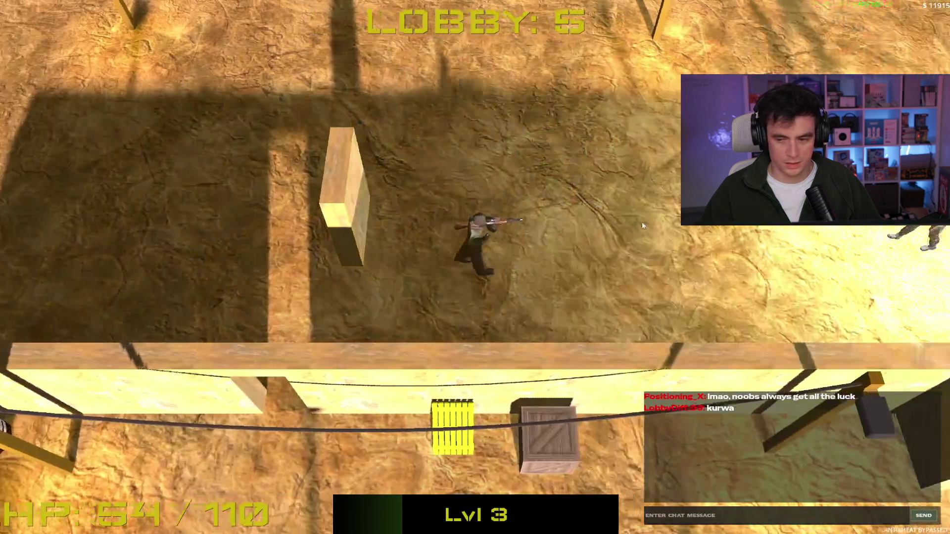
{"action": "left_click", "coordinate": [667, 234]}
{"action": "key", "text": "a"}
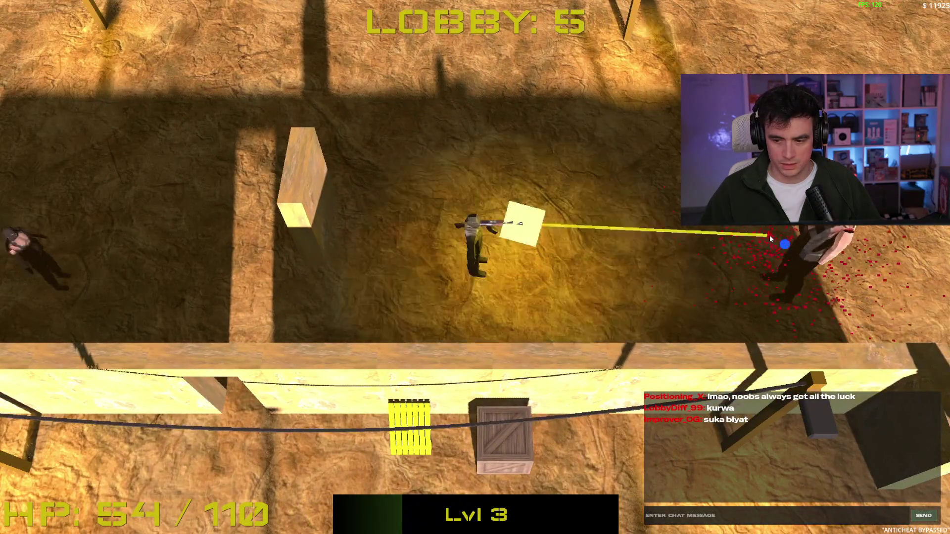
{"action": "key", "text": "d"}
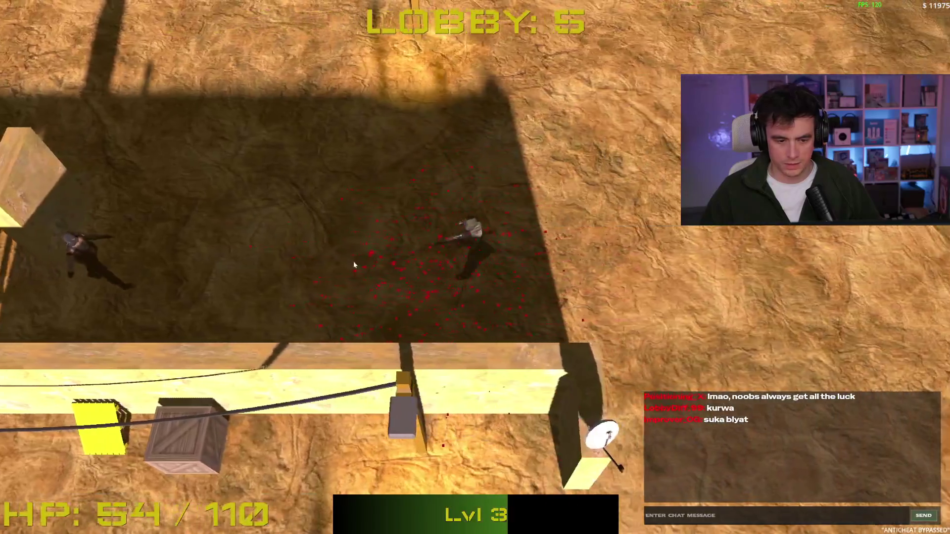
{"action": "left_click", "coordinate": [343, 241]}
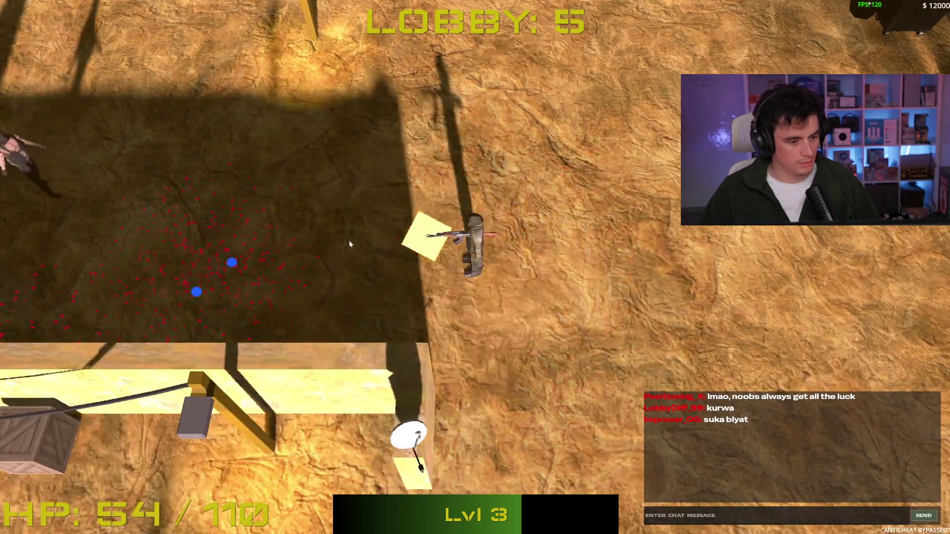
{"action": "key", "text": "a"}
{"action": "key", "text": "d"}
Dodge past the enemies while firing and collect the cyan orbs.
{"action": "key", "text": "a"}
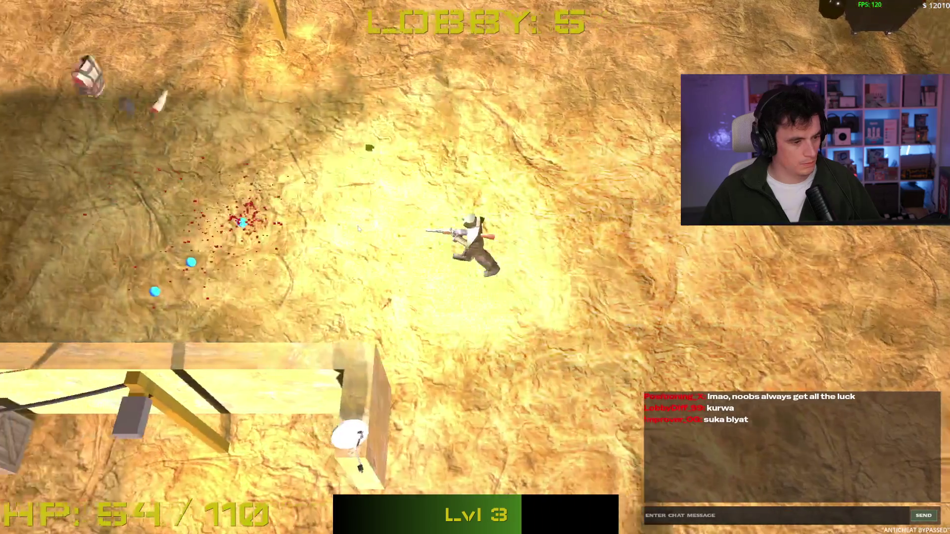
{"action": "key", "text": "d"}
{"action": "key", "text": "w"}
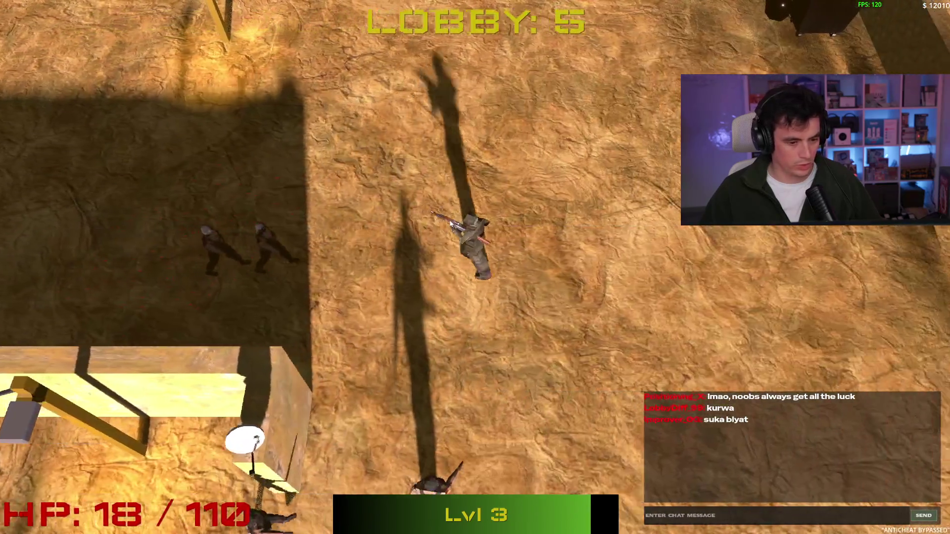
{"action": "key", "text": "a"}
{"action": "key", "text": "s"}
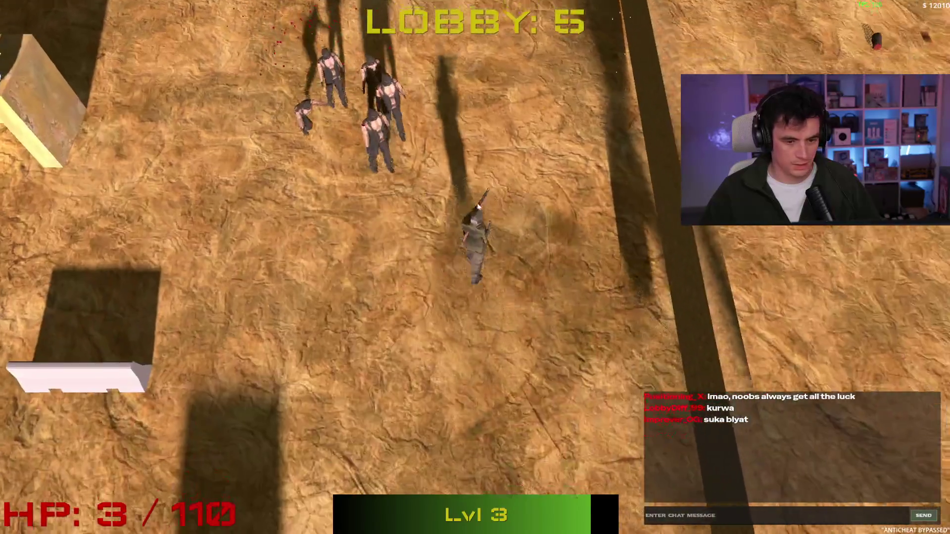
{"action": "left_click", "coordinate": [459, 127]}
{"action": "key", "text": "a"}
{"action": "key", "text": "w"}
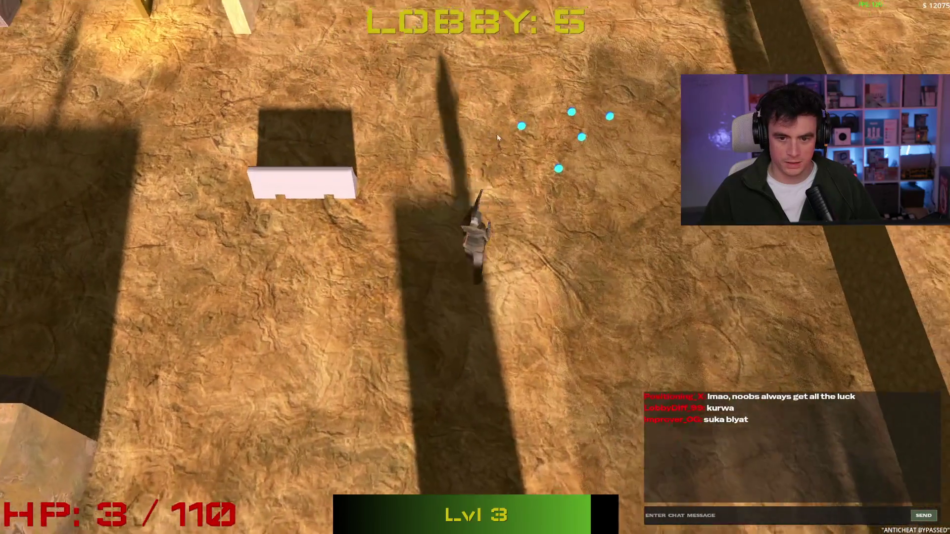
{"action": "key", "text": "w"}
{"action": "key", "text": "d"}
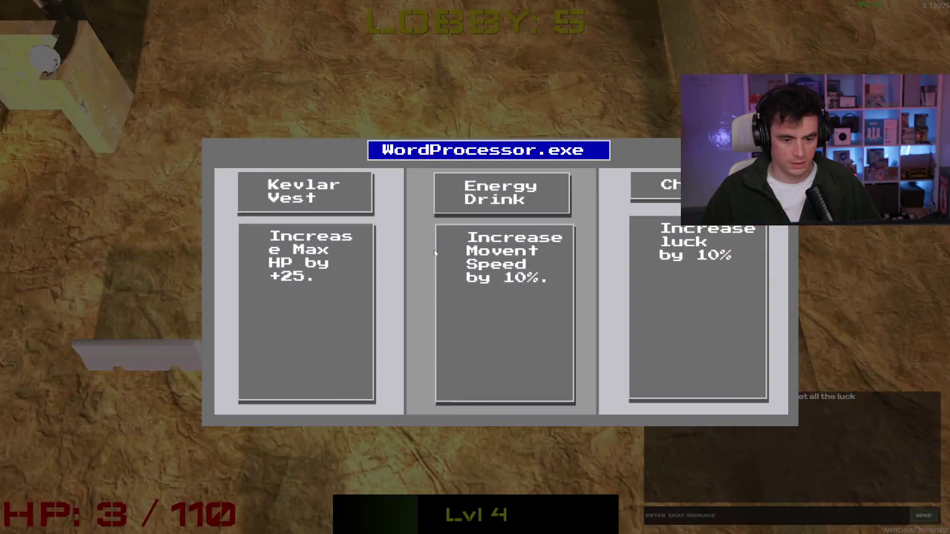
Choose the Kevlar Vest upgrade and shoot the last bleeding enemy.
{"action": "left_click", "coordinate": [332, 307]}
{"action": "key", "text": "w"}
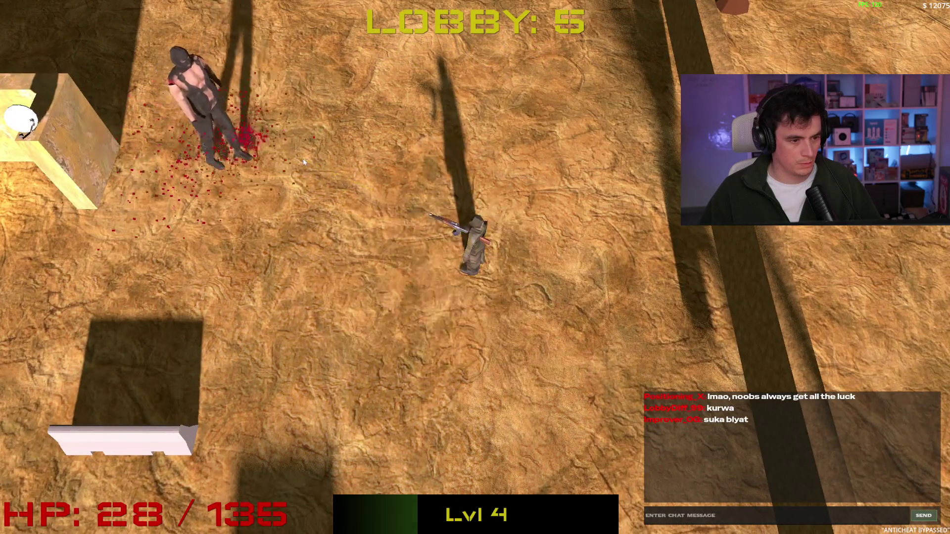
{"action": "left_click", "coordinate": [304, 162]}
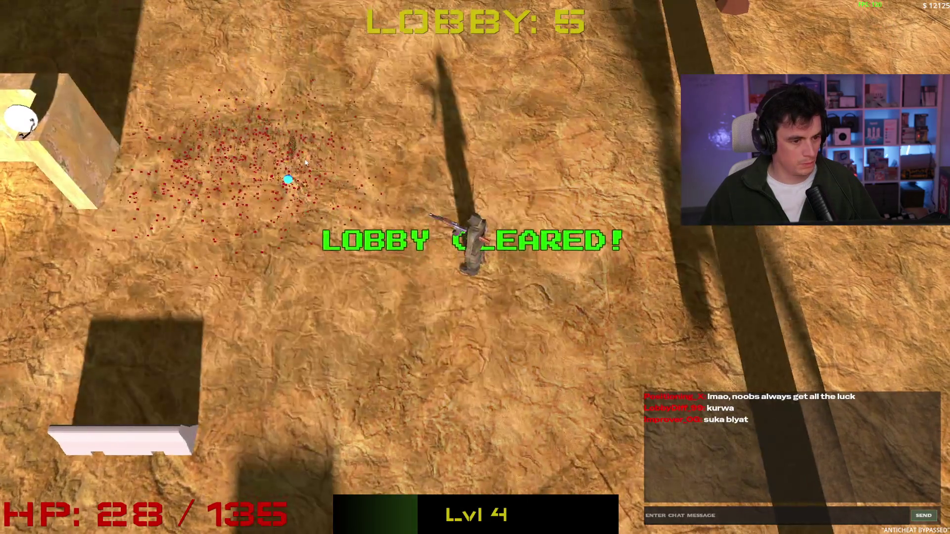
Advance north-west out of the cleared lobby into Lobby 6.
{"action": "key", "text": "w"}
{"action": "key", "text": "a"}
{"action": "key", "text": "w"}
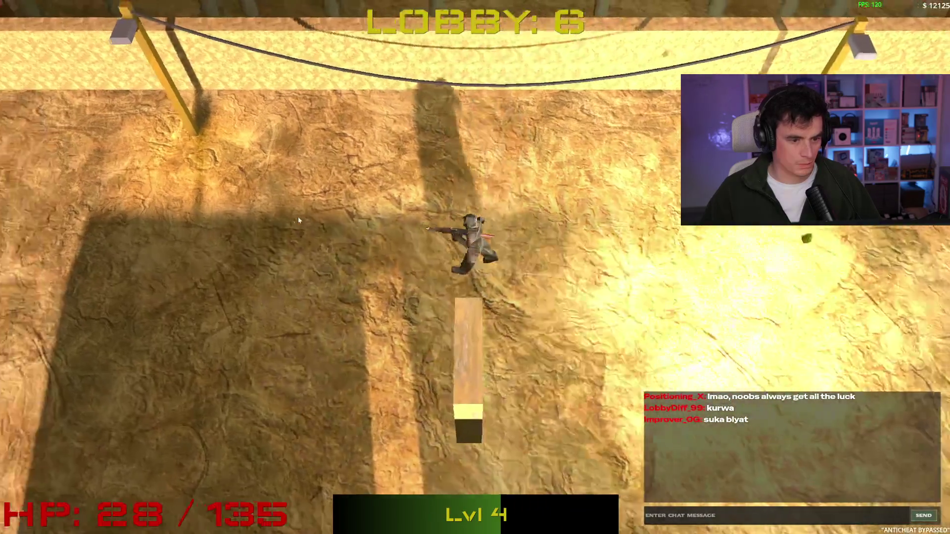
{"action": "key", "text": "a"}
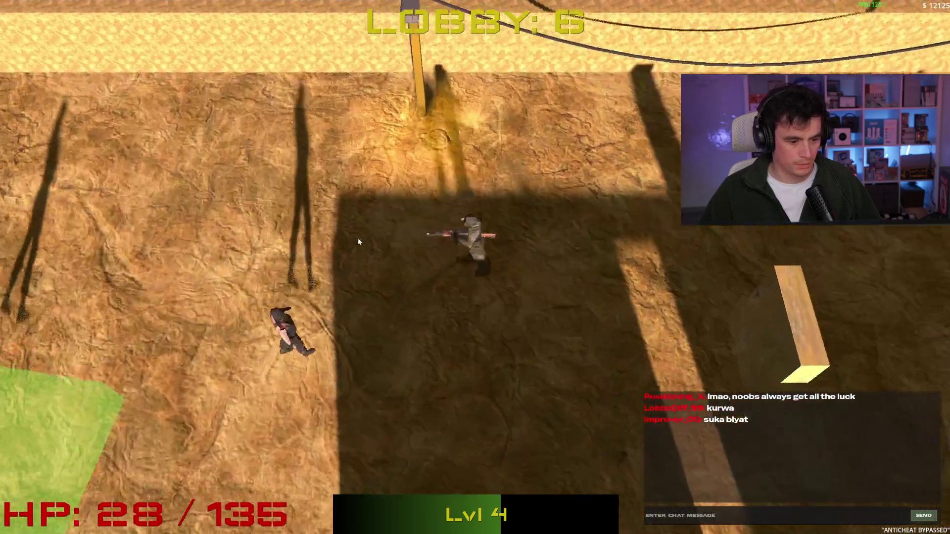
Fight the Lobby 6 enemies until game over, then rage quit and close the game window.
{"action": "left_click", "coordinate": [327, 252]}
{"action": "key", "text": "w"}
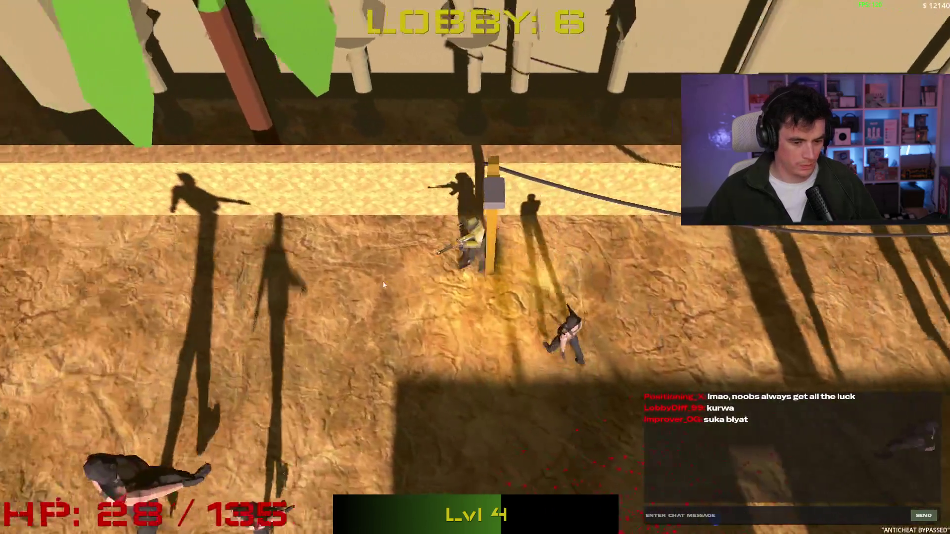
{"action": "left_click", "coordinate": [578, 222]}
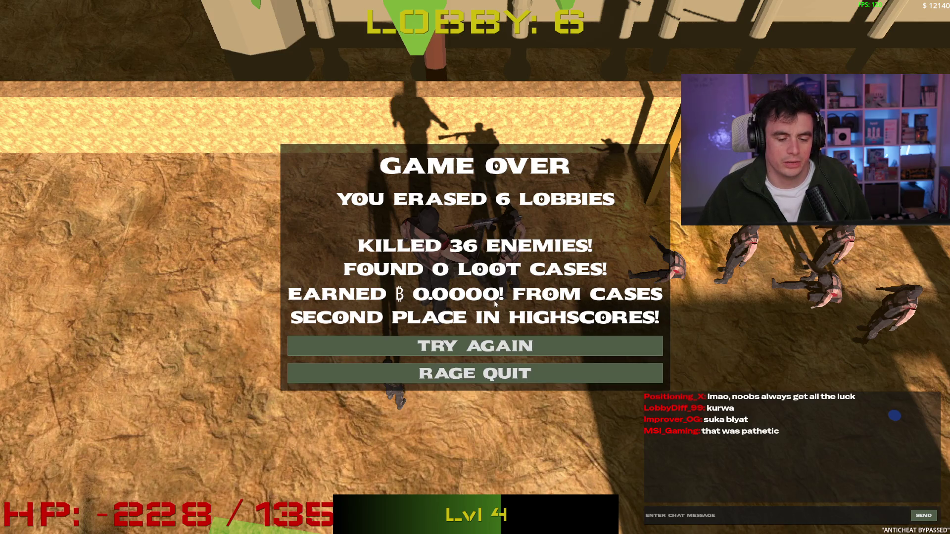
{"action": "left_click", "coordinate": [494, 375]}
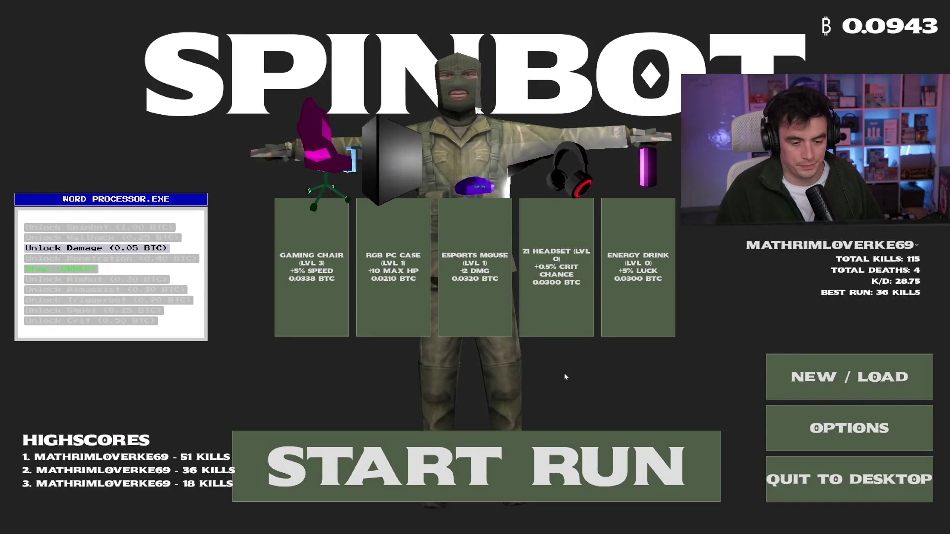
{"action": "key", "text": "alt+F4"}
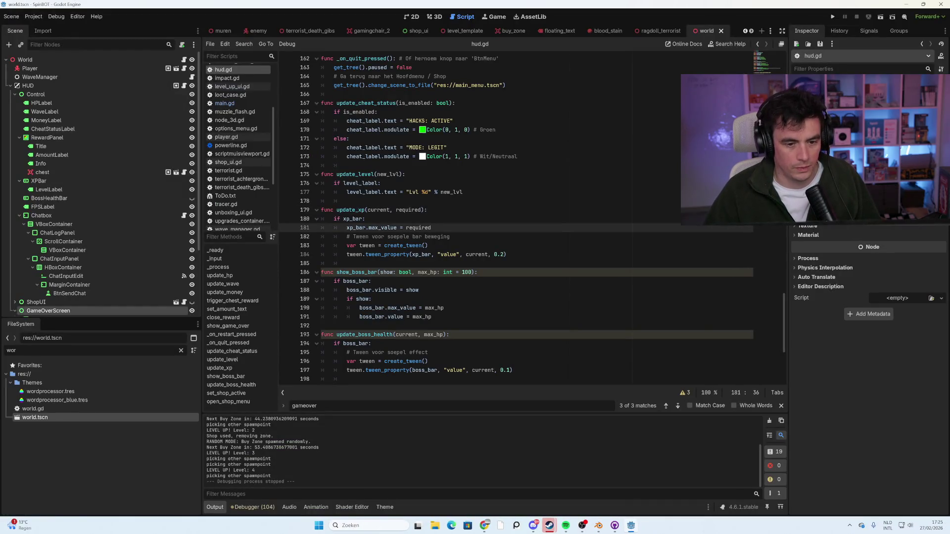
{"action": "scroll", "coordinate": [495, 218], "scroll_direction": "down", "scroll_amount": 4}
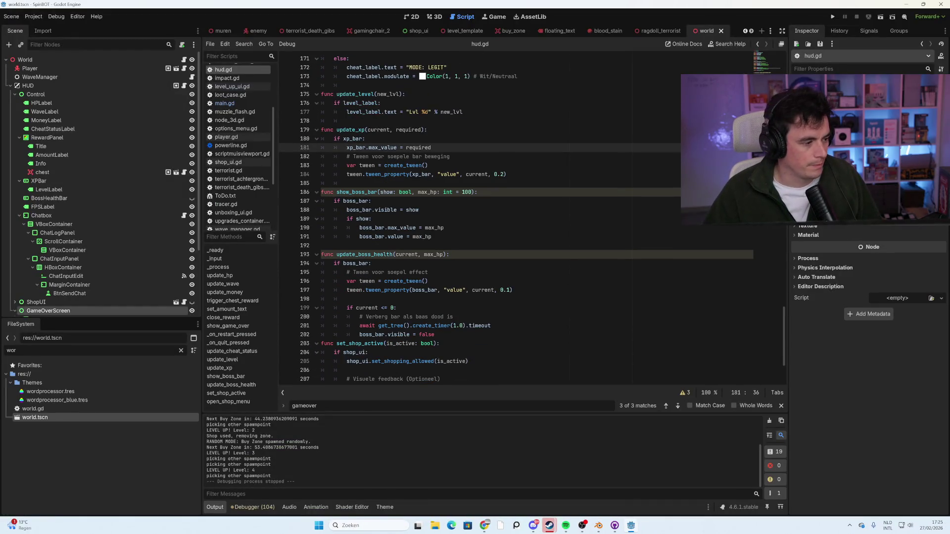
{"action": "scroll", "coordinate": [544, 218], "scroll_direction": "down", "scroll_amount": 3}
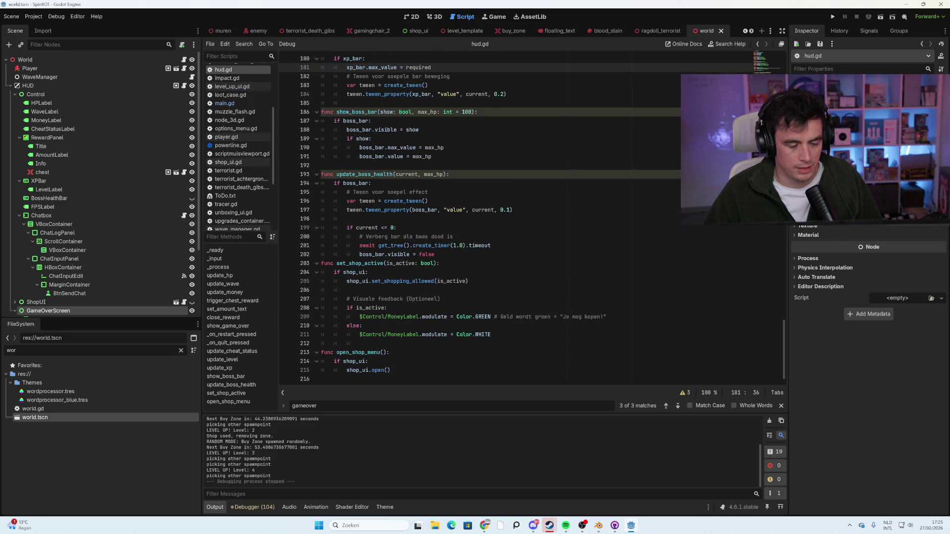
{"action": "scroll", "coordinate": [529, 218], "scroll_direction": "up", "scroll_amount": 5}
{"action": "scroll", "coordinate": [530, 218], "scroll_direction": "up", "scroll_amount": 2}
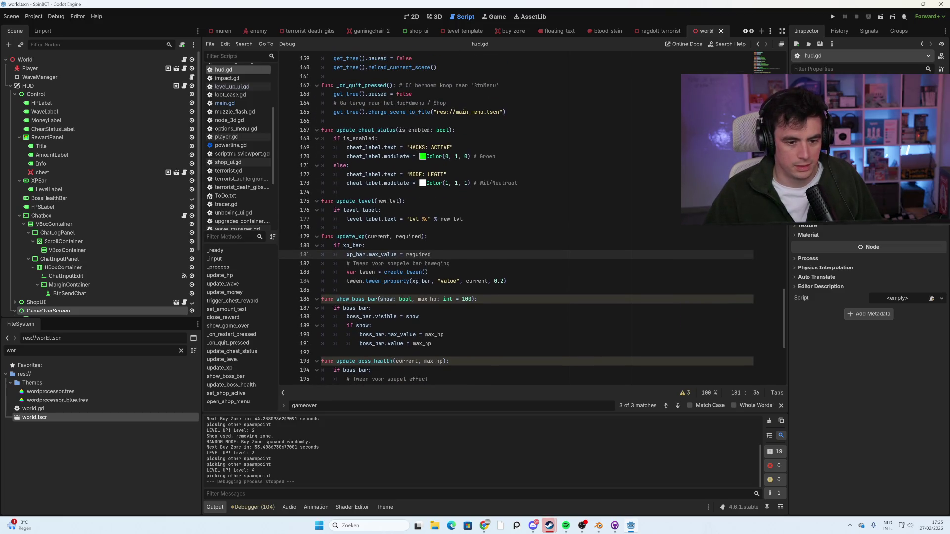
{"action": "left_click", "coordinate": [349, 165]}
{"action": "left_click", "coordinate": [453, 147]}
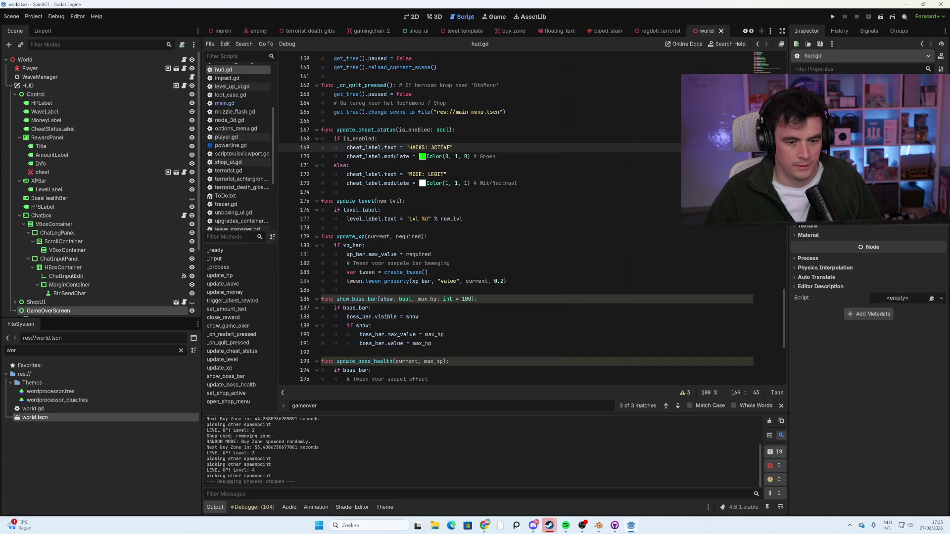
{"action": "scroll", "coordinate": [529, 218], "scroll_direction": "up", "scroll_amount": 6}
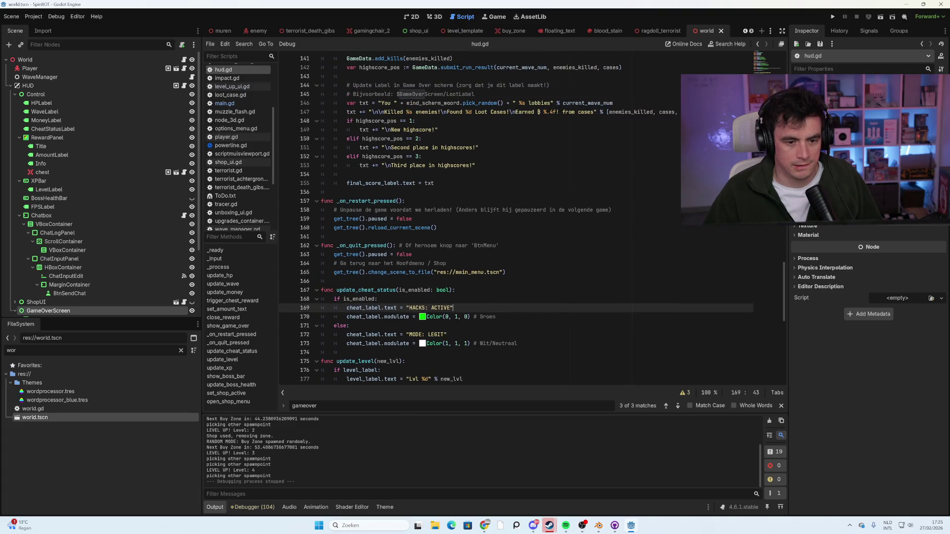
{"action": "scroll", "coordinate": [530, 217], "scroll_direction": "up", "scroll_amount": 5}
{"action": "scroll", "coordinate": [424, 263], "scroll_direction": "up", "scroll_amount": 5}
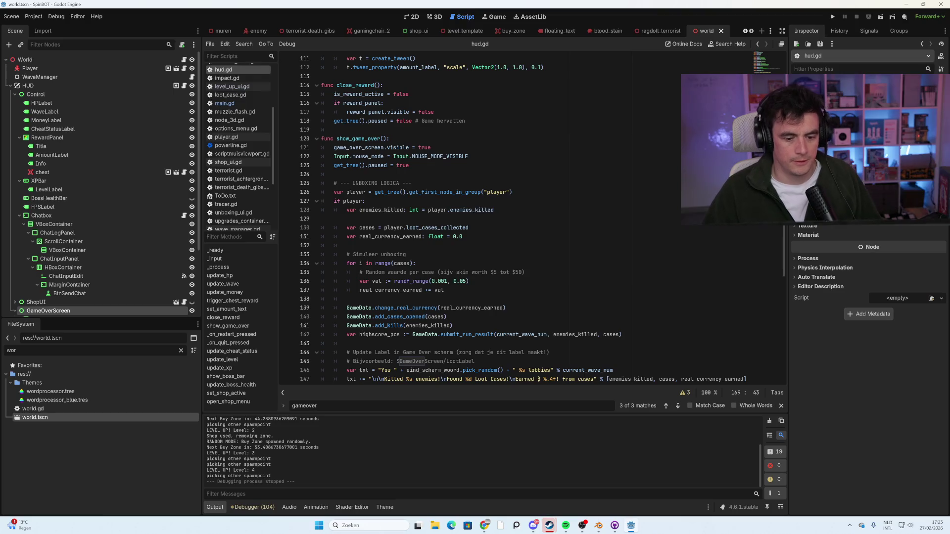
{"action": "scroll", "coordinate": [425, 262], "scroll_direction": "down", "scroll_amount": 3}
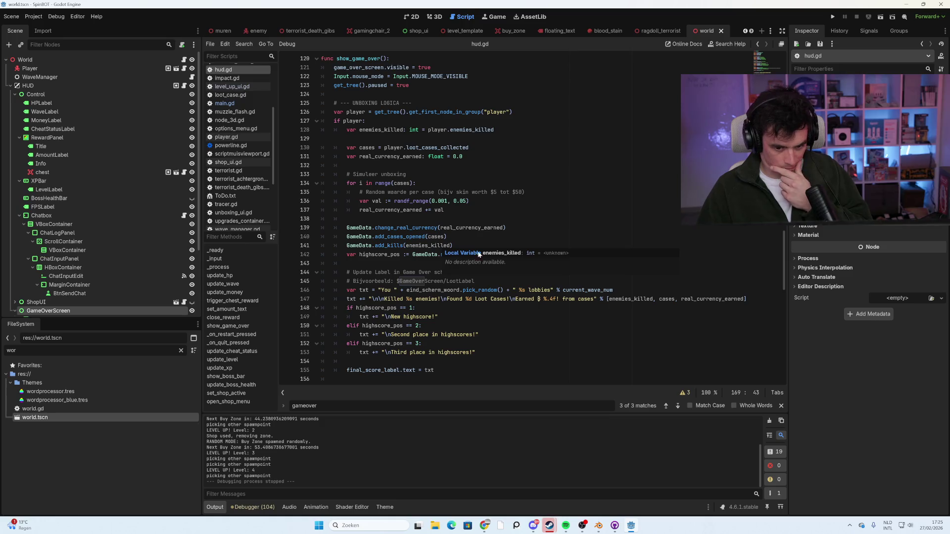
{"action": "scroll", "coordinate": [552, 277], "scroll_direction": "down", "scroll_amount": 3}
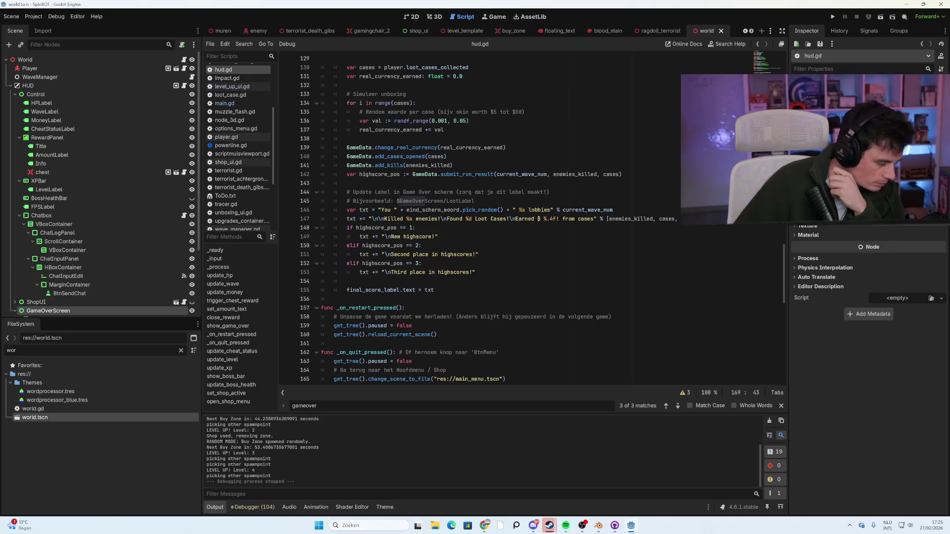
{"action": "scroll", "coordinate": [529, 218], "scroll_direction": "down", "scroll_amount": 3}
{"action": "scroll", "coordinate": [529, 217], "scroll_direction": "down", "scroll_amount": 7}
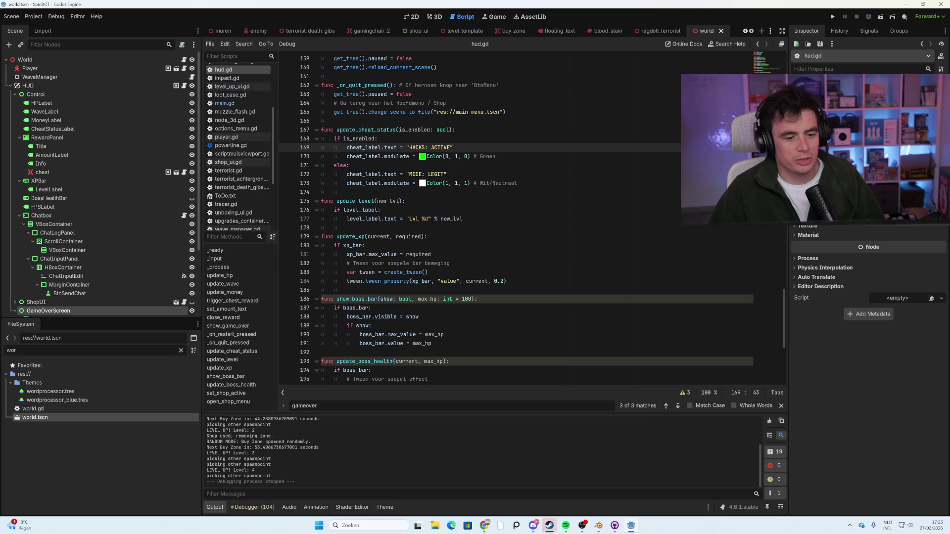
{"action": "left_click", "coordinate": [381, 210]}
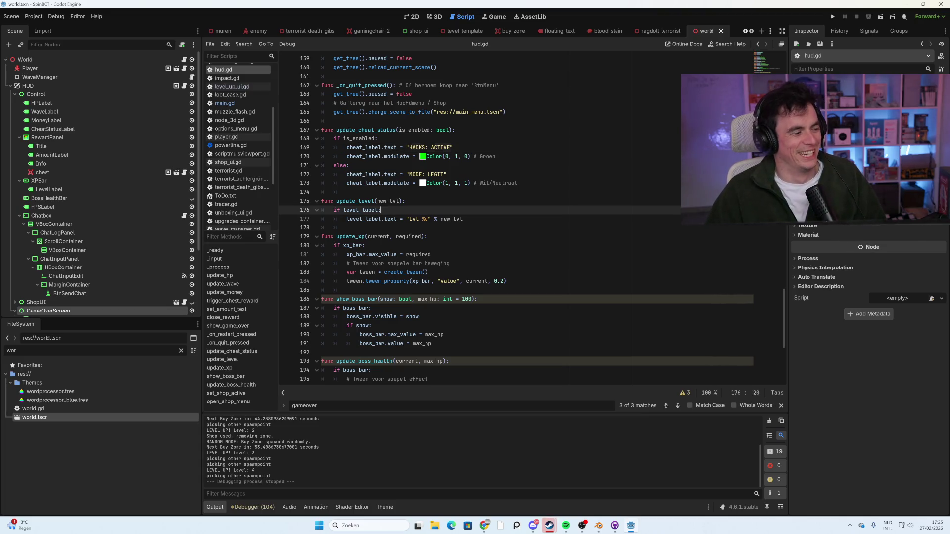
{"action": "scroll", "coordinate": [516, 218], "scroll_direction": "down", "scroll_amount": 7}
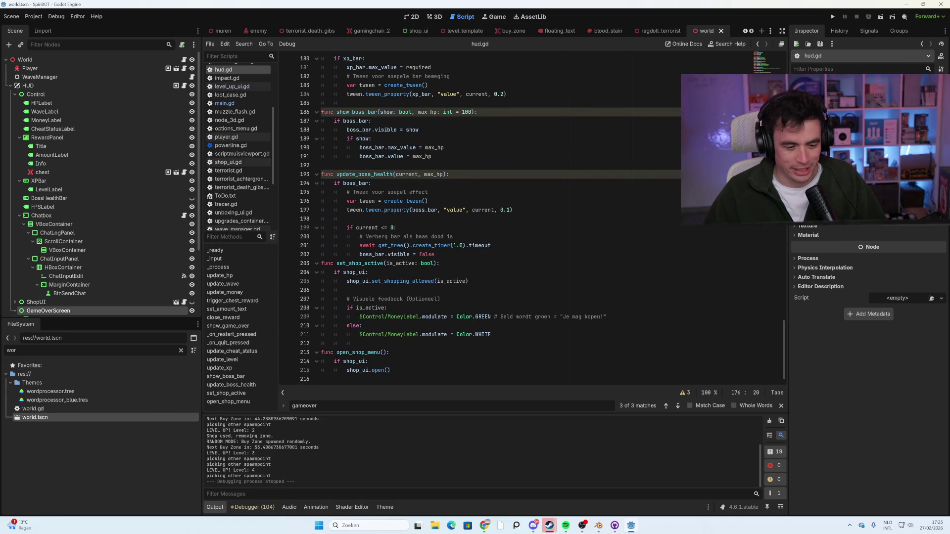
{"action": "scroll", "coordinate": [517, 218], "scroll_direction": "up", "scroll_amount": 20}
{"action": "scroll", "coordinate": [517, 218], "scroll_direction": "down", "scroll_amount": 3}
Delete the '!' after 'enemies' and after '%.4f' in hud.gd's game-over summary.
{"action": "left_click", "coordinate": [438, 299]}
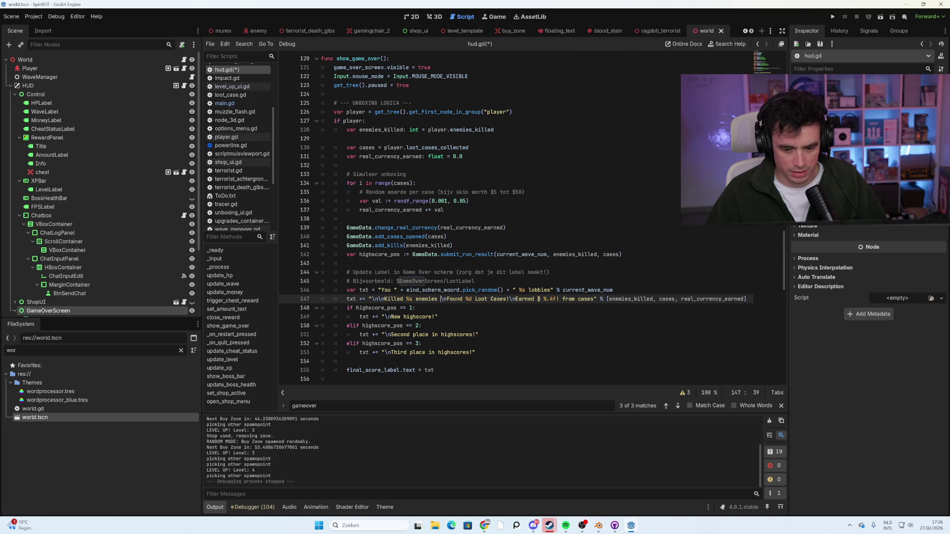
{"action": "key", "text": "BackSpace"}
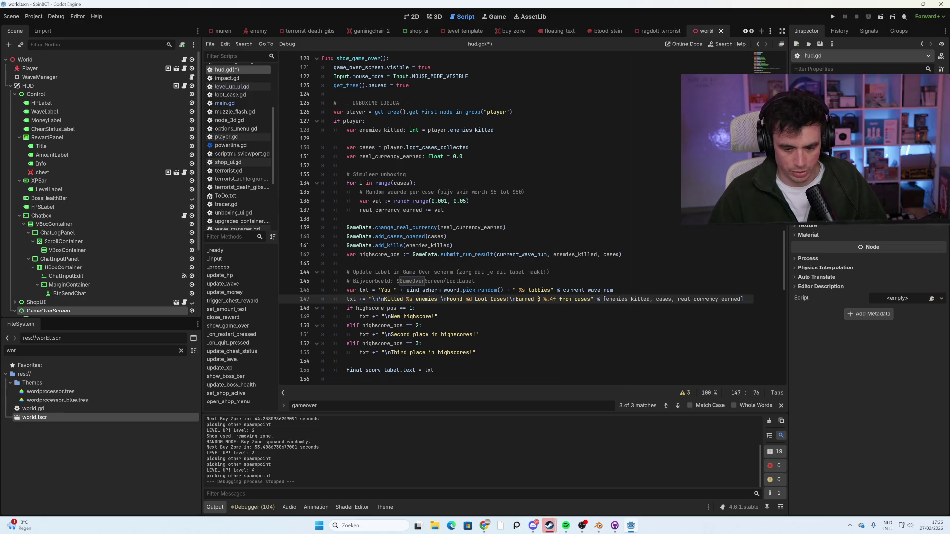
{"action": "left_click", "coordinate": [415, 308]}
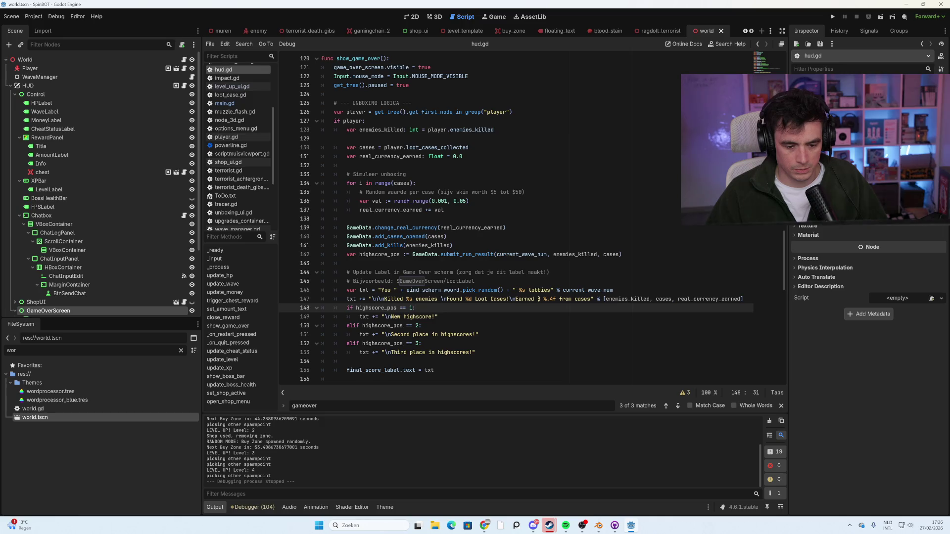
{"action": "left_click", "coordinate": [475, 281]}
{"action": "key", "text": "Return"}
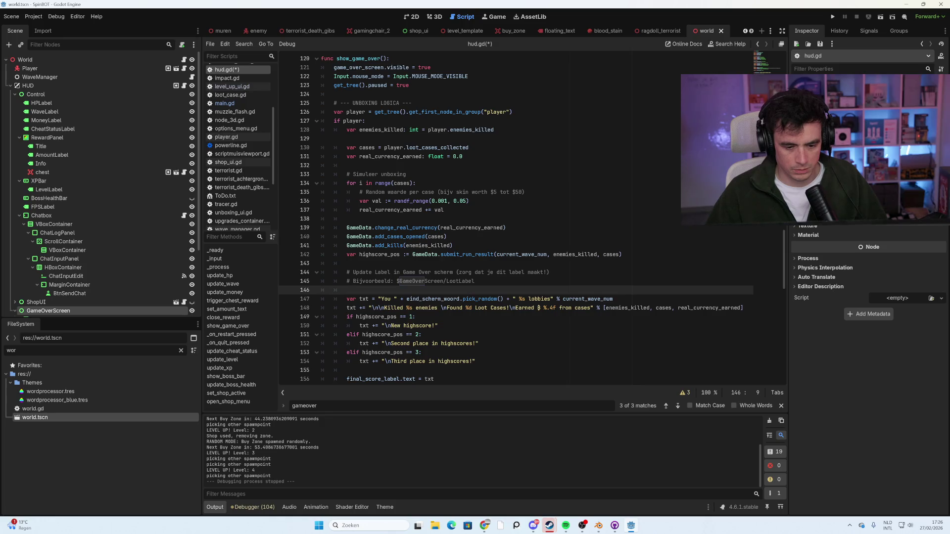
{"action": "key", "text": "BackSpace"}
{"action": "key", "text": "BackSpace"}
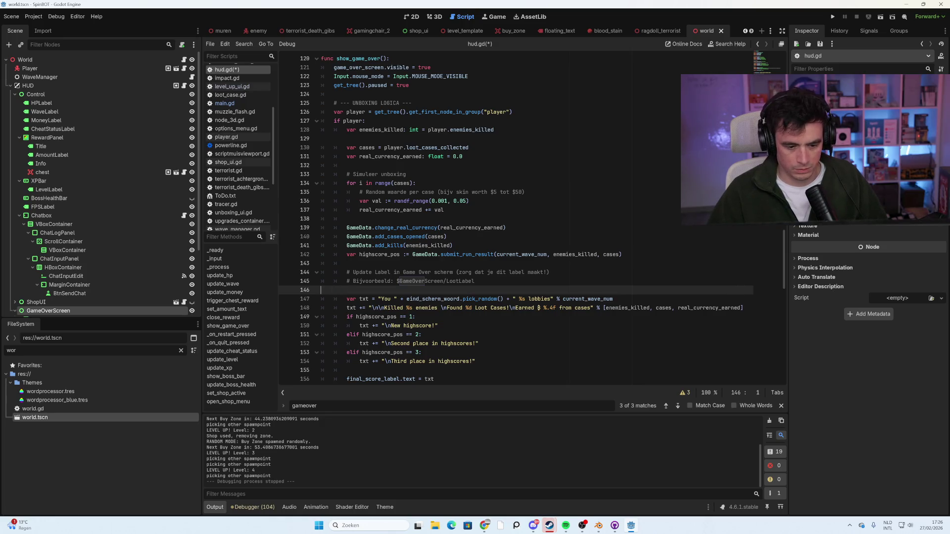
{"action": "key", "text": "BackSpace"}
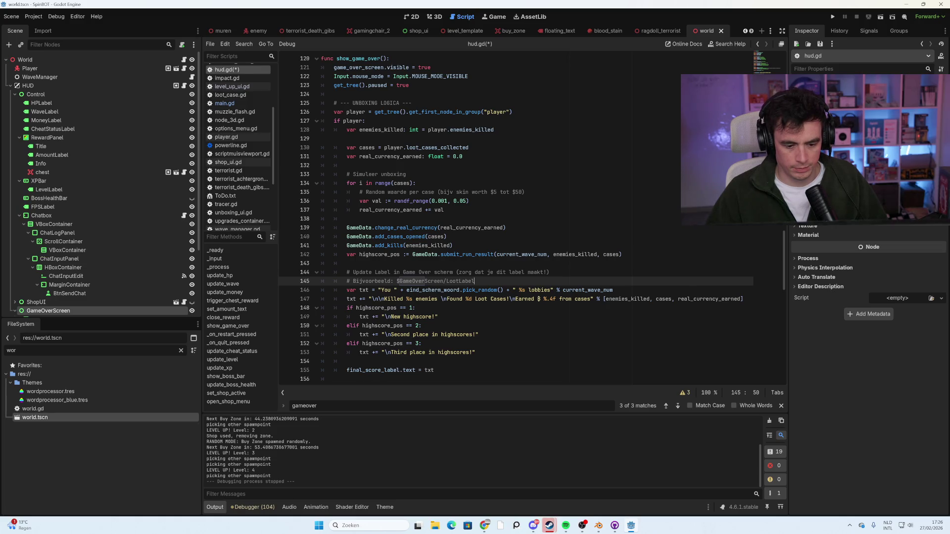
Save hud.gd with Ctrl+S and select '%.4' in line 147's format string.
{"action": "scroll", "coordinate": [494, 218], "scroll_direction": "down", "scroll_amount": 4}
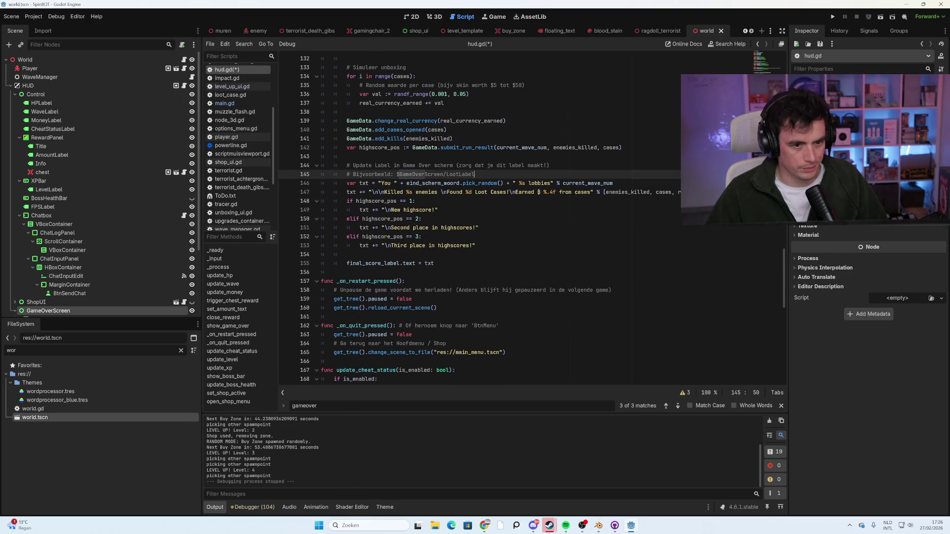
{"action": "key", "text": "ctrl+s"}
{"action": "scroll", "coordinate": [396, 237], "scroll_direction": "down", "scroll_amount": 3}
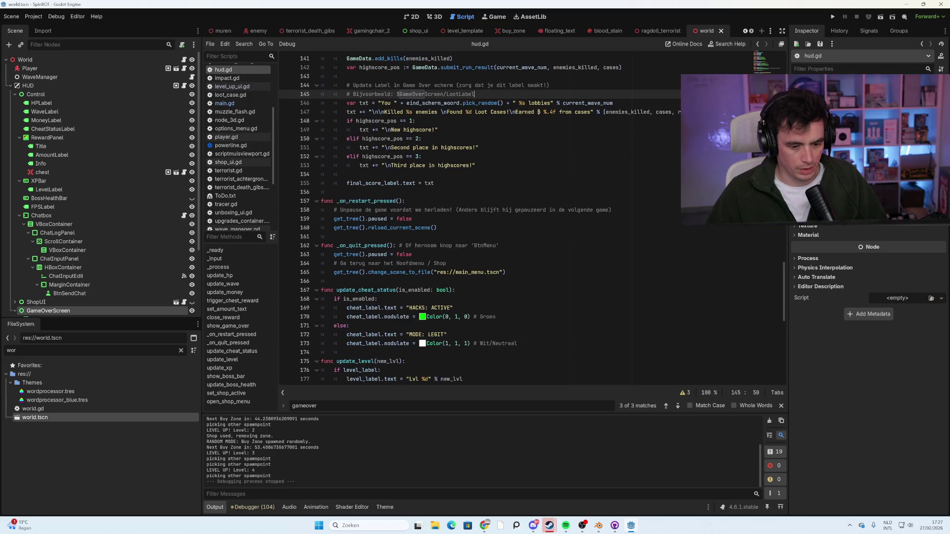
{"action": "scroll", "coordinate": [480, 218], "scroll_direction": "up", "scroll_amount": 4}
{"action": "scroll", "coordinate": [480, 218], "scroll_direction": "up", "scroll_amount": 1}
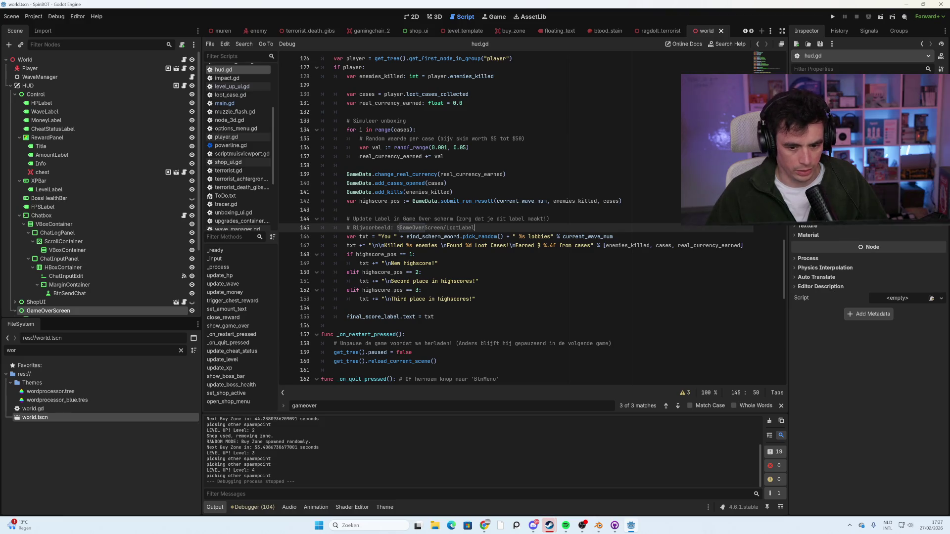
{"action": "left_click_drag", "start_coordinate": [543, 246], "coordinate": [553, 246]}
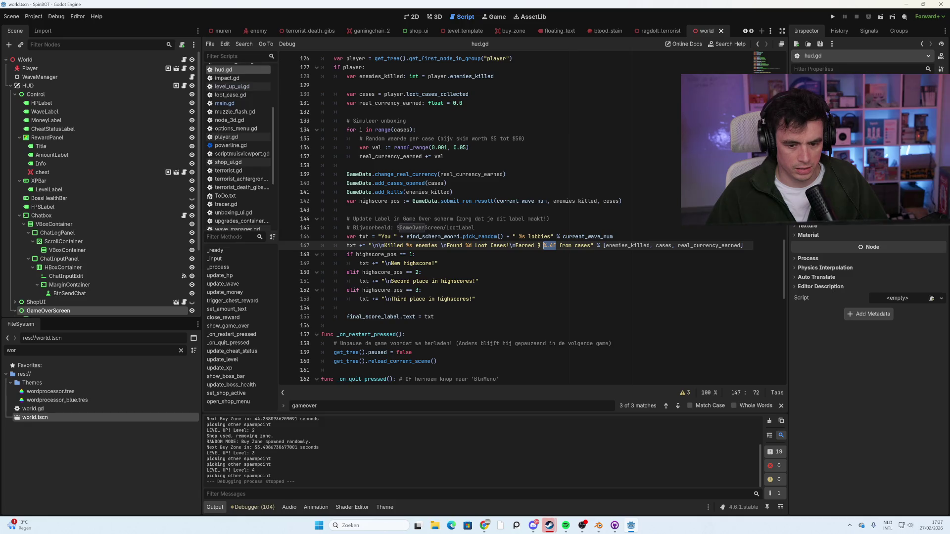
{"action": "scroll", "coordinate": [517, 219], "scroll_direction": "up", "scroll_amount": 2}
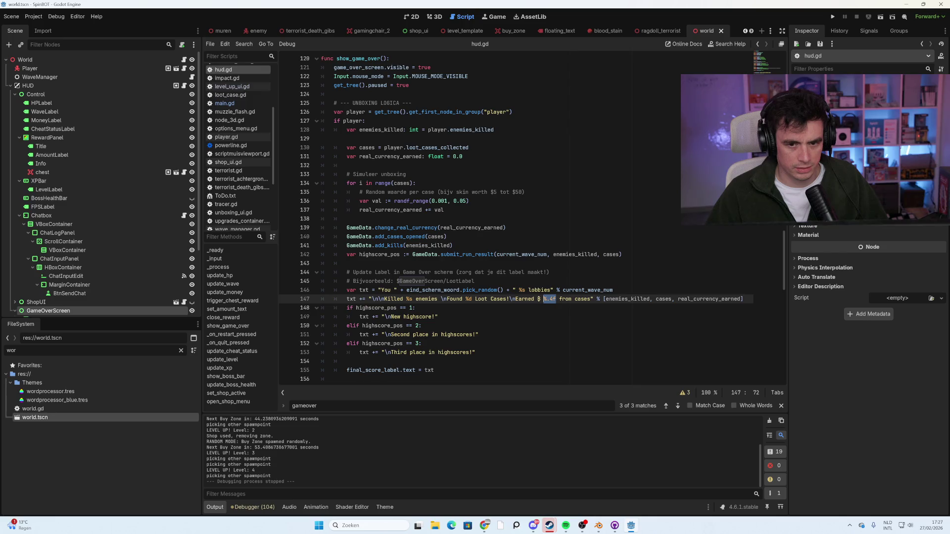
Cycle through the ragdoll_terrorist, blood_stain, level_template, gamingchair_2 and terrorist_death_gibs scene tabs.
{"action": "left_click", "coordinate": [663, 32]}
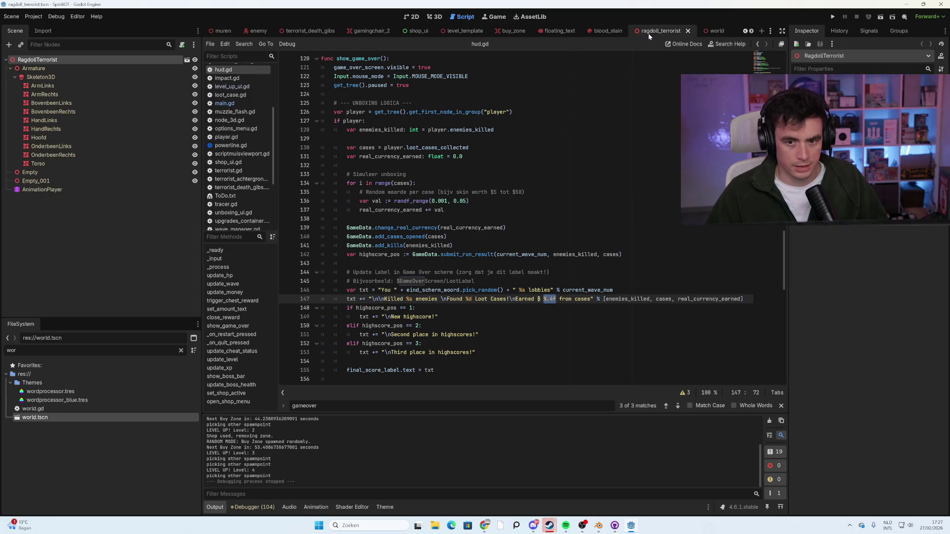
{"action": "left_click", "coordinate": [601, 34]}
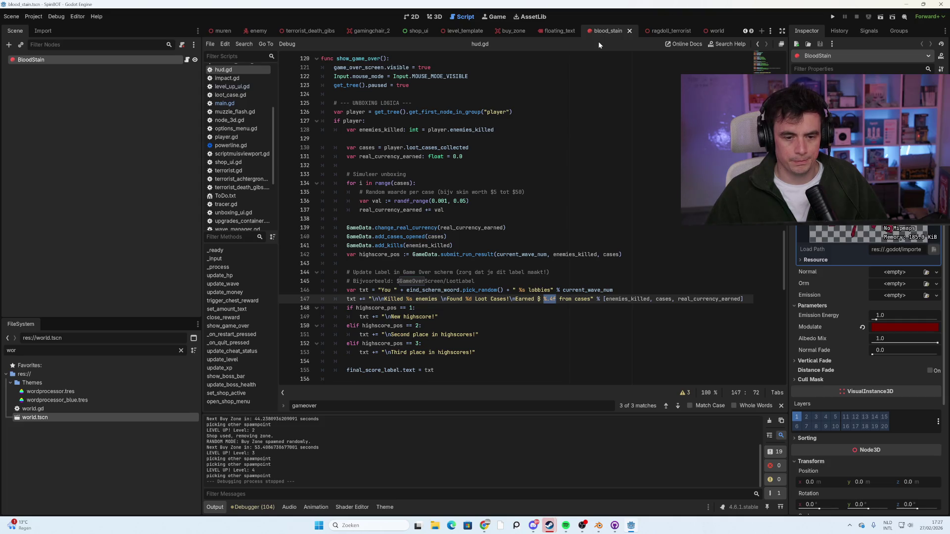
{"action": "left_click", "coordinate": [455, 32]}
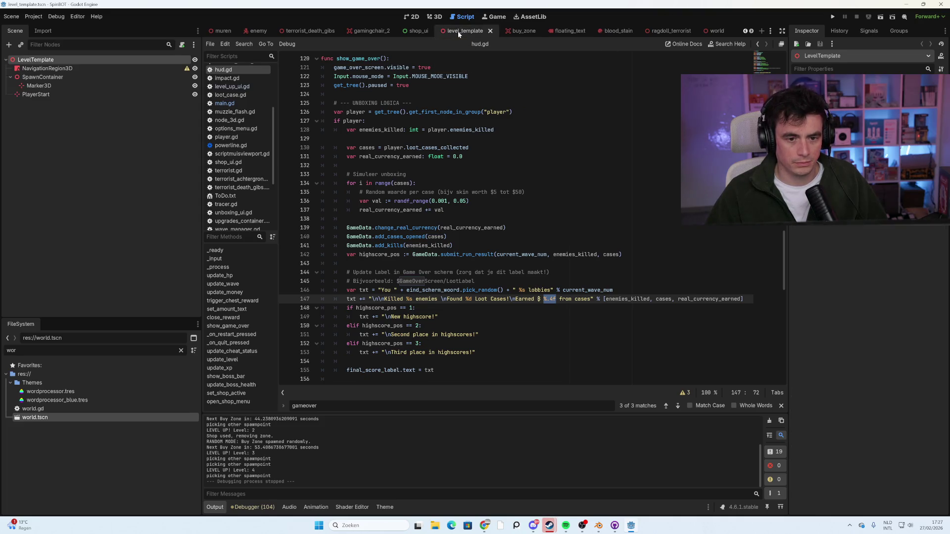
{"action": "left_click", "coordinate": [376, 33]}
{"action": "left_click", "coordinate": [306, 32]}
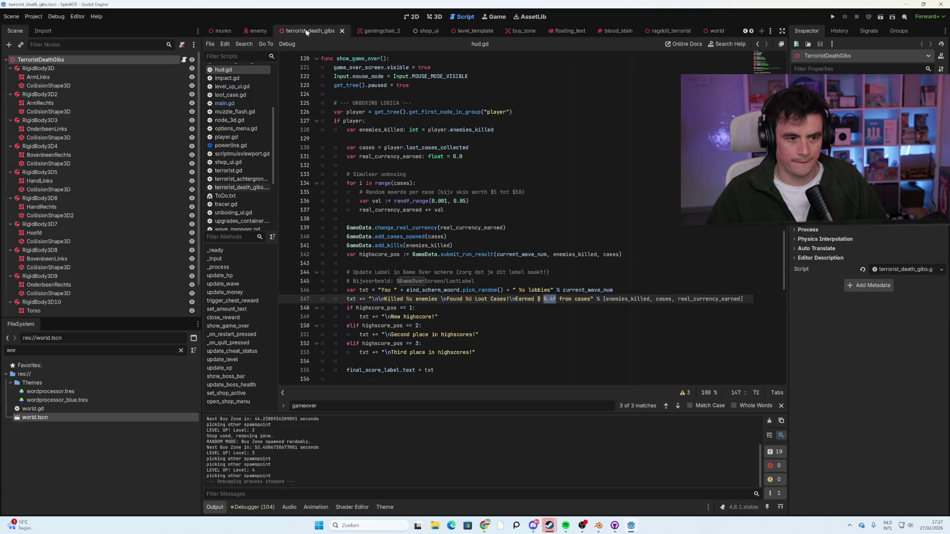
Run the project with F5, start a new run, and walk into the first lobby.
{"action": "key", "text": "F5"}
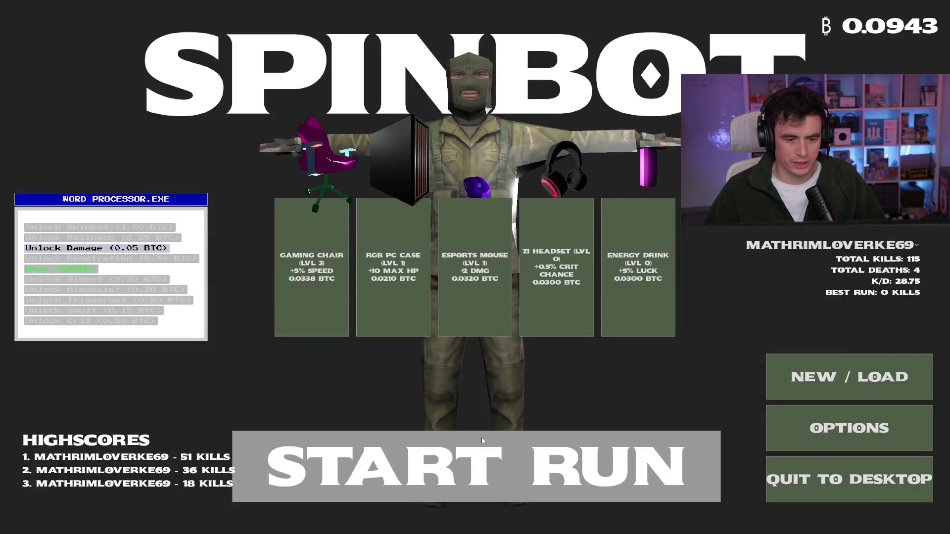
{"action": "left_click", "coordinate": [482, 437]}
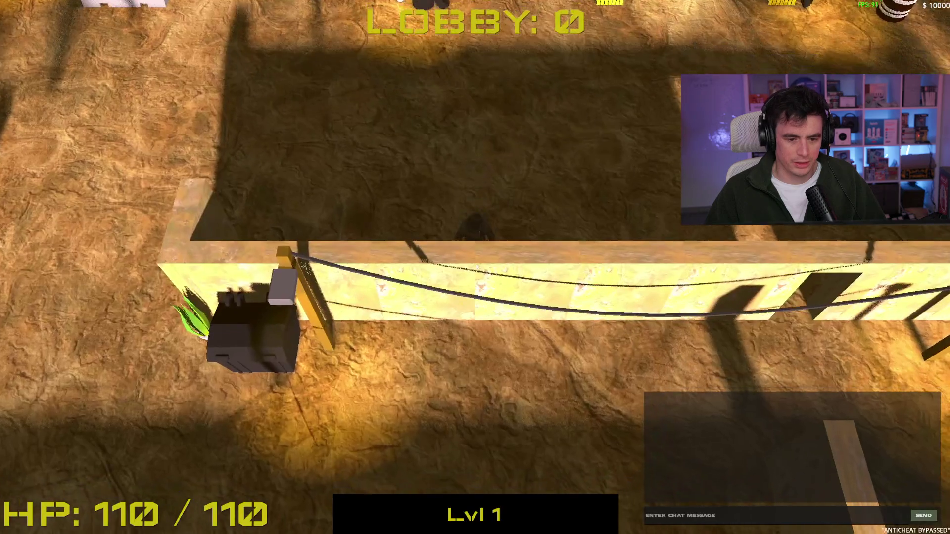
{"action": "key", "text": "a"}
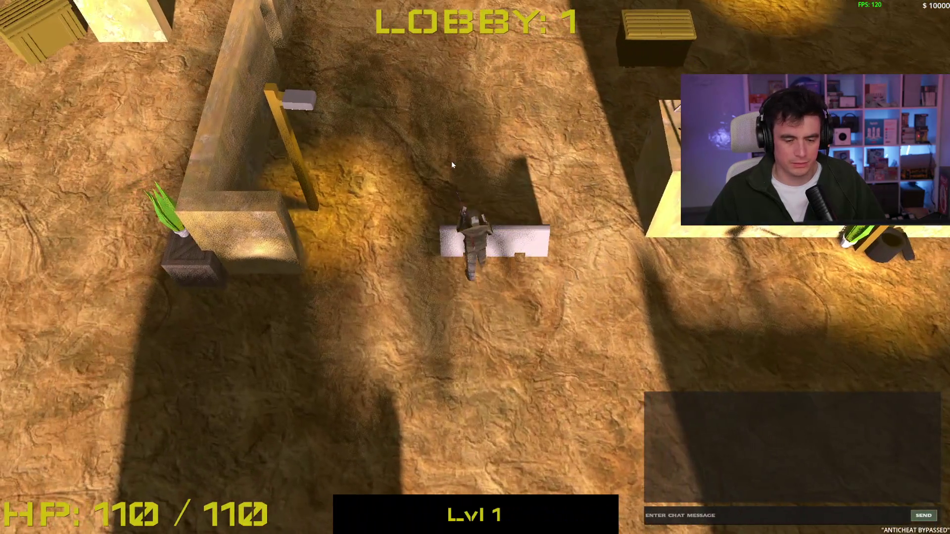
{"action": "key", "text": "s"}
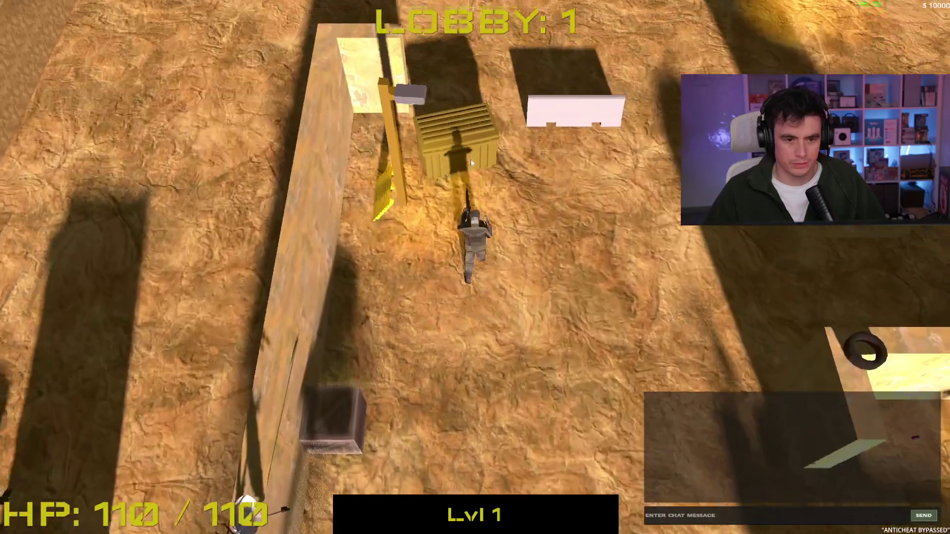
{"action": "key", "text": "w"}
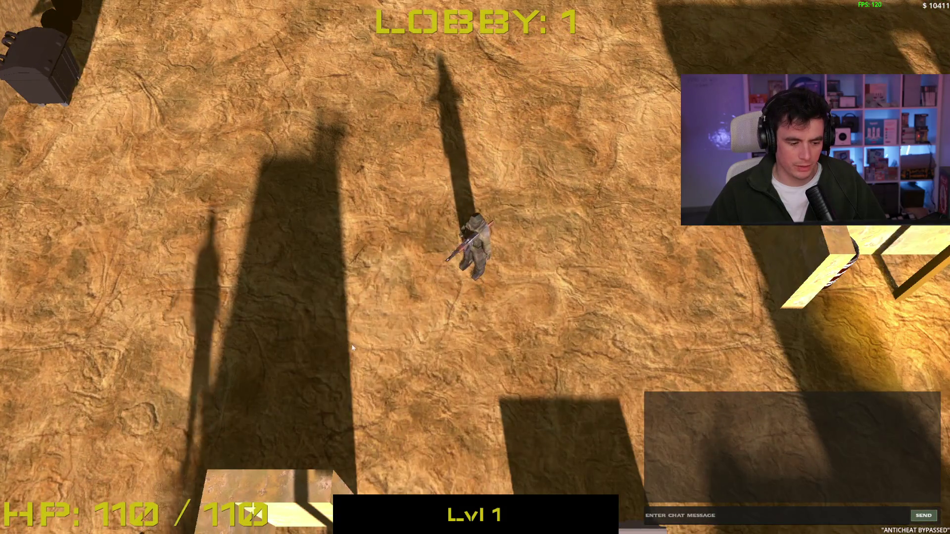
Shoot the first enemies while circling the crate and the north fence toward the barrel.
{"action": "left_click", "coordinate": [352, 348]}
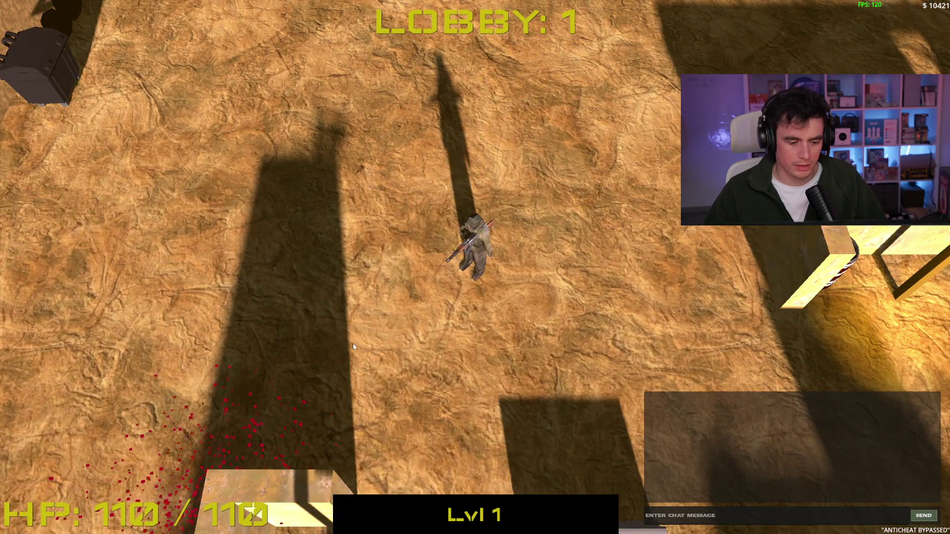
{"action": "key", "text": "s"}
{"action": "key", "text": "w"}
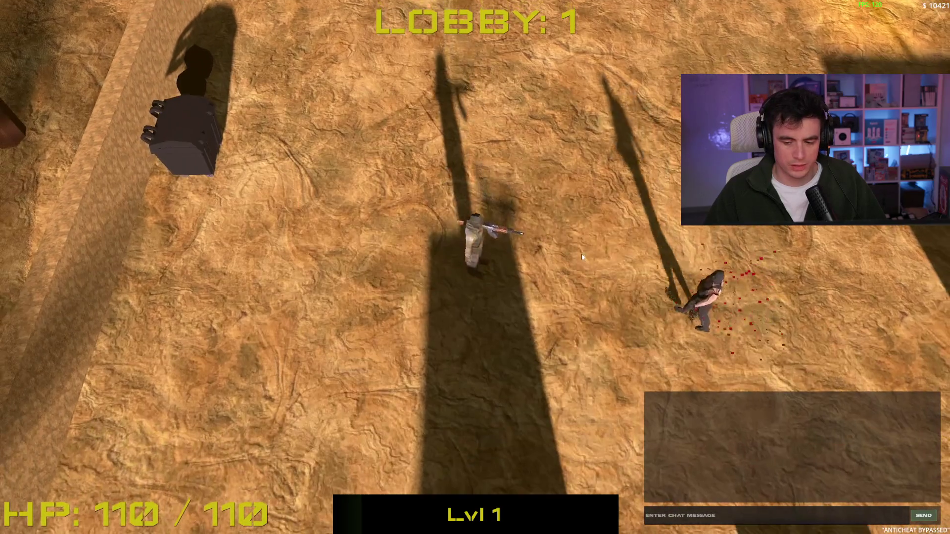
{"action": "left_click", "coordinate": [569, 230]}
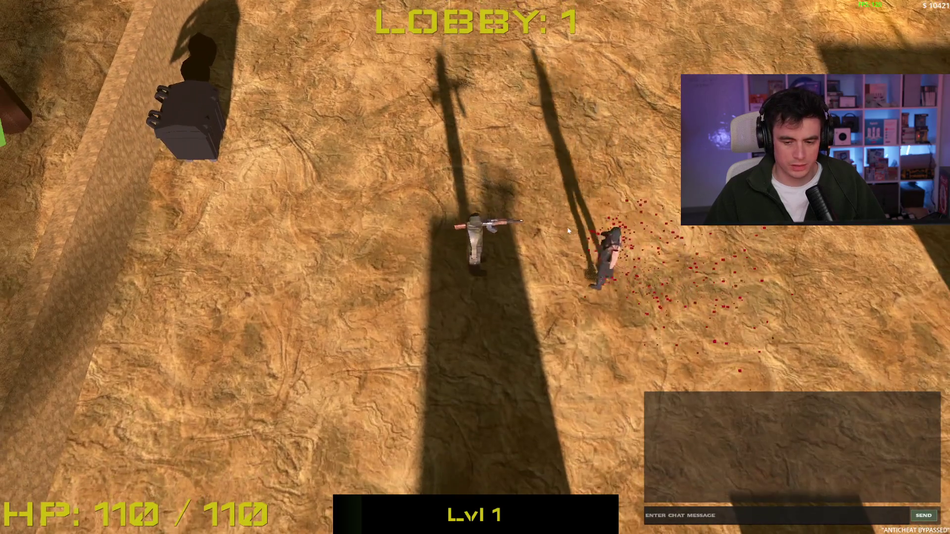
{"action": "key", "text": "w"}
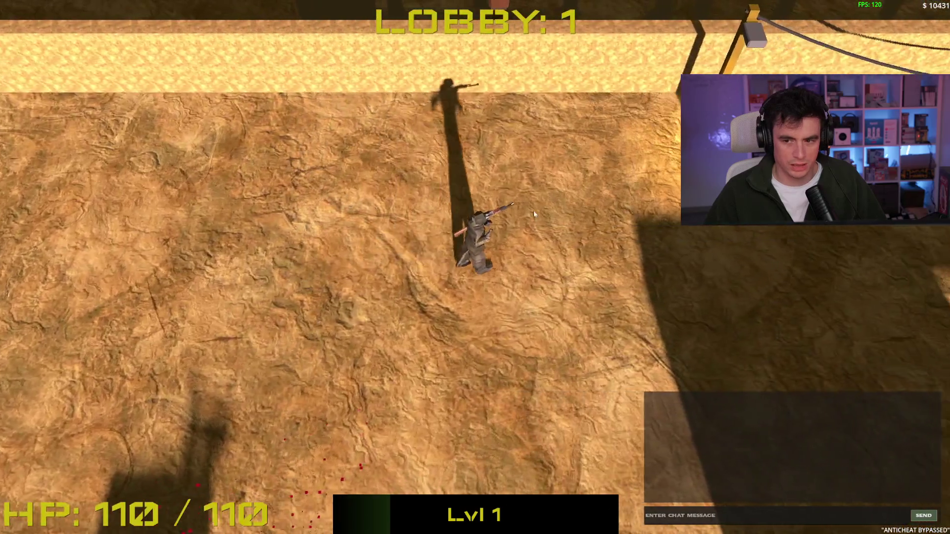
{"action": "key", "text": "w"}
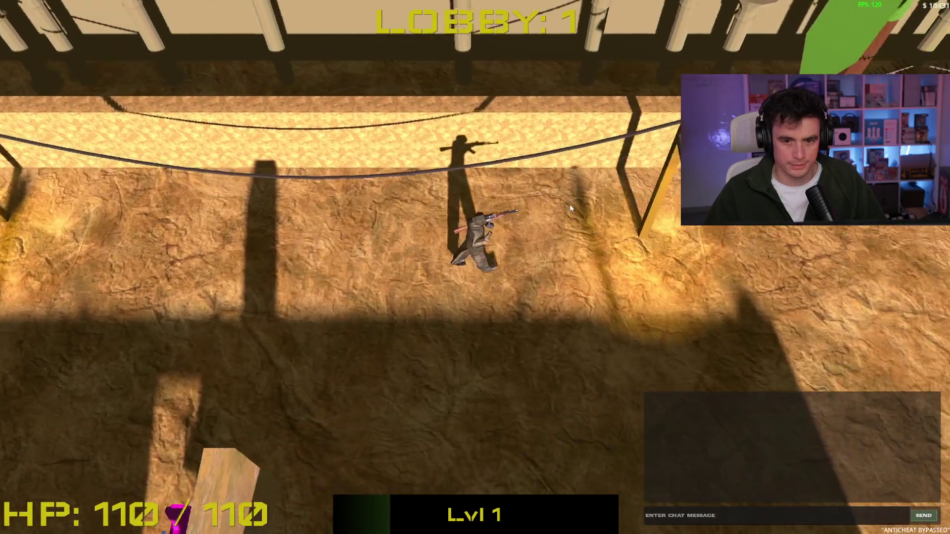
{"action": "key", "text": "d"}
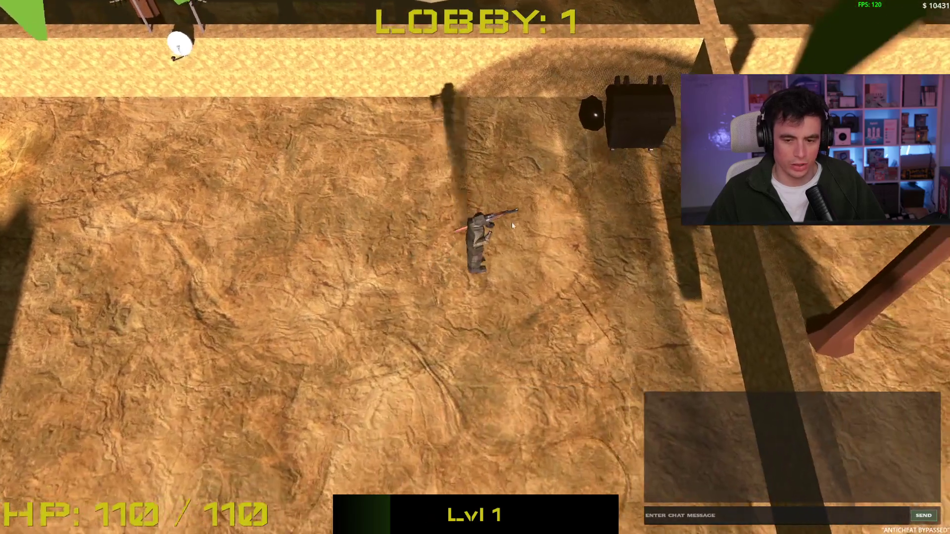
{"action": "key", "text": "s"}
{"action": "key", "text": "a"}
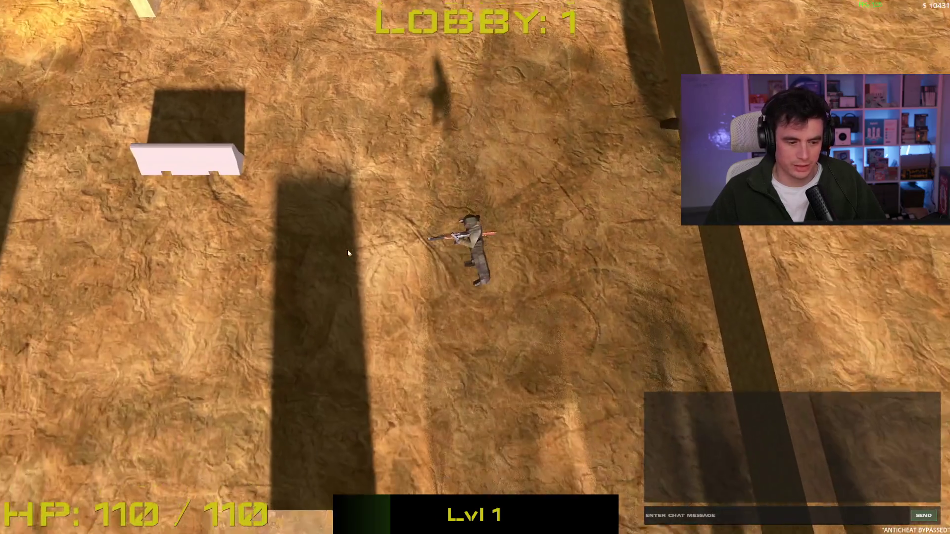
{"action": "key", "text": "s"}
{"action": "key", "text": "a"}
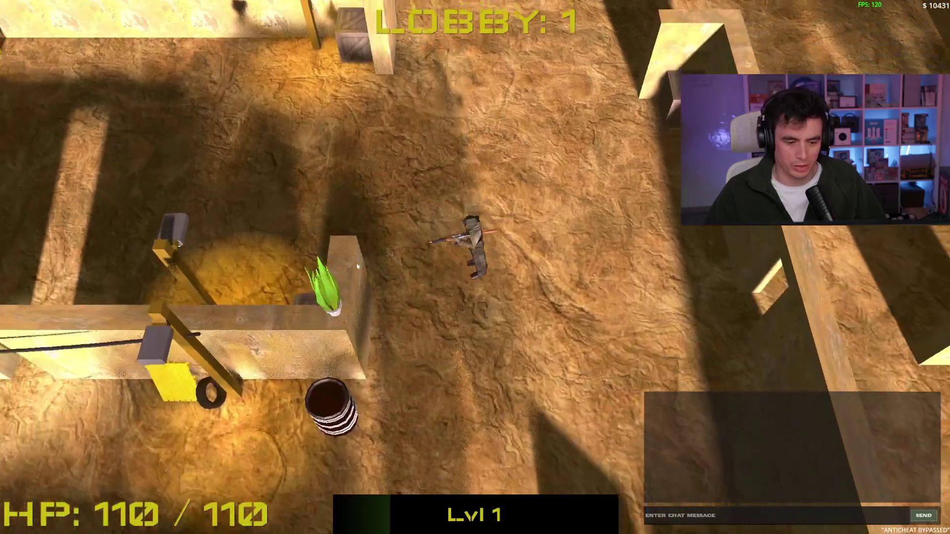
{"action": "key", "text": "s"}
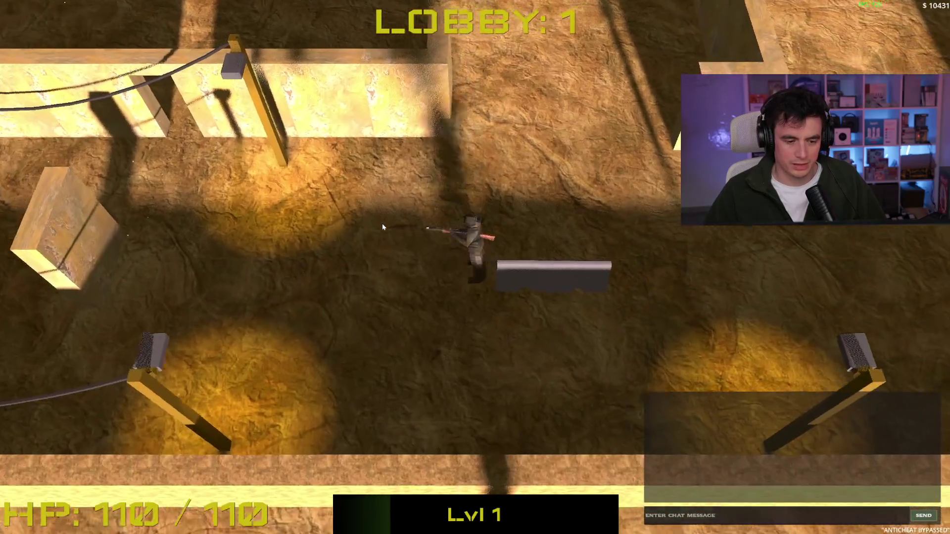
Move around the crates and stone box and shoot the last enemy to clear Lobby 1.
{"action": "left_click", "coordinate": [382, 226]}
{"action": "key", "text": "a"}
{"action": "key", "text": "w"}
{"action": "key", "text": "a"}
{"action": "key", "text": "w"}
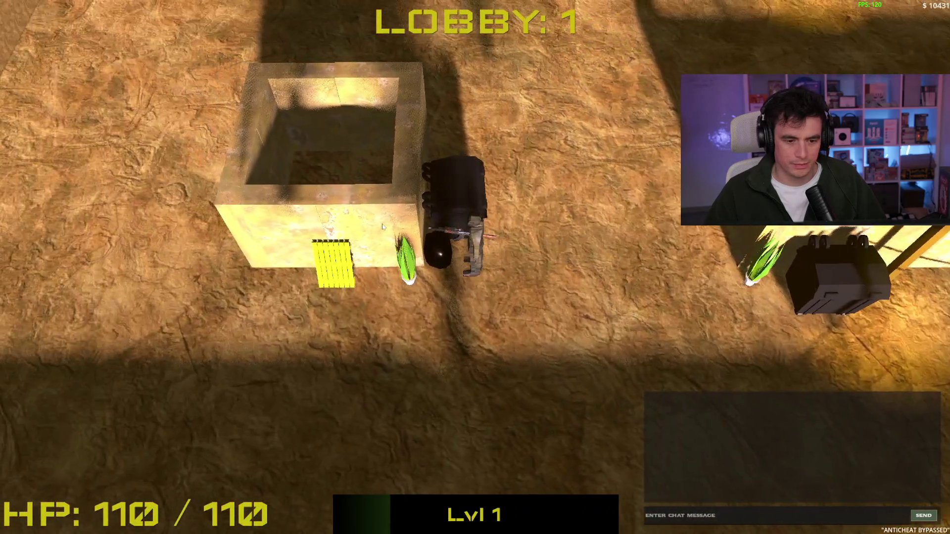
{"action": "key", "text": "w"}
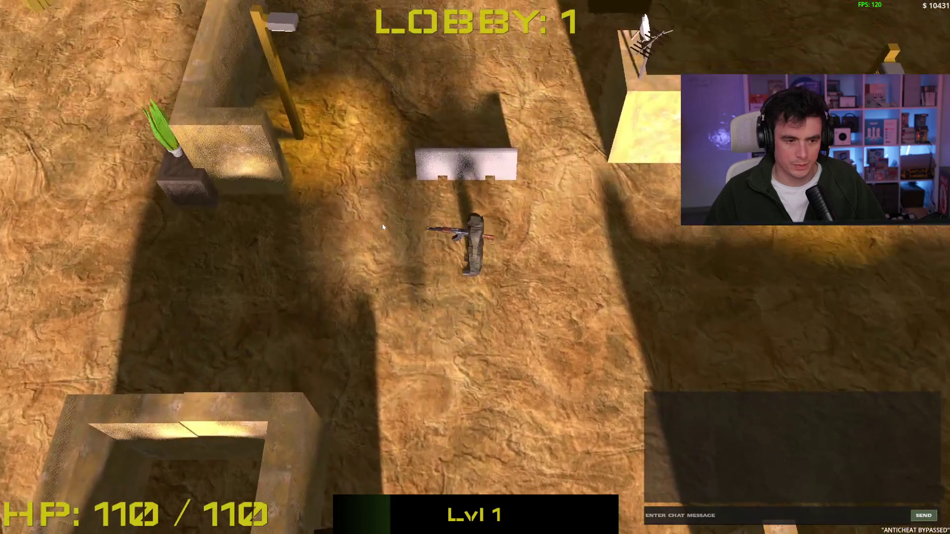
{"action": "key", "text": "s"}
{"action": "key", "text": "s"}
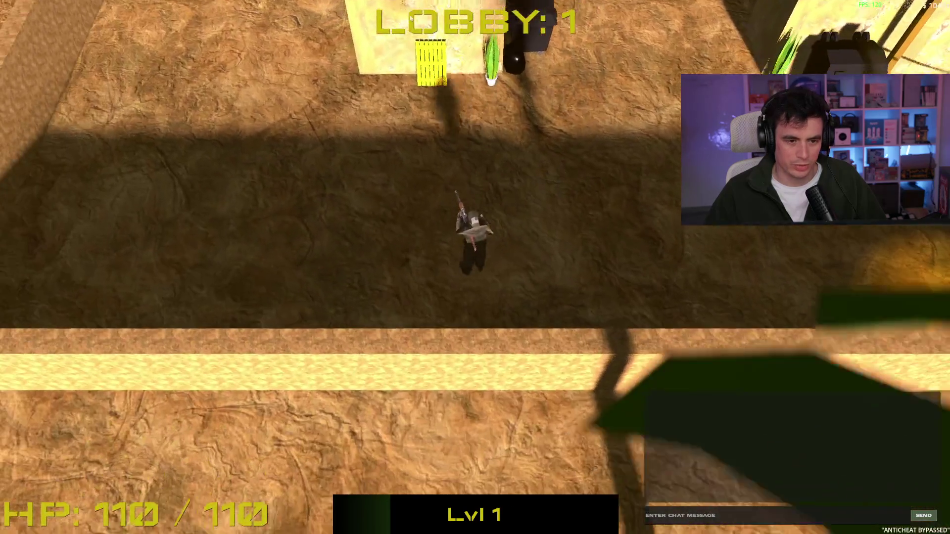
{"action": "key", "text": "w"}
{"action": "key", "text": "d"}
{"action": "key", "text": "w"}
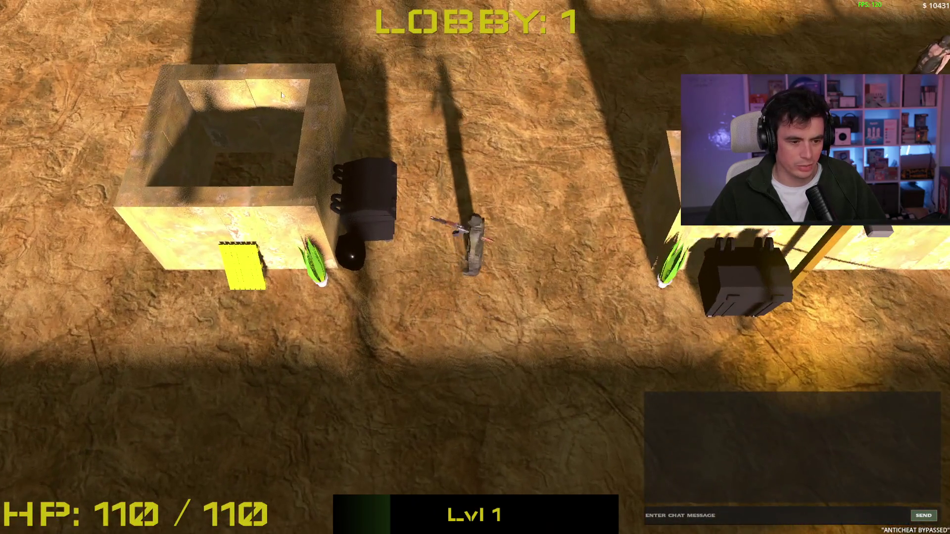
{"action": "key", "text": "w"}
{"action": "left_click", "coordinate": [625, 191]}
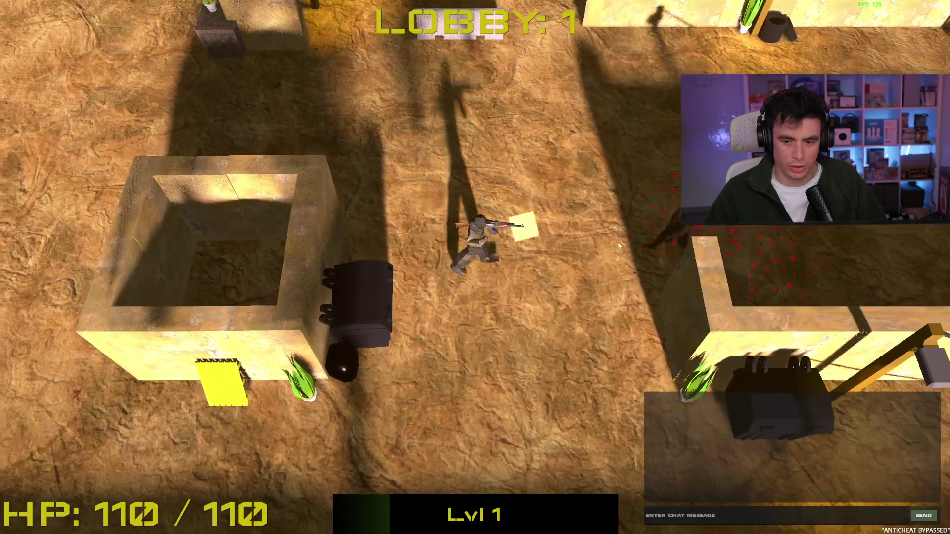
Walk around the stone box and north-west into the next lobby, facing the new enemies.
{"action": "key", "text": "a"}
{"action": "key", "text": "s"}
{"action": "key", "text": "d"}
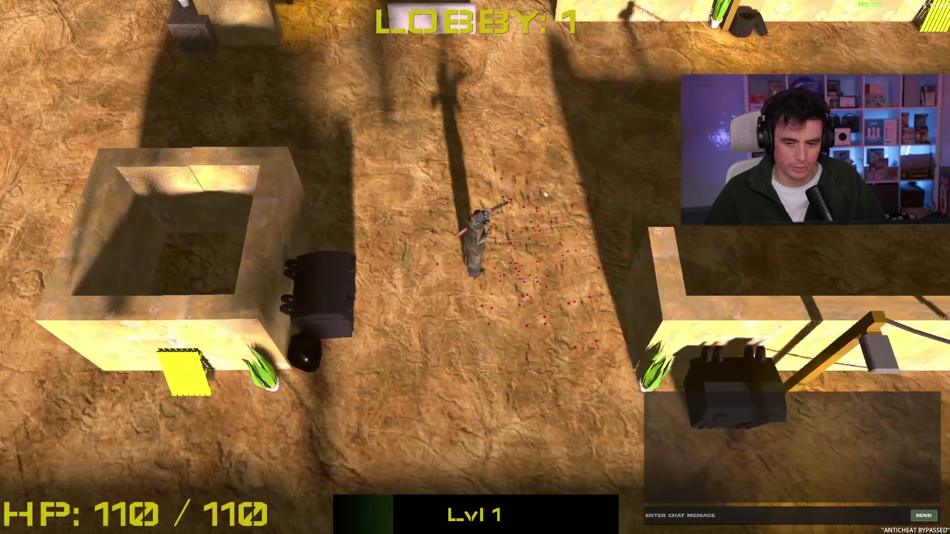
{"action": "key", "text": "a"}
{"action": "key", "text": "w"}
{"action": "key", "text": "a"}
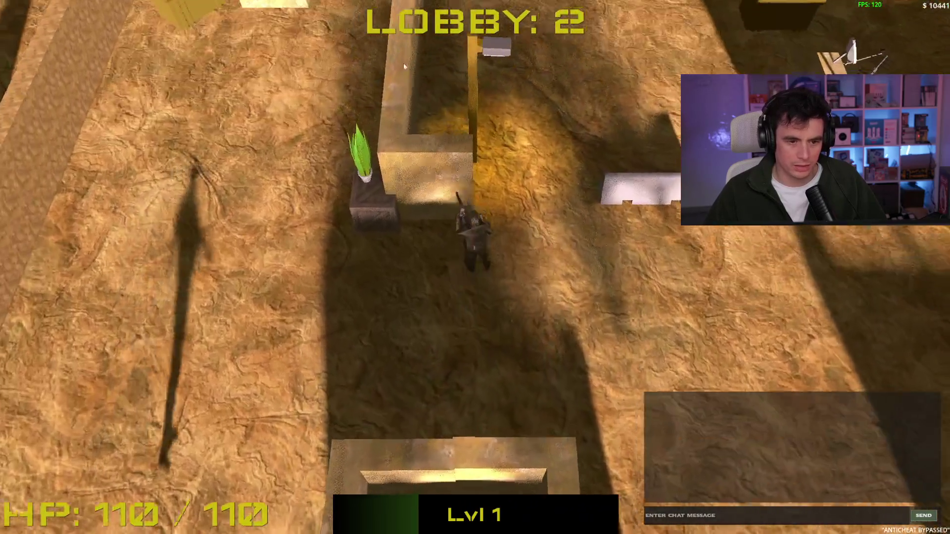
{"action": "key", "text": "d"}
{"action": "key", "text": "w"}
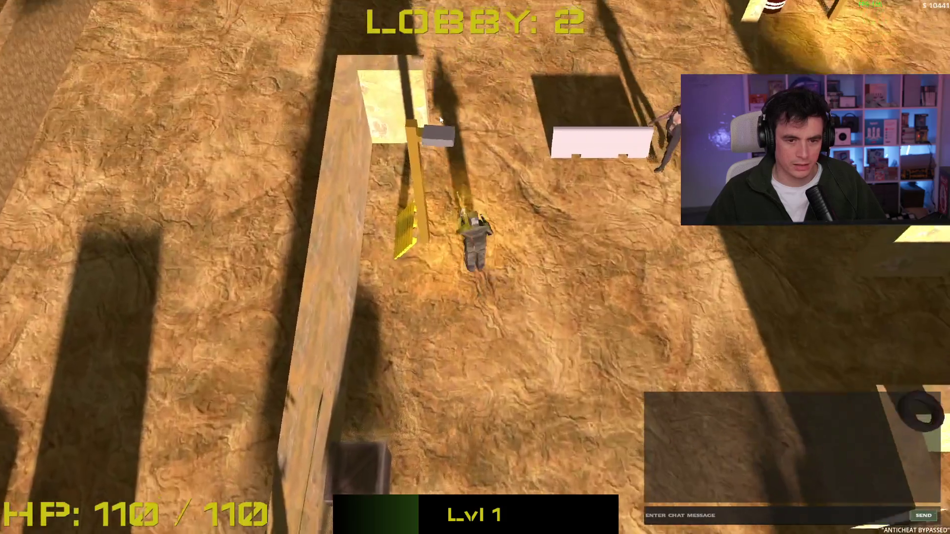
Shoot enemies by the white barrier, on the right, and at the lower left.
{"action": "left_click", "coordinate": [516, 298]}
{"action": "key", "text": "w"}
{"action": "key", "text": "a"}
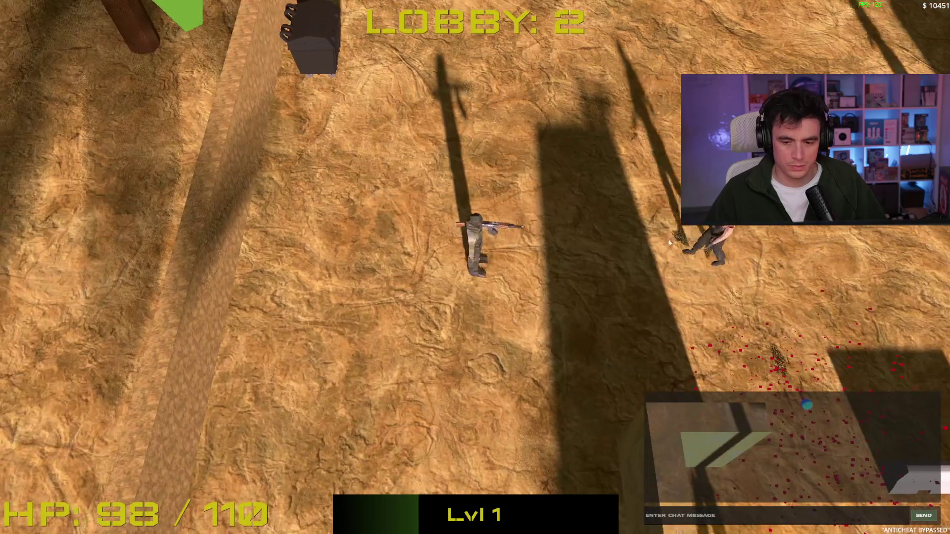
{"action": "left_click", "coordinate": [669, 242]}
{"action": "key", "text": "d"}
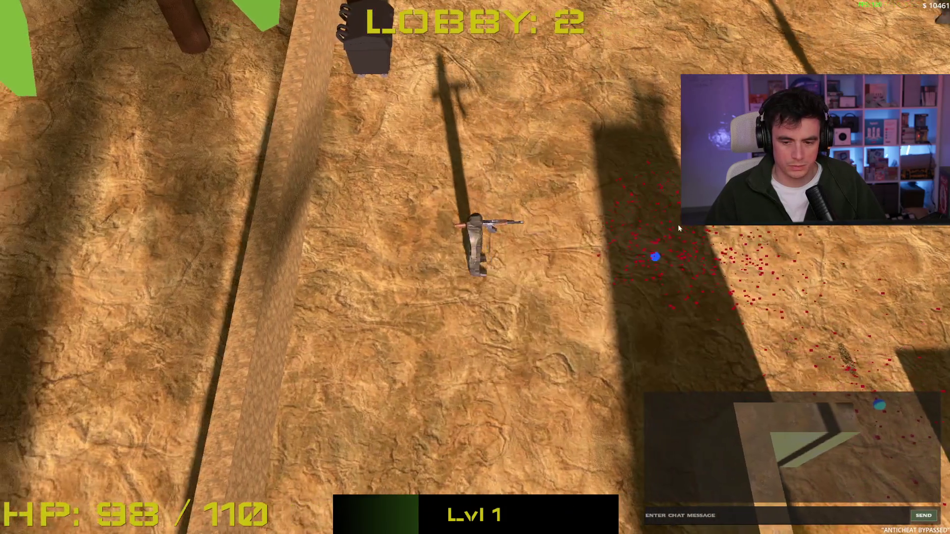
{"action": "key", "text": "s"}
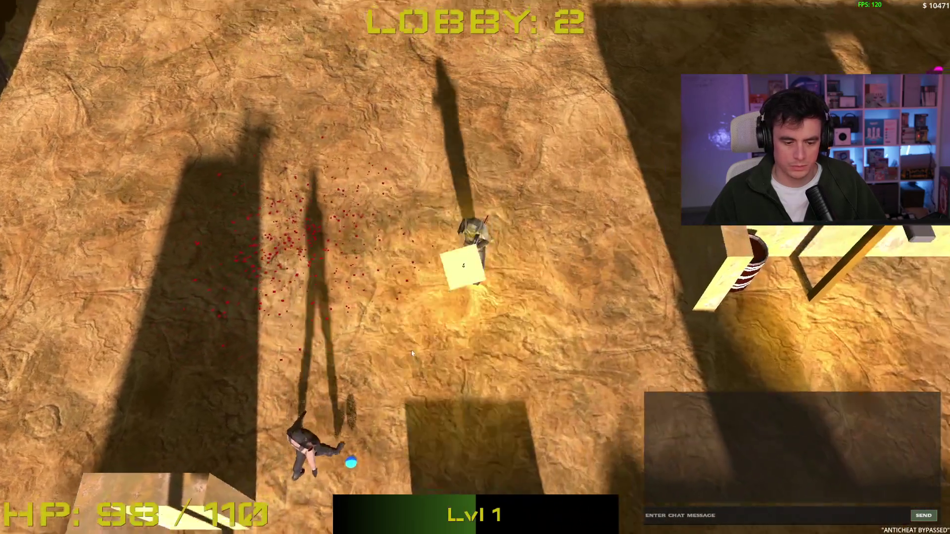
{"action": "left_click", "coordinate": [381, 362]}
Finish off the remaining enemies below to clear the lobby.
{"action": "key", "text": "s"}
{"action": "key", "text": "a"}
{"action": "left_click", "coordinate": [381, 363]}
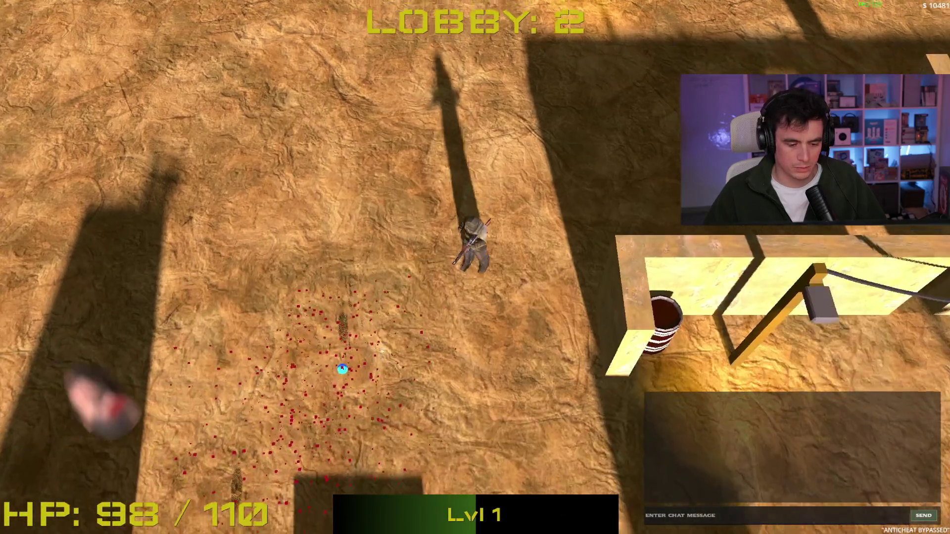
{"action": "key", "text": "w"}
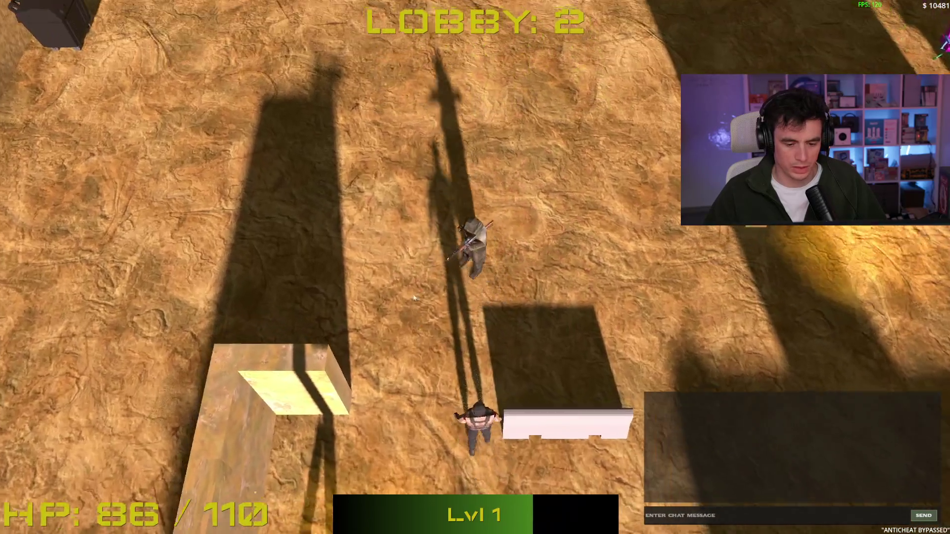
{"action": "left_click", "coordinate": [567, 314]}
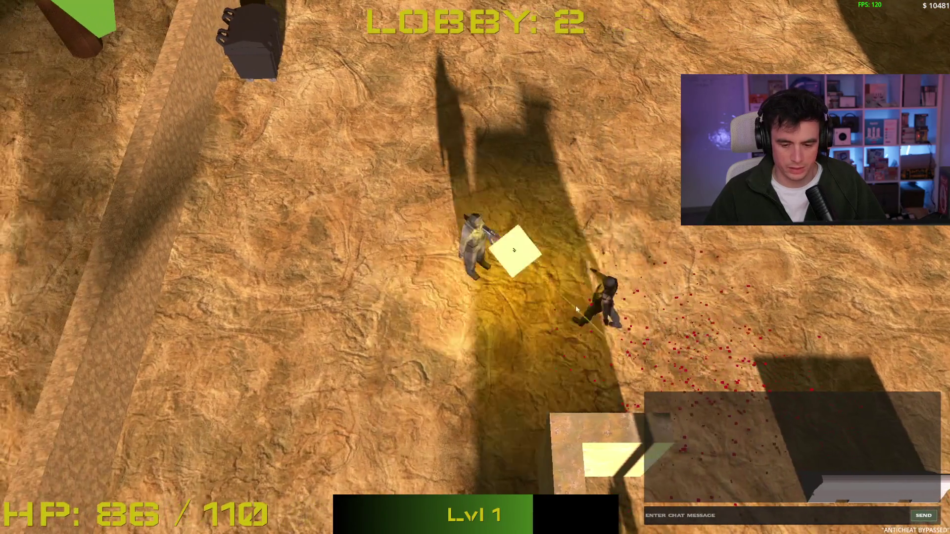
{"action": "left_click", "coordinate": [575, 305]}
{"action": "key", "text": "d"}
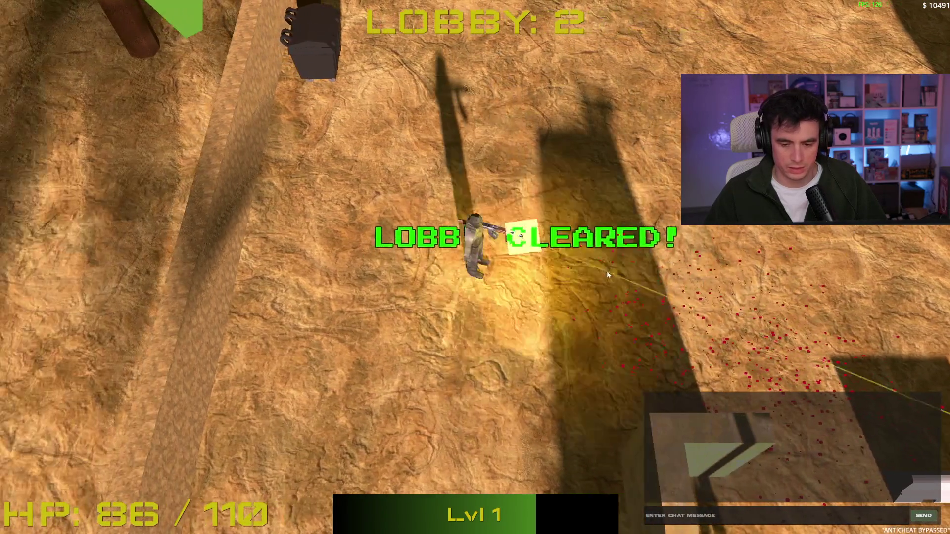
Advance north-east into the next lobby and kill enemies on both sides to reach level 2.
{"action": "key", "text": "w"}
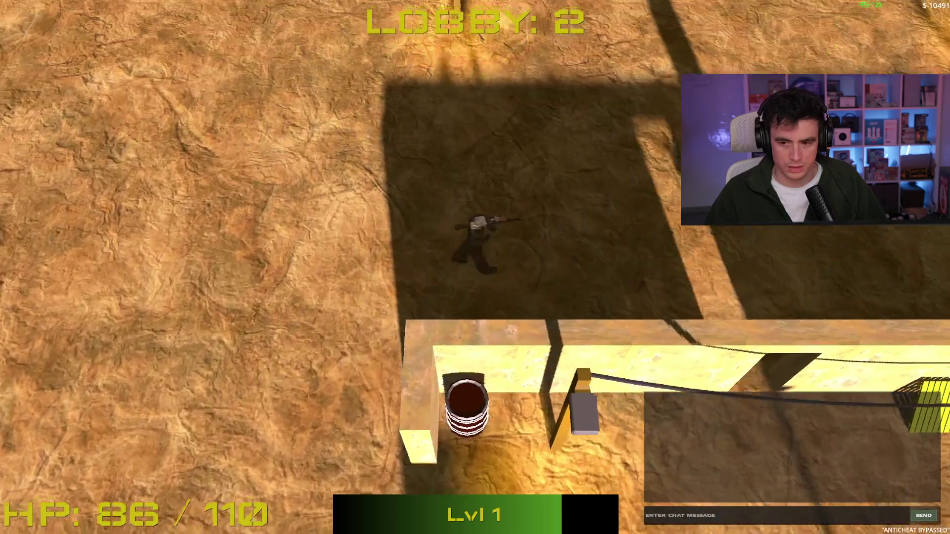
{"action": "key", "text": "w"}
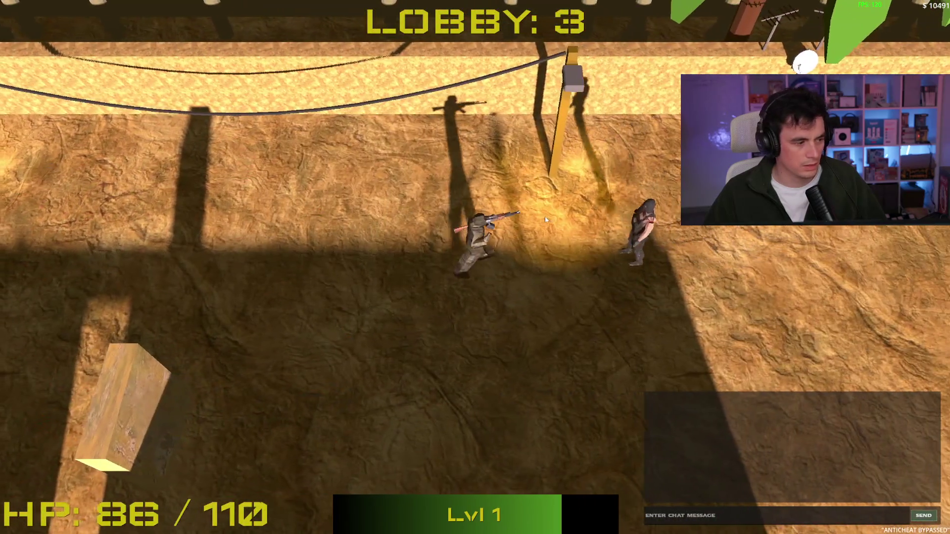
{"action": "left_click", "coordinate": [589, 236]}
{"action": "left_click", "coordinate": [589, 236]}
{"action": "key", "text": "d"}
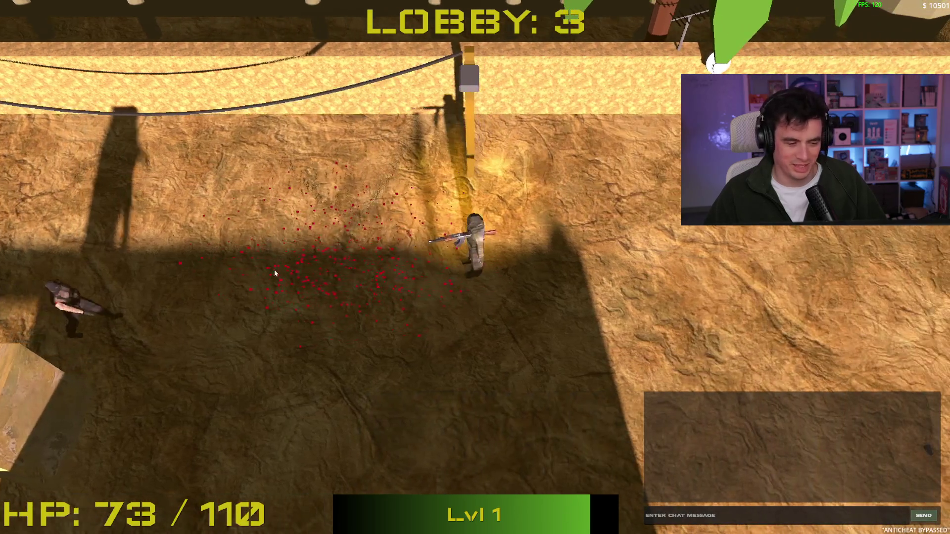
{"action": "left_click", "coordinate": [267, 273]}
{"action": "left_click", "coordinate": [318, 272]}
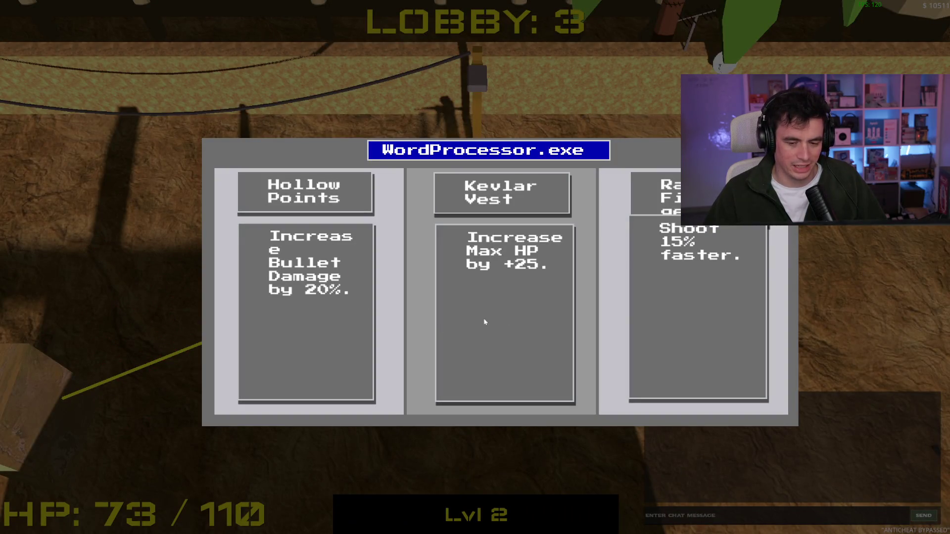
Take the Rapid Fire upgrade, then shoot the left, north and right enemies to clear the lobby.
{"action": "left_click", "coordinate": [683, 308]}
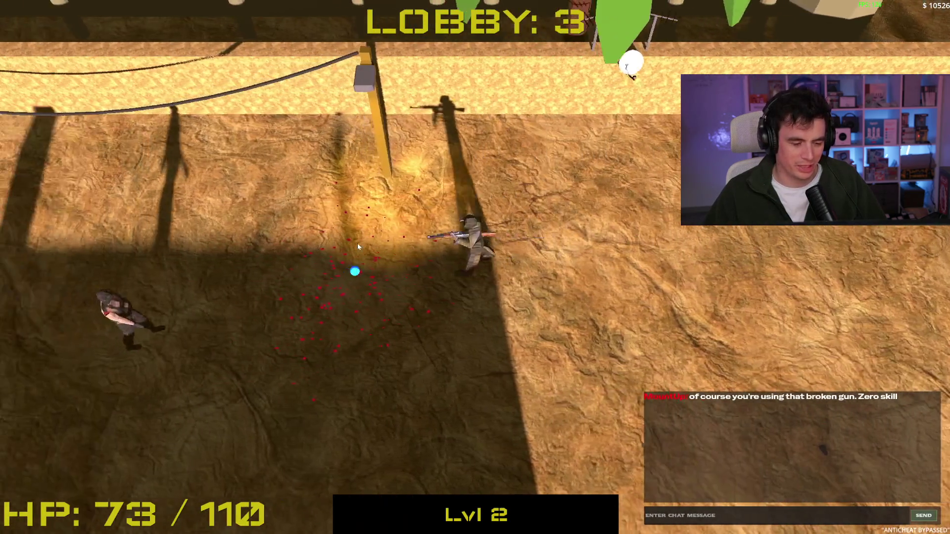
{"action": "left_click", "coordinate": [358, 246]}
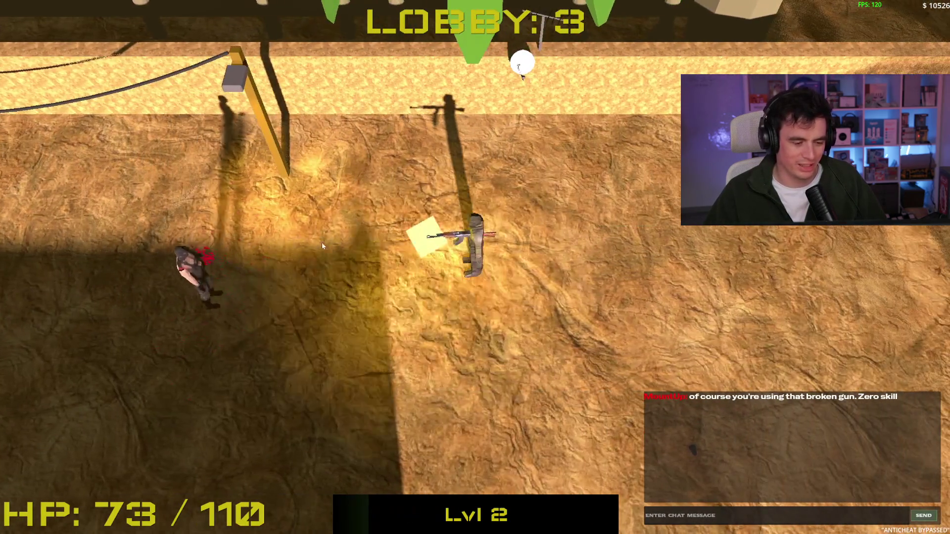
{"action": "left_click", "coordinate": [322, 242]}
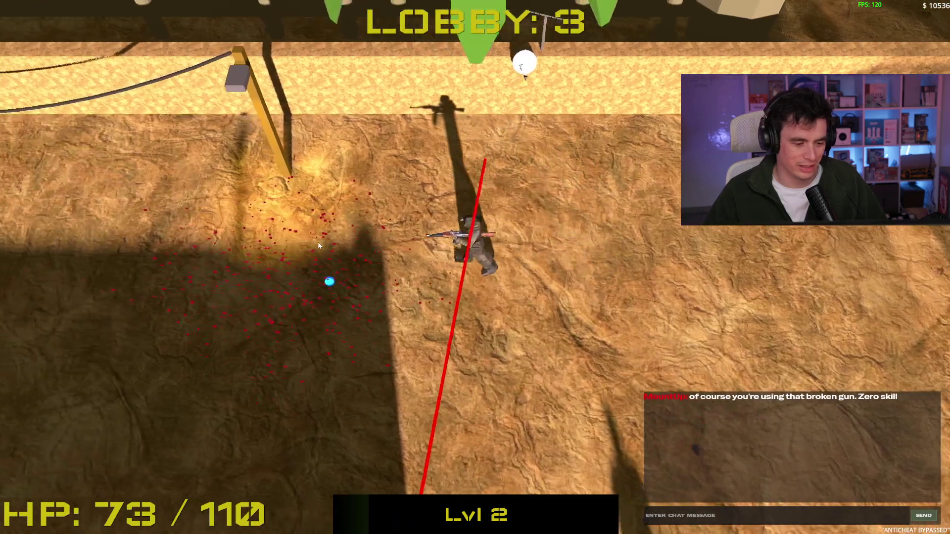
{"action": "key", "text": "s"}
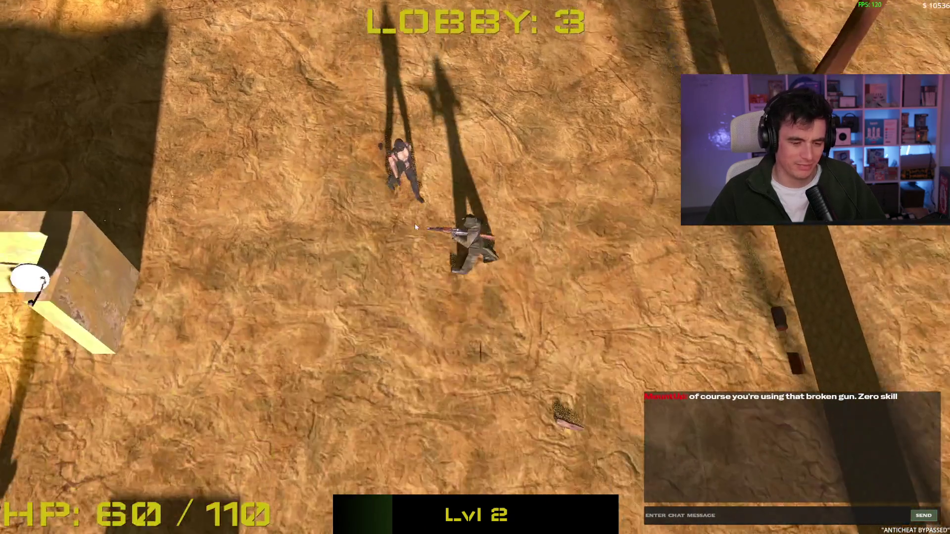
{"action": "left_click", "coordinate": [462, 168]}
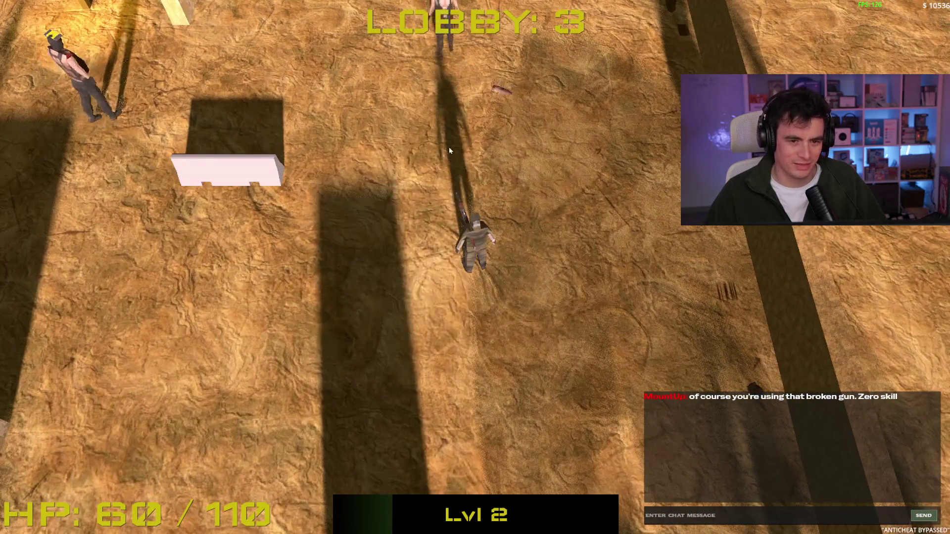
{"action": "left_click", "coordinate": [465, 151]}
{"action": "key", "text": "a"}
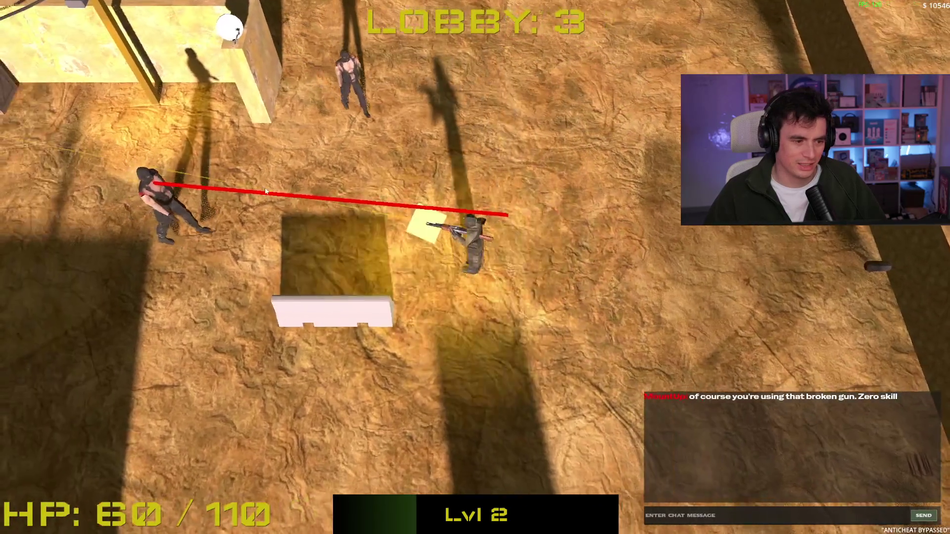
{"action": "left_click", "coordinate": [311, 159]}
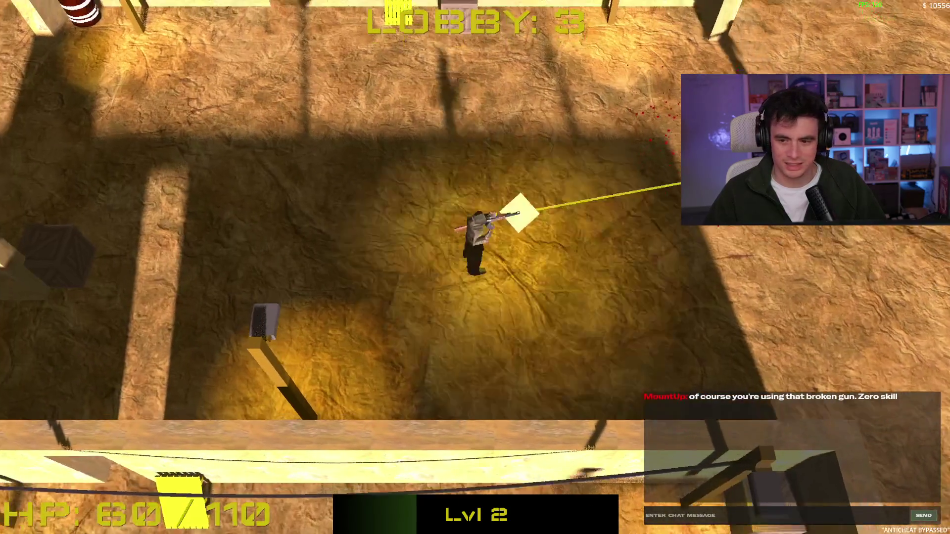
{"action": "left_click", "coordinate": [673, 170]}
{"action": "key", "text": "w"}
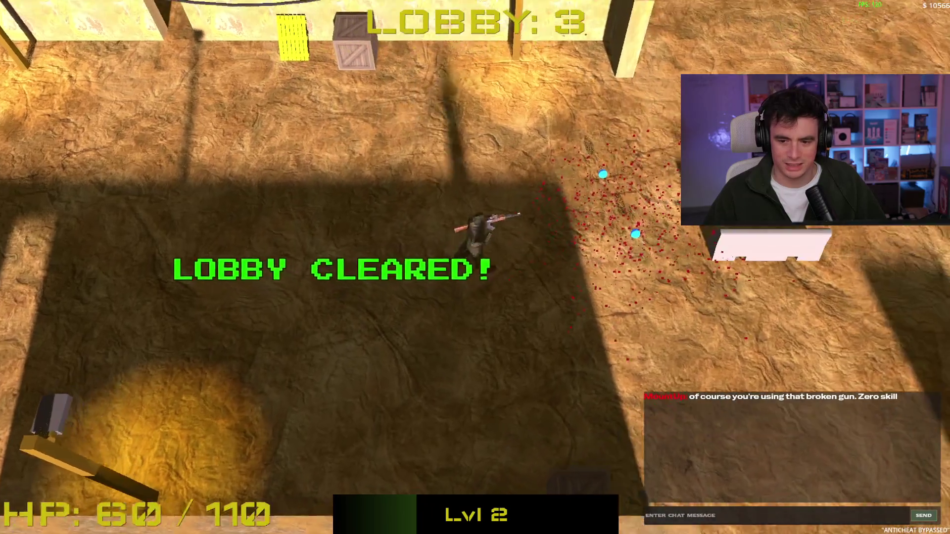
{"action": "key", "text": "a"}
Walk south-west into Lobby 4 toward the ammo box and shoot the enemy on the right.
{"action": "key", "text": "a"}
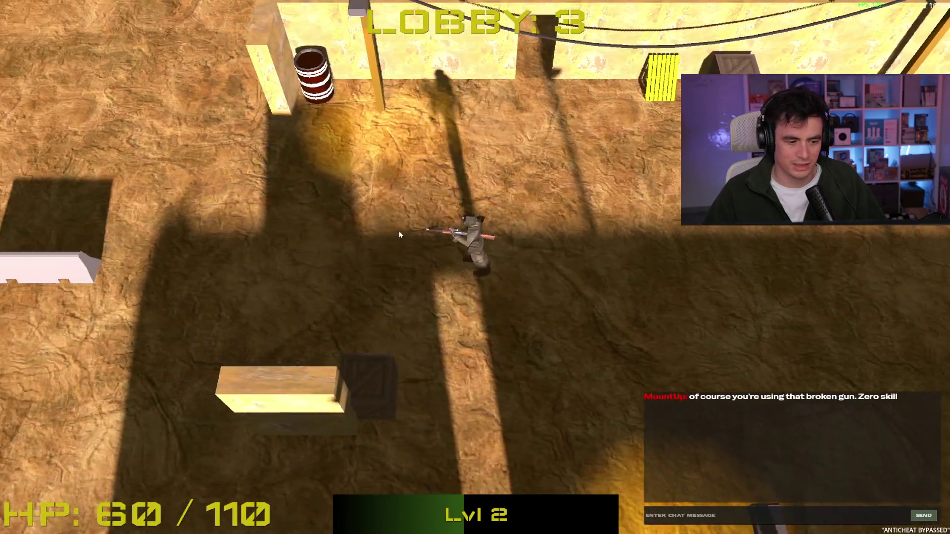
{"action": "key", "text": "s"}
{"action": "key", "text": "a"}
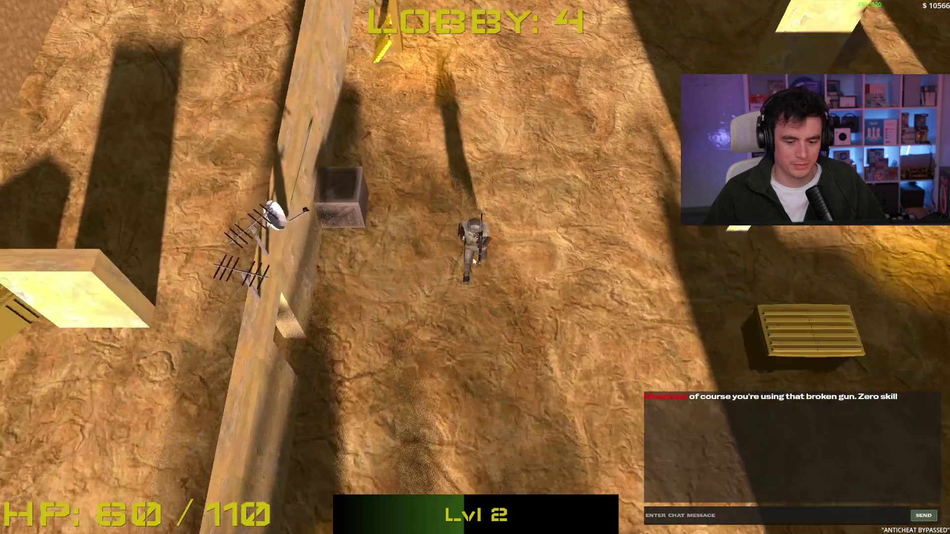
{"action": "key", "text": "a"}
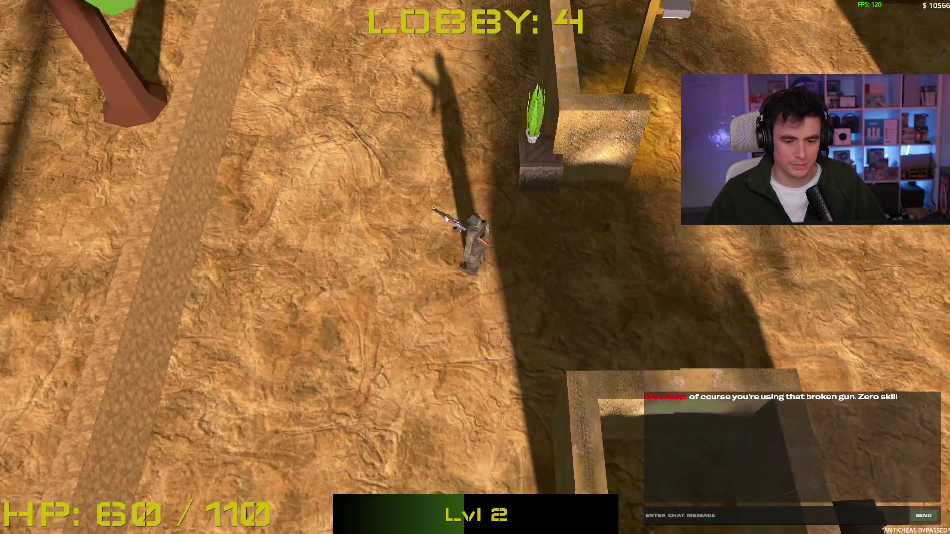
{"action": "key", "text": "s"}
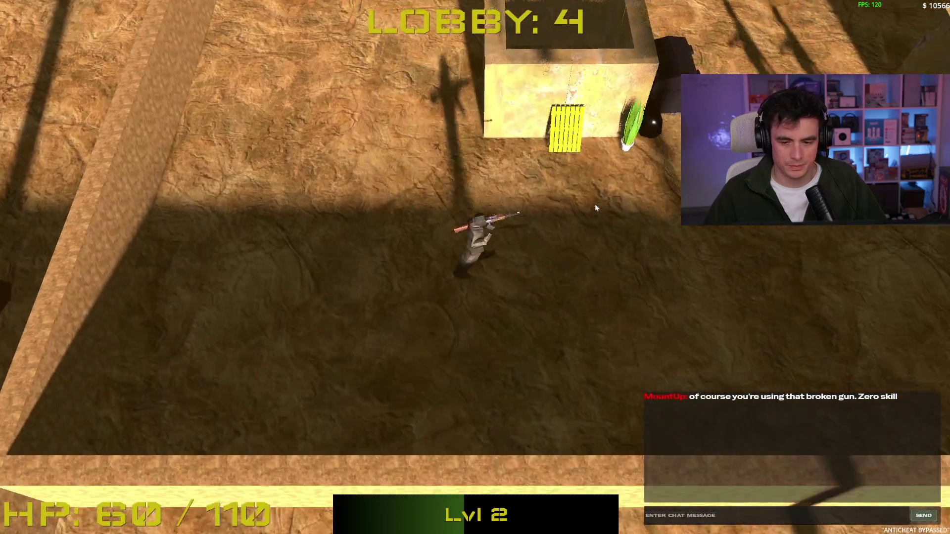
{"action": "left_click", "coordinate": [596, 207]}
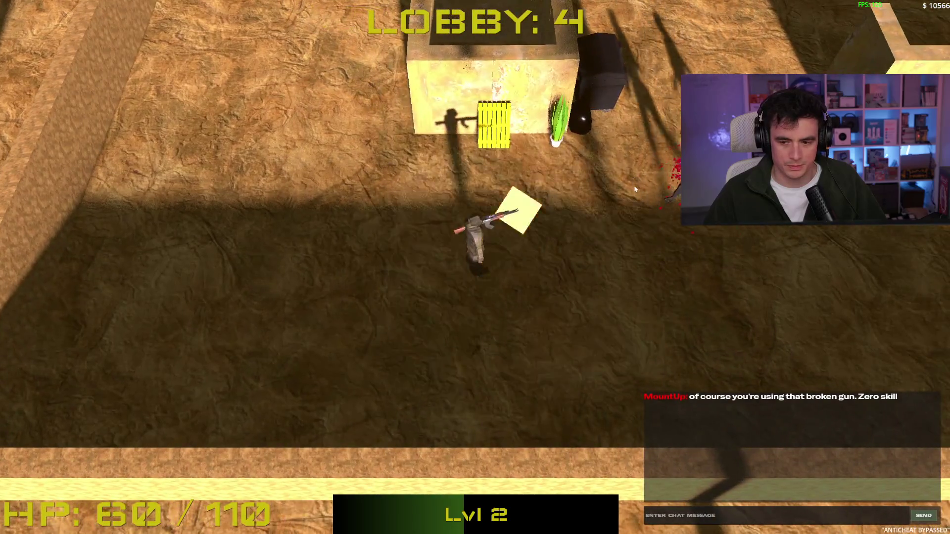
{"action": "left_click", "coordinate": [595, 207]}
{"action": "key", "text": "d"}
{"action": "key", "text": "d"}
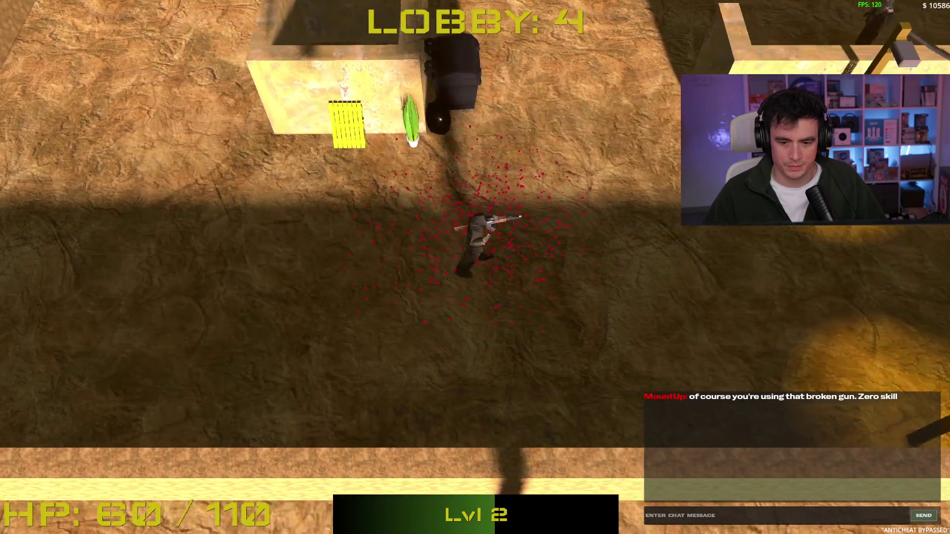
Shoot the group of enemies at the top-left while strafing east and west.
{"action": "key", "text": "s"}
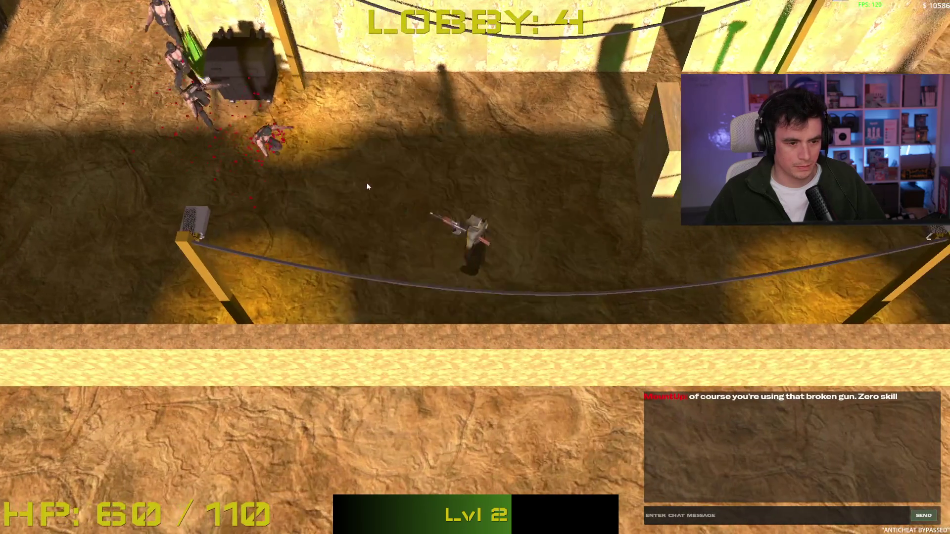
{"action": "left_click", "coordinate": [365, 192]}
{"action": "left_click", "coordinate": [365, 192]}
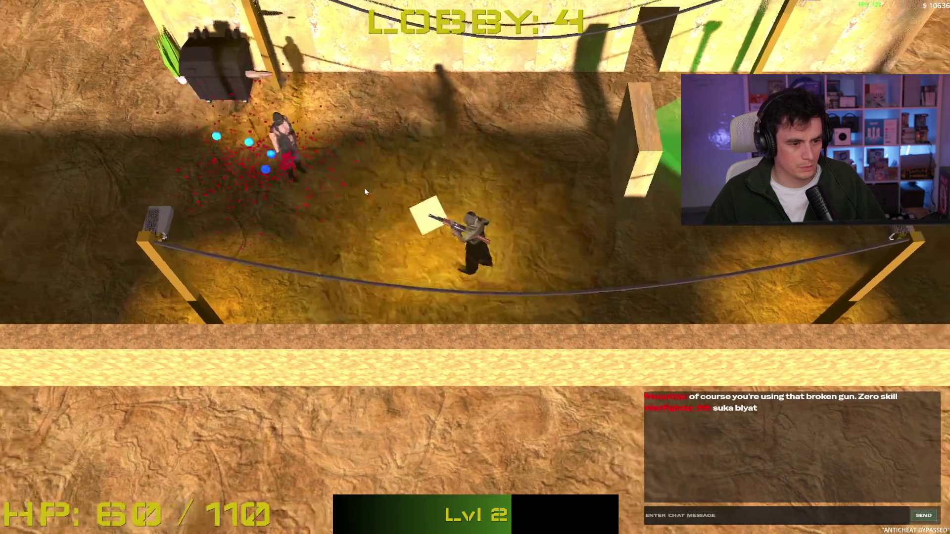
{"action": "key", "text": "a"}
{"action": "left_click", "coordinate": [364, 191]}
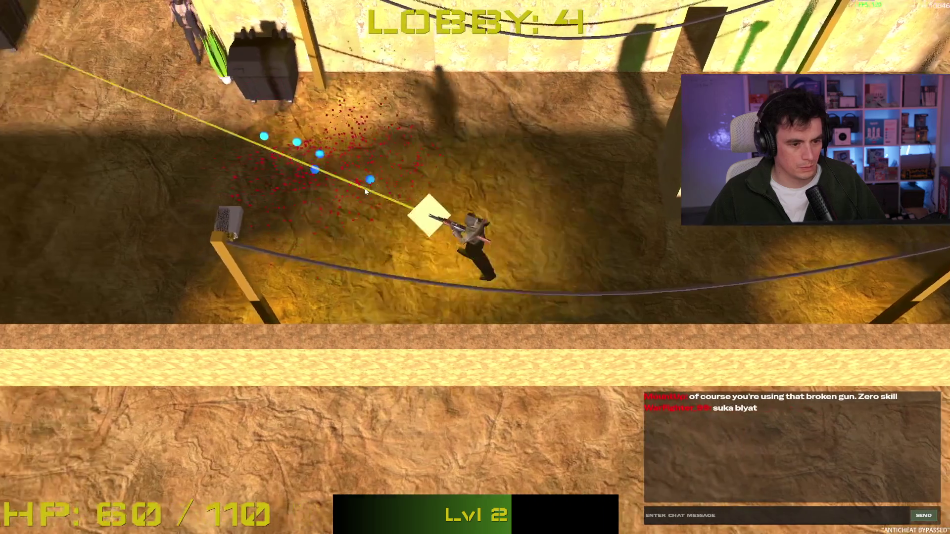
{"action": "left_click", "coordinate": [376, 184]}
{"action": "key", "text": "d"}
{"action": "left_click", "coordinate": [388, 177]}
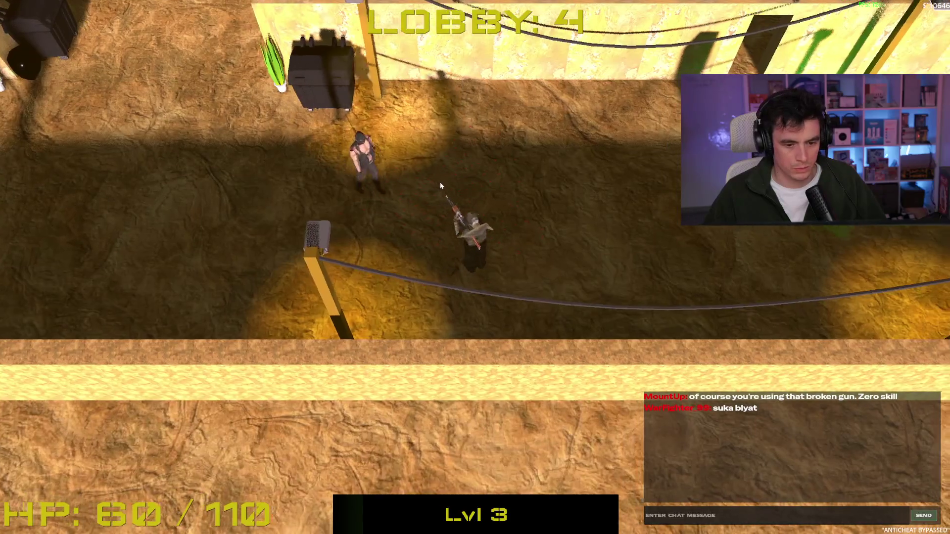
{"action": "left_click", "coordinate": [386, 197]}
Buy the BHOP Script for $600 from the green shop pad and close the shop.
{"action": "key", "text": "w"}
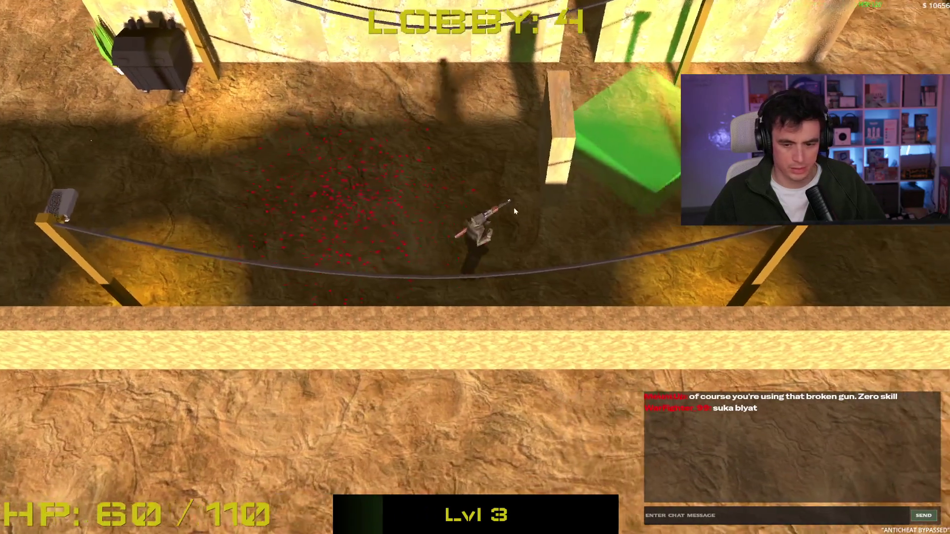
{"action": "key", "text": "b"}
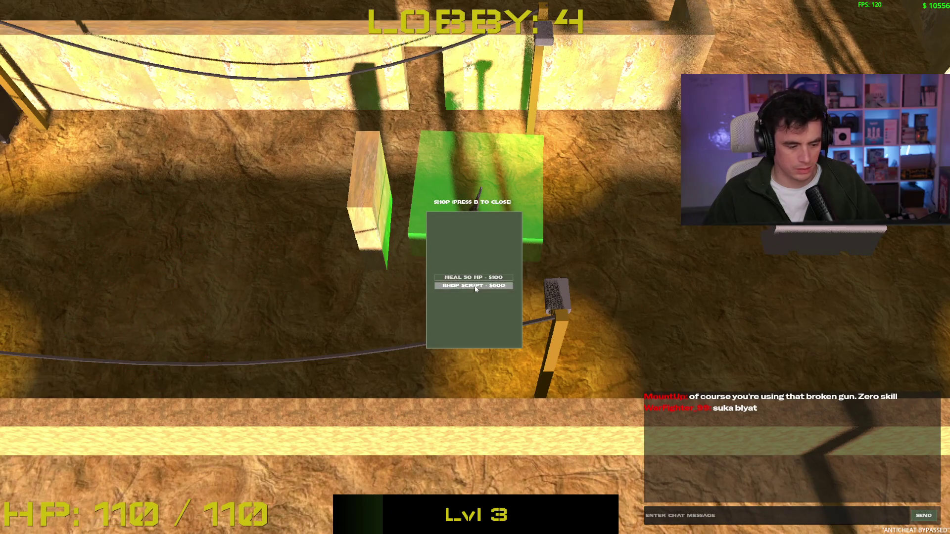
{"action": "left_click", "coordinate": [474, 286]}
{"action": "key", "text": "b"}
Enter the black hole to Lobby 5 and shoot the first enemies ahead.
{"action": "key", "text": "d"}
{"action": "key", "text": "d"}
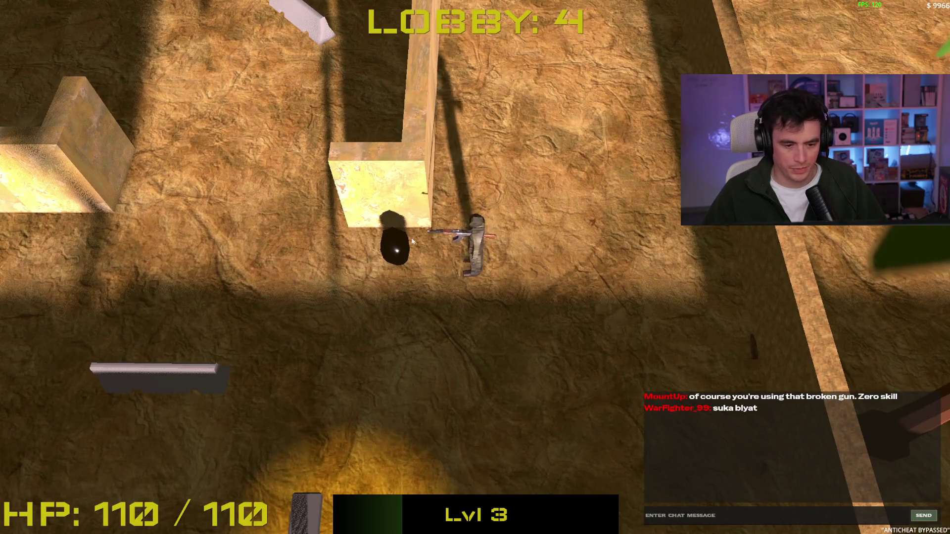
{"action": "key", "text": "a"}
{"action": "key", "text": "w"}
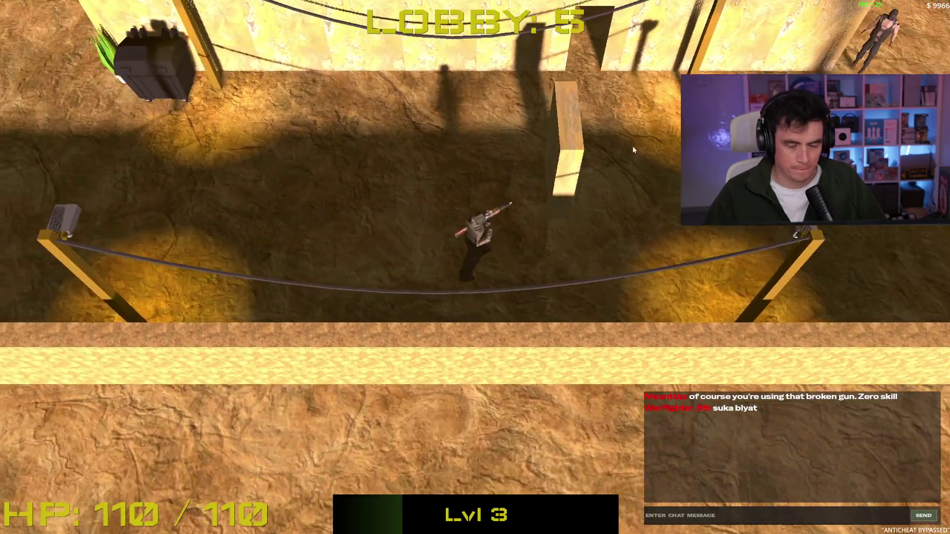
{"action": "left_click", "coordinate": [612, 136]}
{"action": "left_click", "coordinate": [624, 141]}
{"action": "key", "text": "w"}
{"action": "key", "text": "w"}
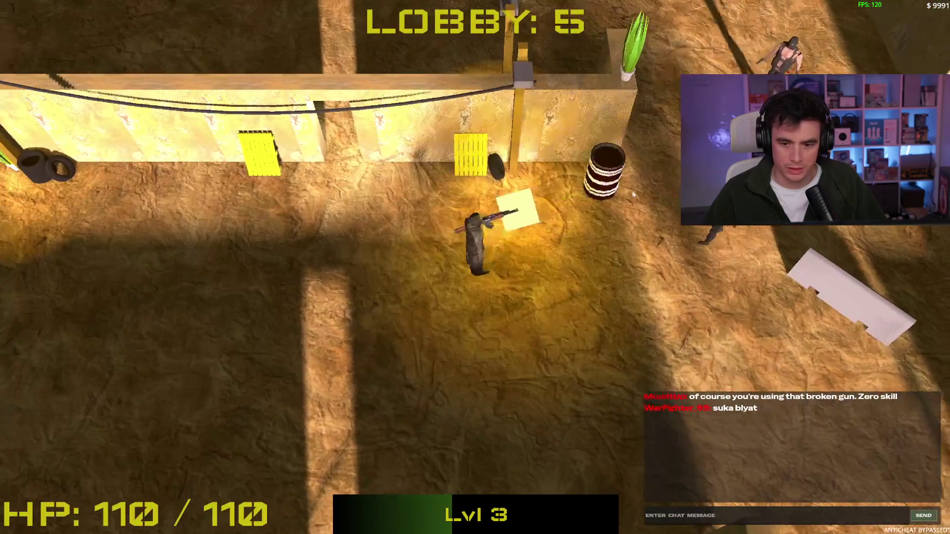
{"action": "left_click", "coordinate": [629, 193]}
Finish the nearby enemy, then shoot the upper-left and northern enemies while moving.
{"action": "key", "text": "s"}
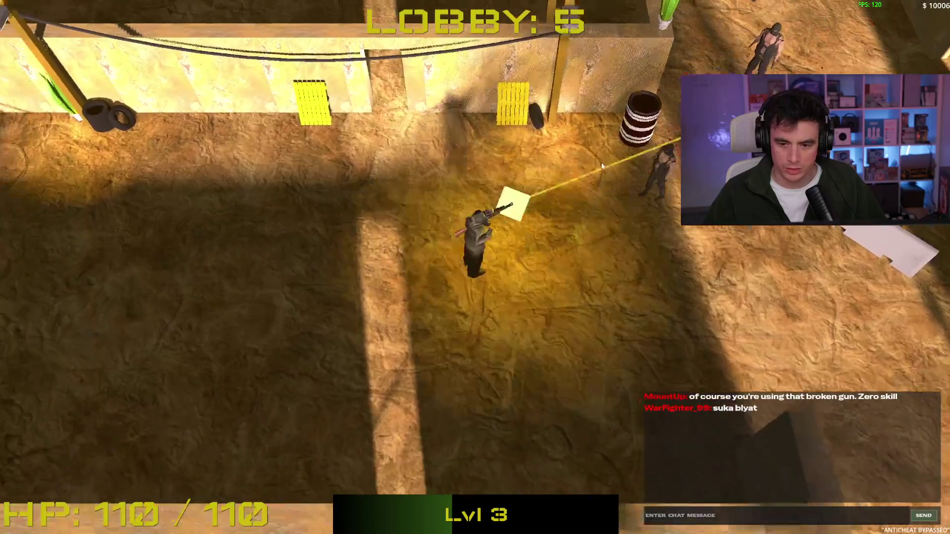
{"action": "left_click", "coordinate": [619, 187]}
{"action": "key", "text": "d"}
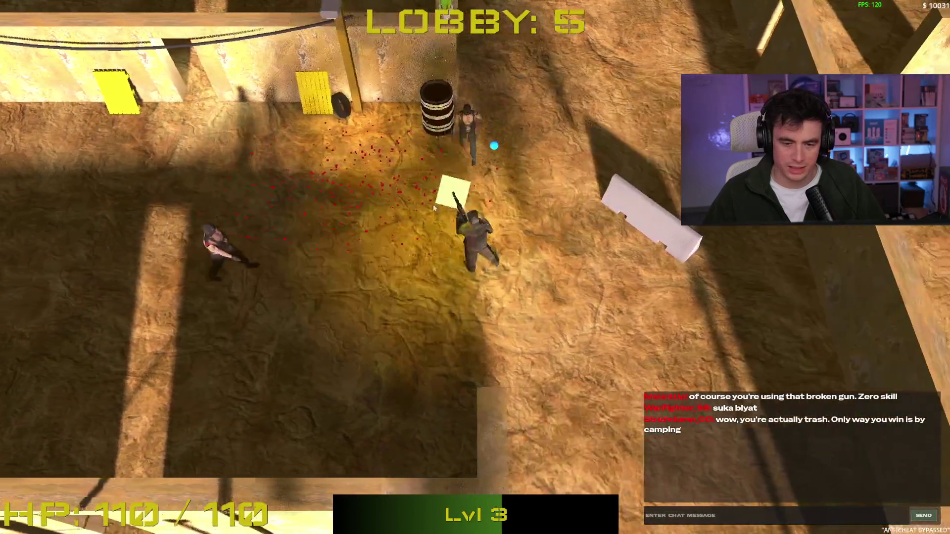
{"action": "left_click", "coordinate": [424, 194]}
{"action": "key", "text": "s"}
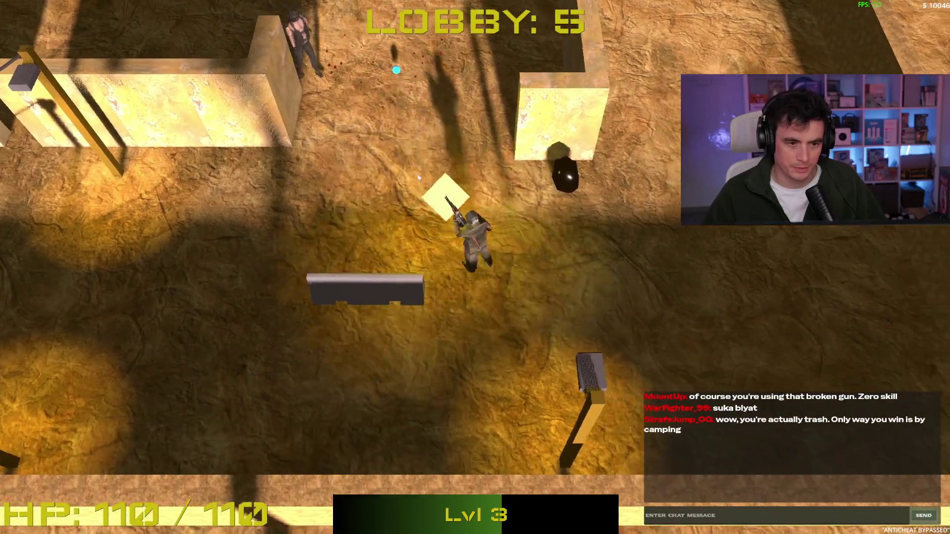
{"action": "left_click", "coordinate": [397, 185]}
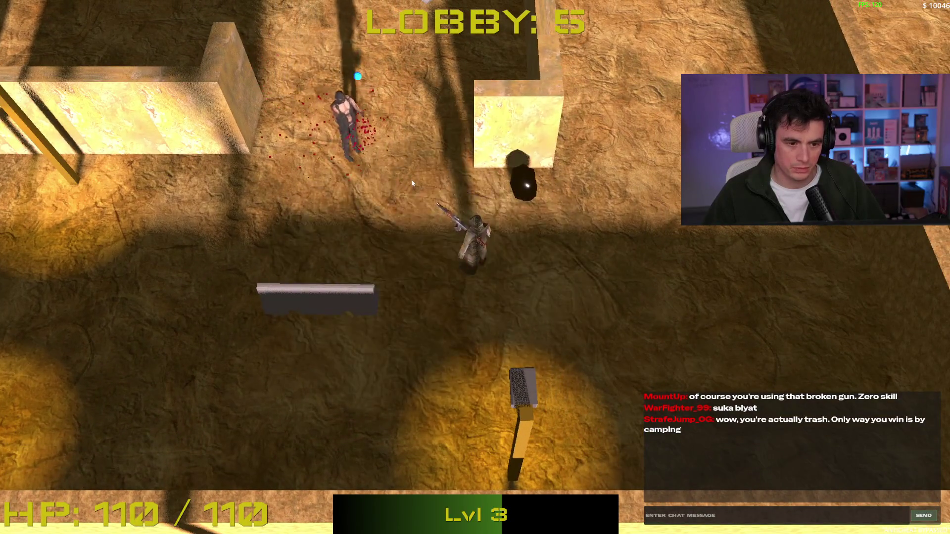
{"action": "key", "text": "w"}
{"action": "left_click", "coordinate": [460, 148]}
Shoot the remaining upper-left and upper-right enemies to clear Lobby 5.
{"action": "key", "text": "s"}
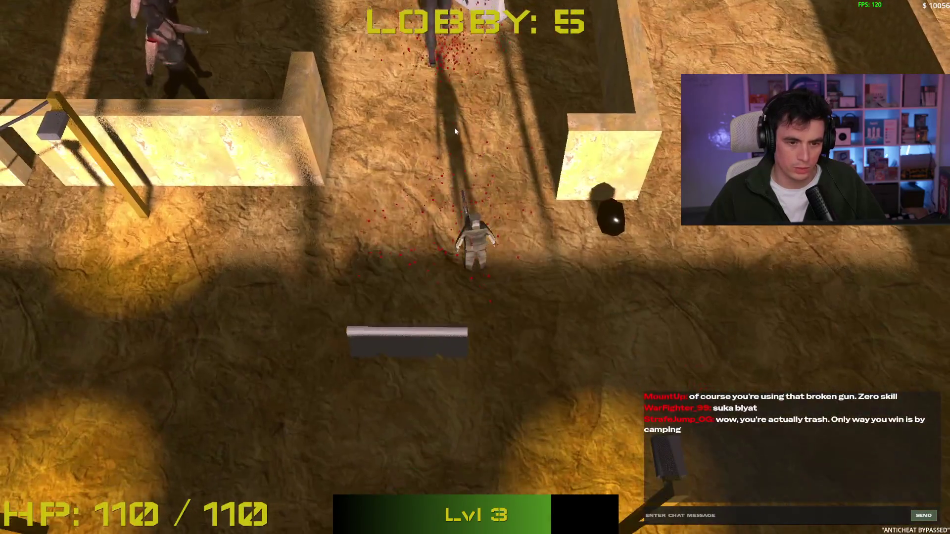
{"action": "key", "text": "d"}
{"action": "left_click", "coordinate": [384, 145]}
{"action": "key", "text": "s"}
{"action": "left_click", "coordinate": [347, 119]}
{"action": "key", "text": "s"}
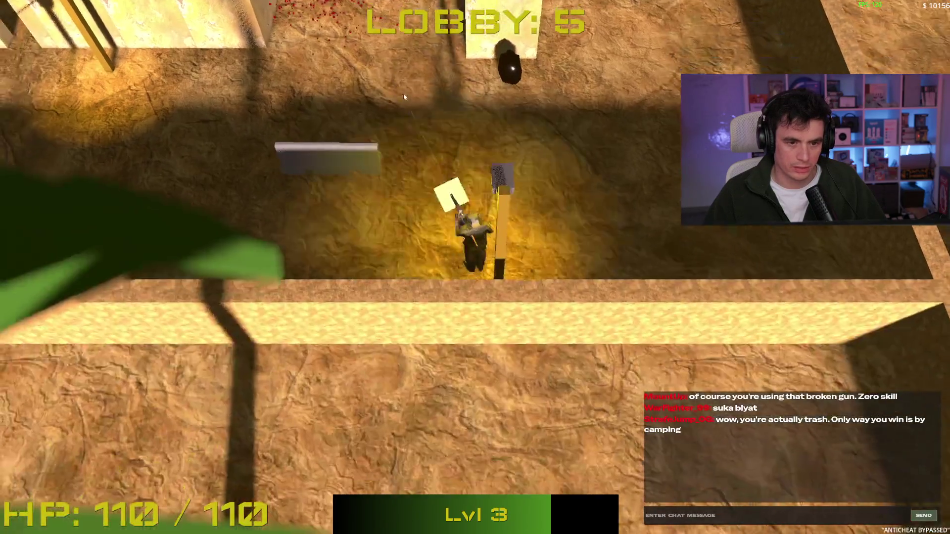
{"action": "key", "text": "a"}
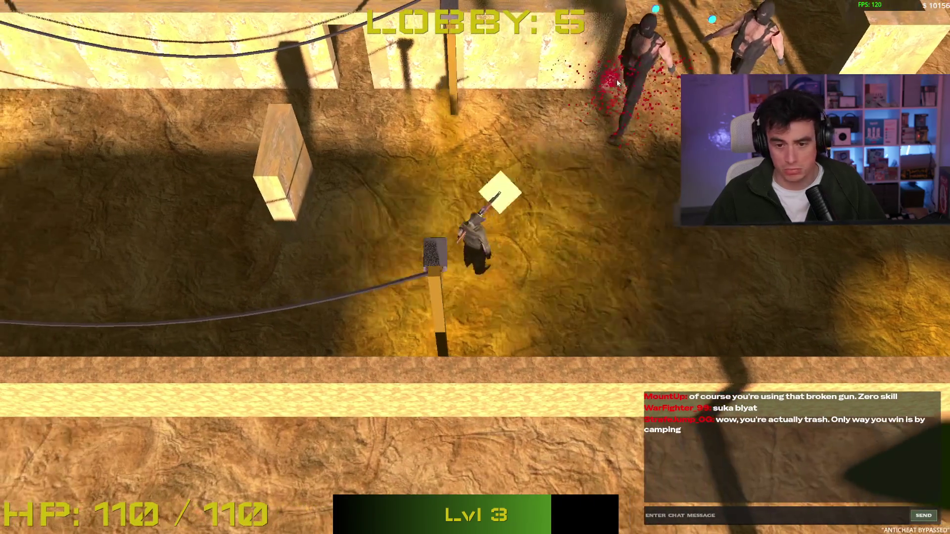
{"action": "left_click", "coordinate": [617, 79]}
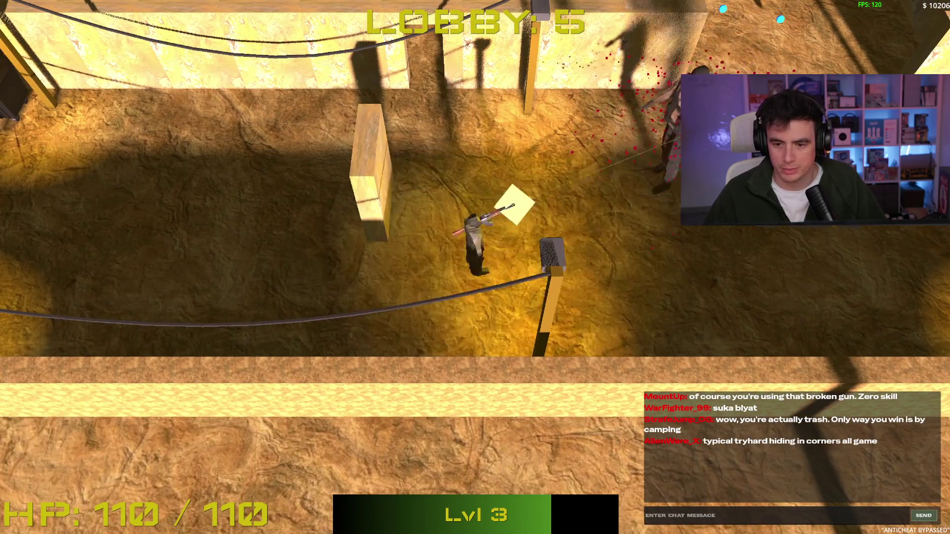
{"action": "left_click", "coordinate": [509, 210]}
Pick the Double Barrel and bullet damage upgrades while moving up the map.
{"action": "key", "text": "d"}
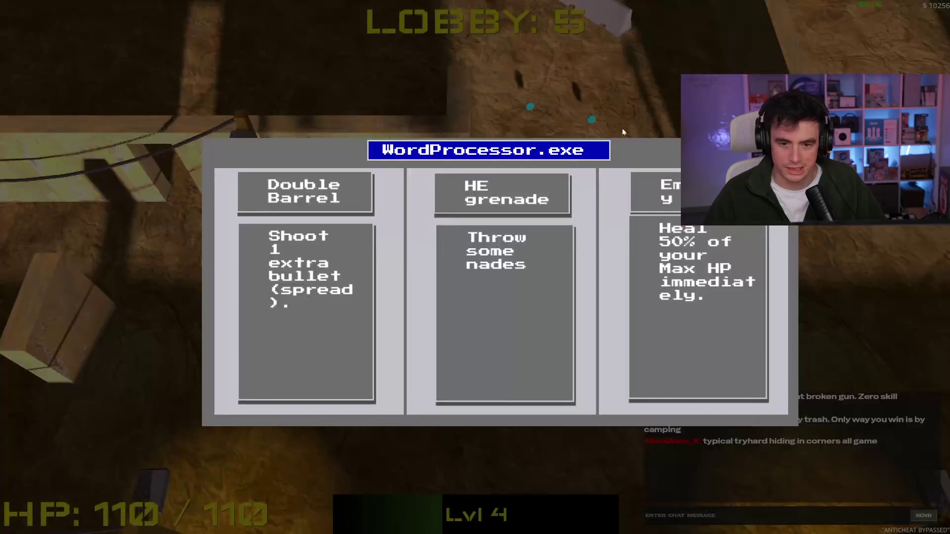
{"action": "left_click", "coordinate": [366, 301]}
{"action": "key", "text": "w"}
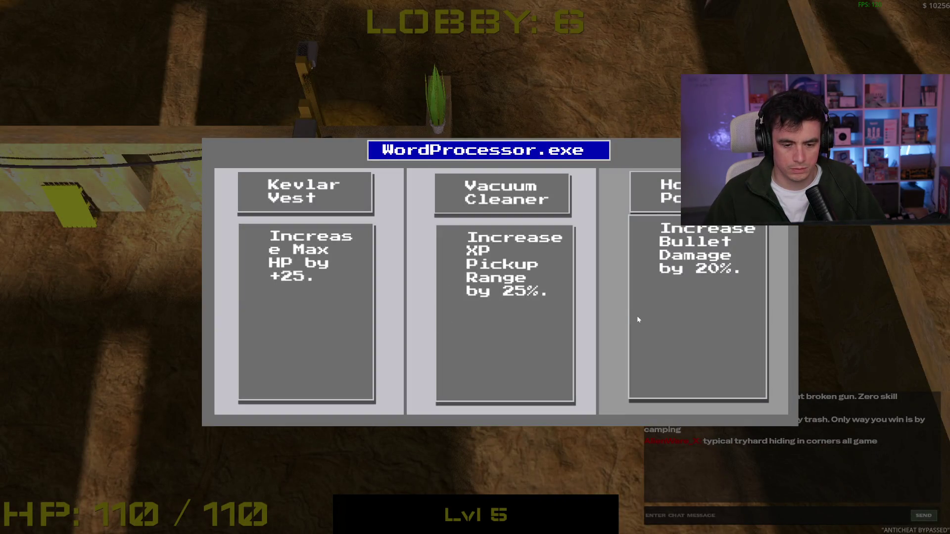
{"action": "left_click", "coordinate": [684, 312]}
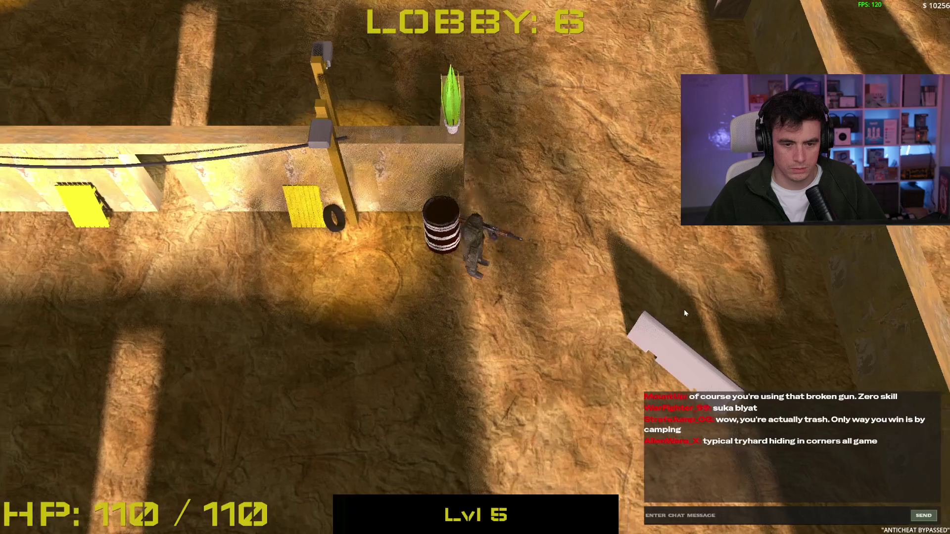
{"action": "key", "text": "w"}
{"action": "key", "text": "w"}
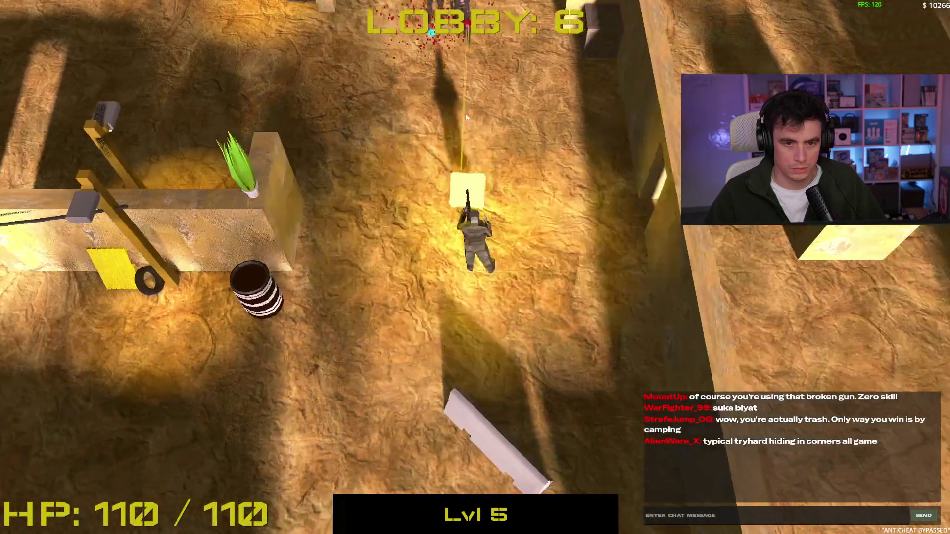
Fight the enemies ahead while moving around and pushing up to the next area.
{"action": "left_click", "coordinate": [424, 144]}
{"action": "key", "text": "s"}
{"action": "key", "text": "a"}
{"action": "left_click", "coordinate": [424, 145]}
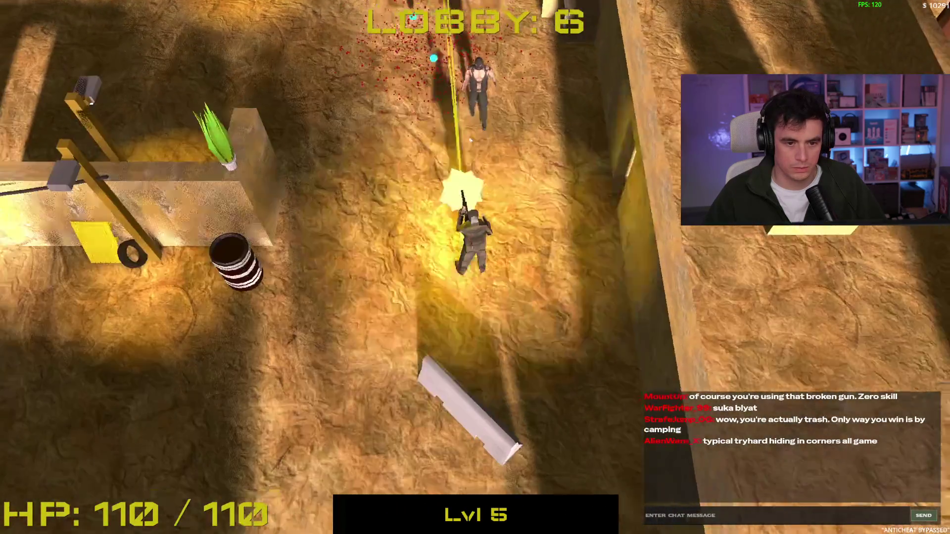
{"action": "key", "text": "d"}
{"action": "key", "text": "w"}
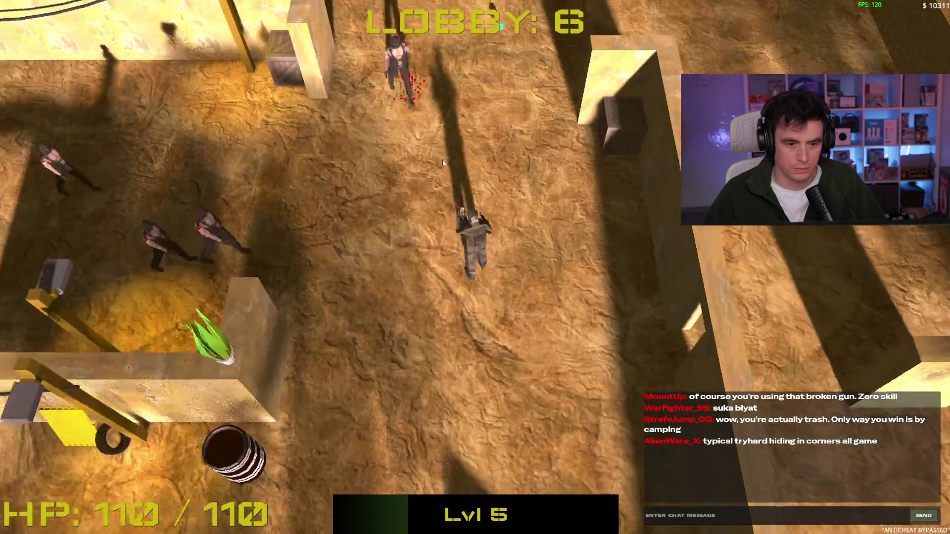
{"action": "key", "text": "s"}
{"action": "left_click", "coordinate": [440, 150]}
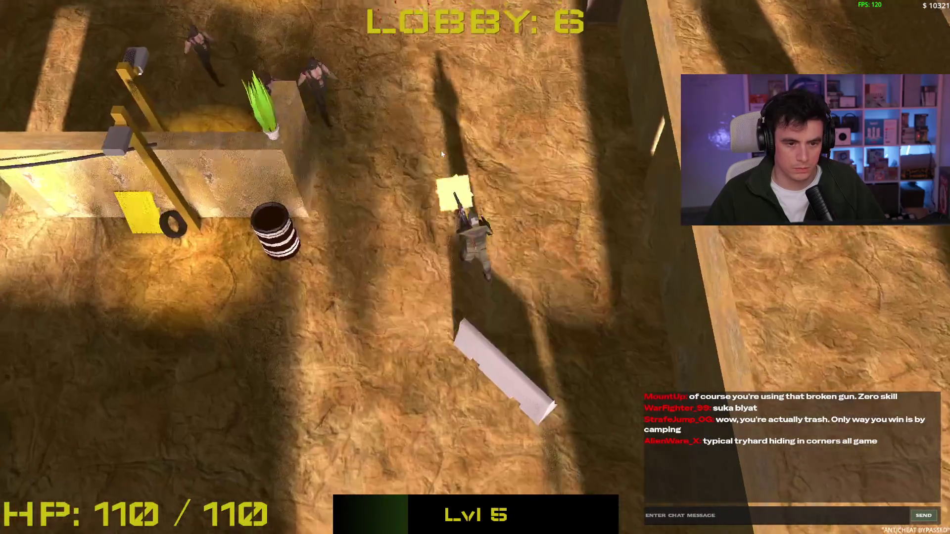
{"action": "key", "text": "a"}
Shoot down the remaining enemies above to clear lobby 6.
{"action": "key", "text": "s"}
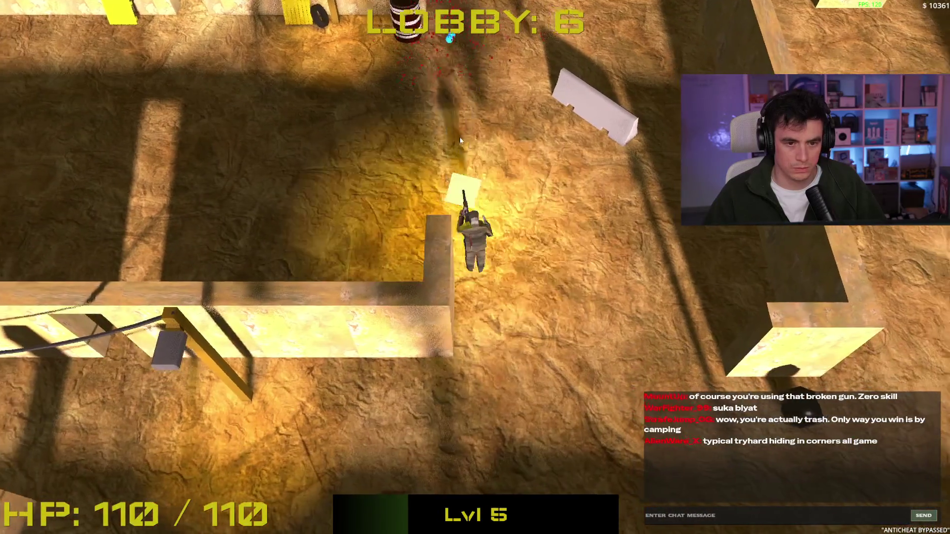
{"action": "key", "text": "w"}
{"action": "left_click", "coordinate": [427, 152]}
{"action": "key", "text": "s"}
{"action": "left_click", "coordinate": [438, 150]}
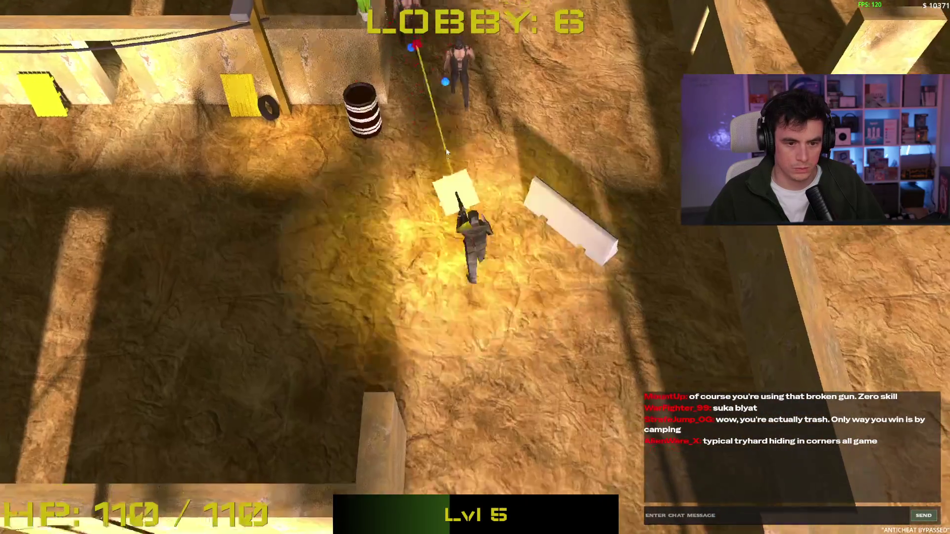
{"action": "key", "text": "w"}
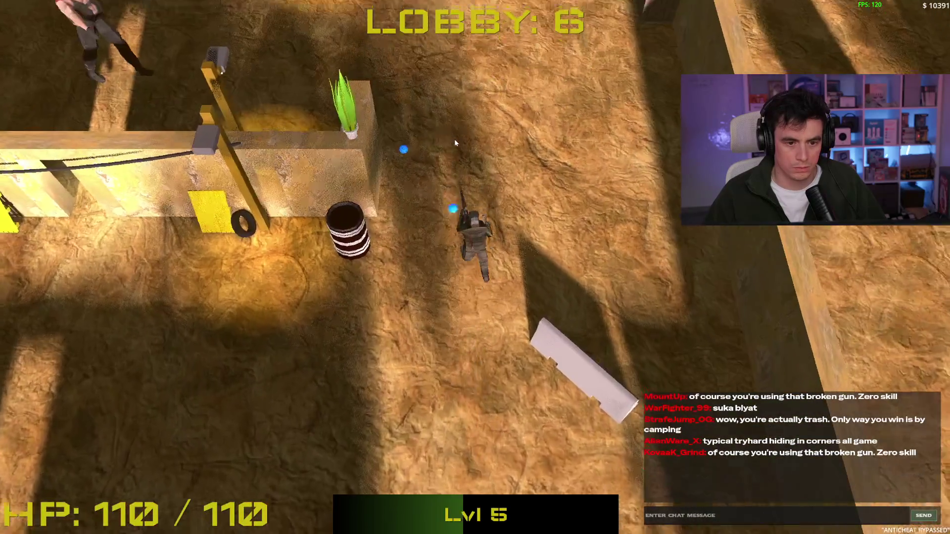
{"action": "left_click", "coordinate": [274, 215]}
Continue past the Loot Found screen into lobby 7.
{"action": "key", "text": "a"}
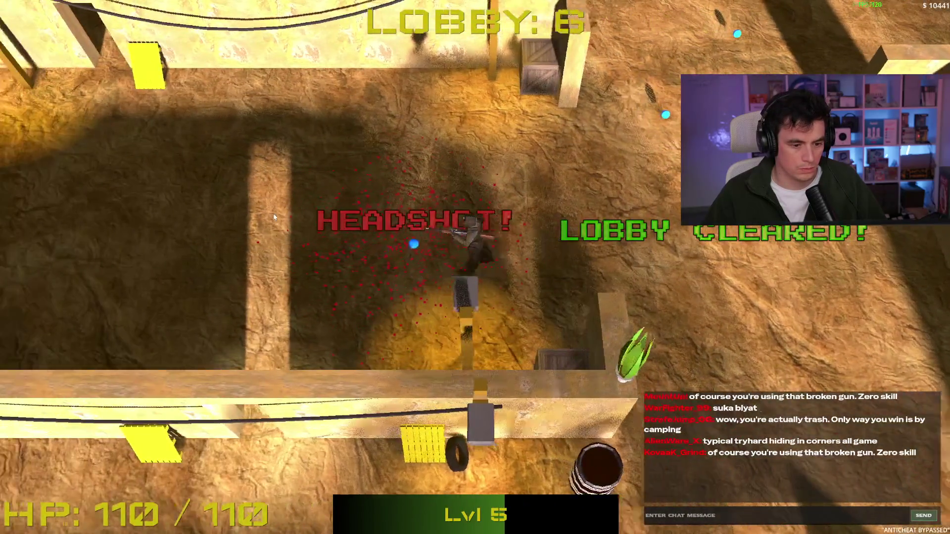
{"action": "key", "text": "w"}
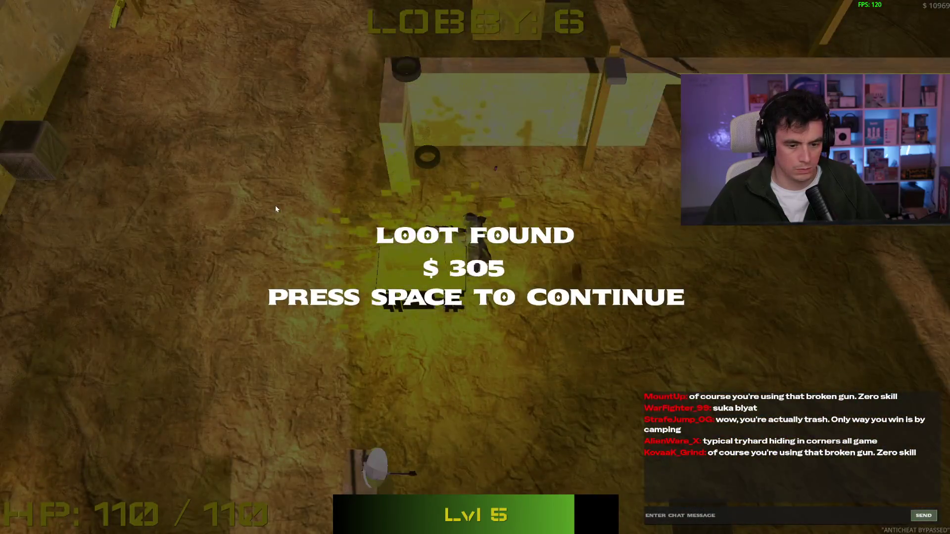
{"action": "key", "text": "space"}
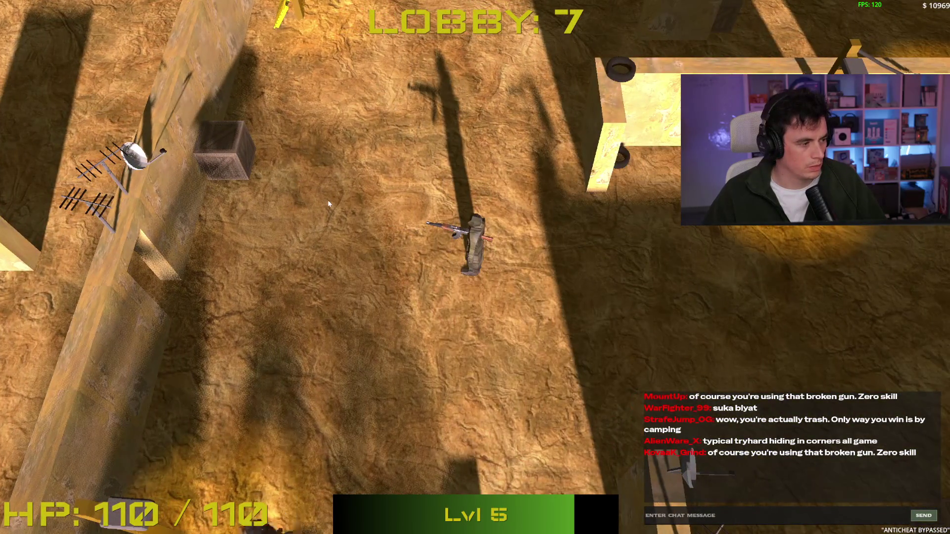
{"action": "key", "text": "w"}
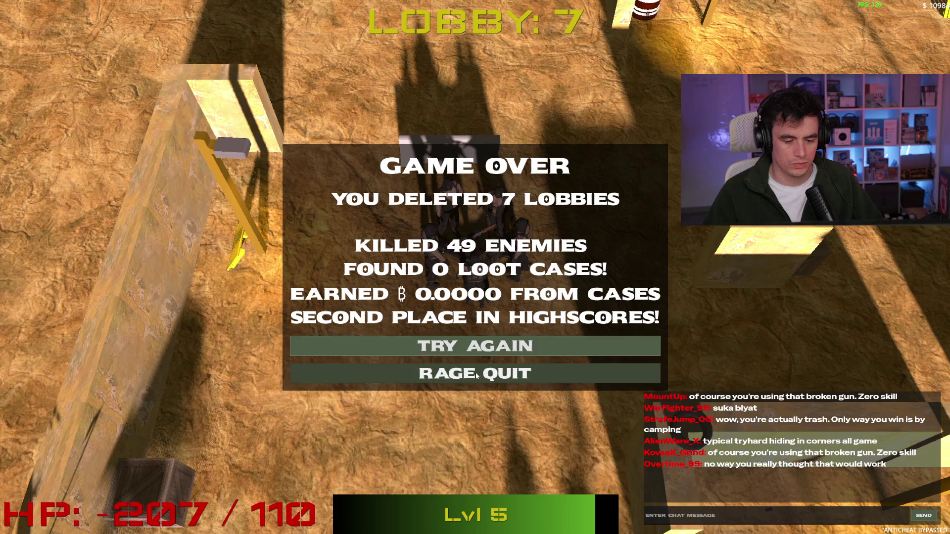
Restart from the Game Over screen, then quit Spinbot to the desktop from the main menu.
{"action": "left_click", "coordinate": [479, 354]}
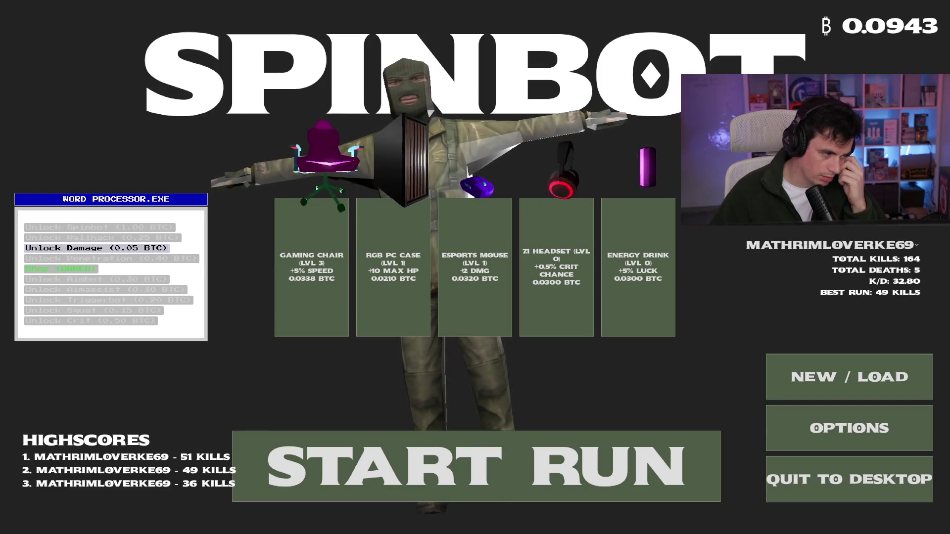
{"action": "left_click", "coordinate": [838, 488]}
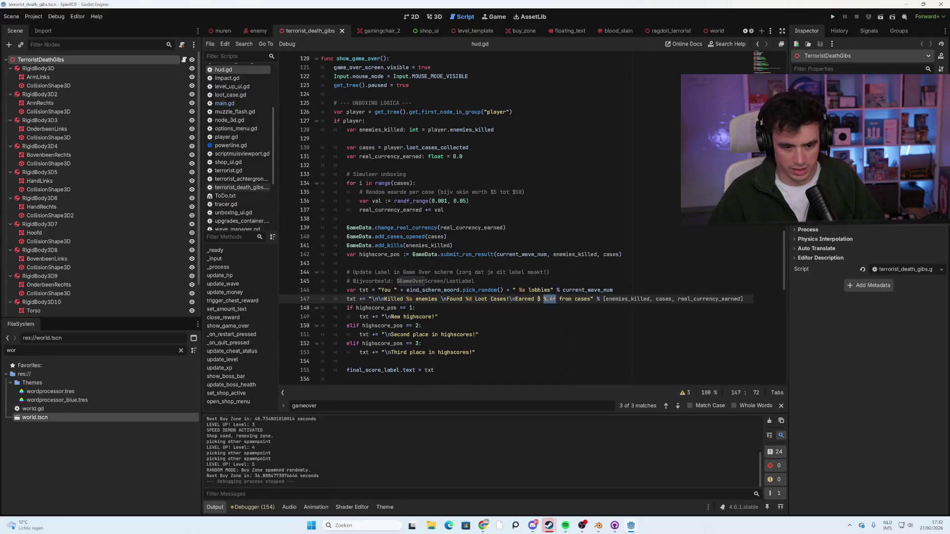
{"action": "key", "text": "Down"}
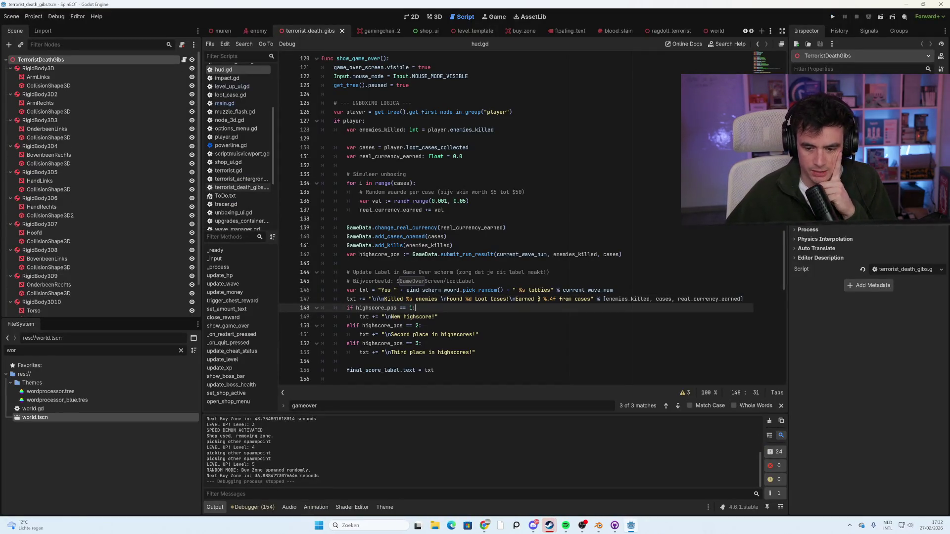
{"action": "left_click", "coordinate": [543, 299]}
{"action": "key", "text": "shift+Right"}
{"action": "key", "text": "shift+Right"}
{"action": "key", "text": "shift+Right"}
{"action": "key", "text": "shift+Right"}
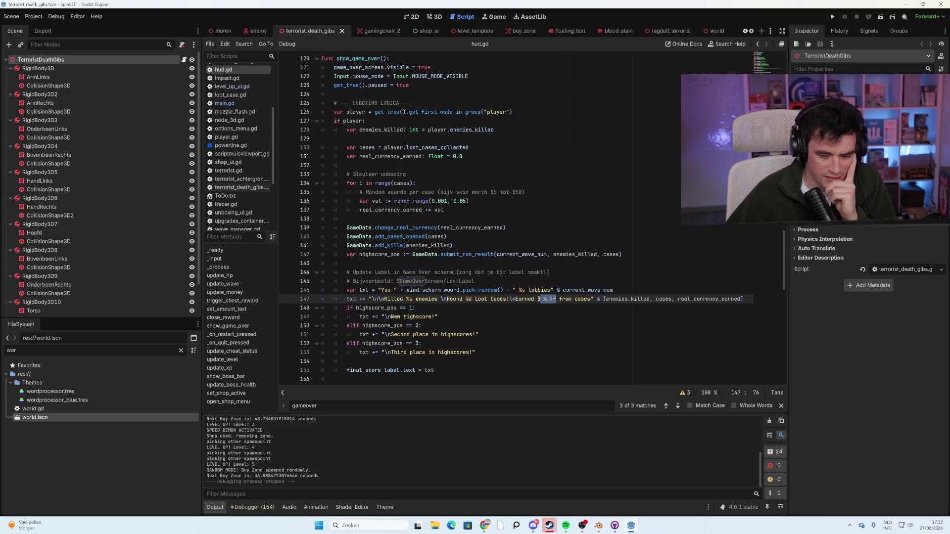
{"action": "scroll", "coordinate": [517, 219], "scroll_direction": "down", "scroll_amount": 1}
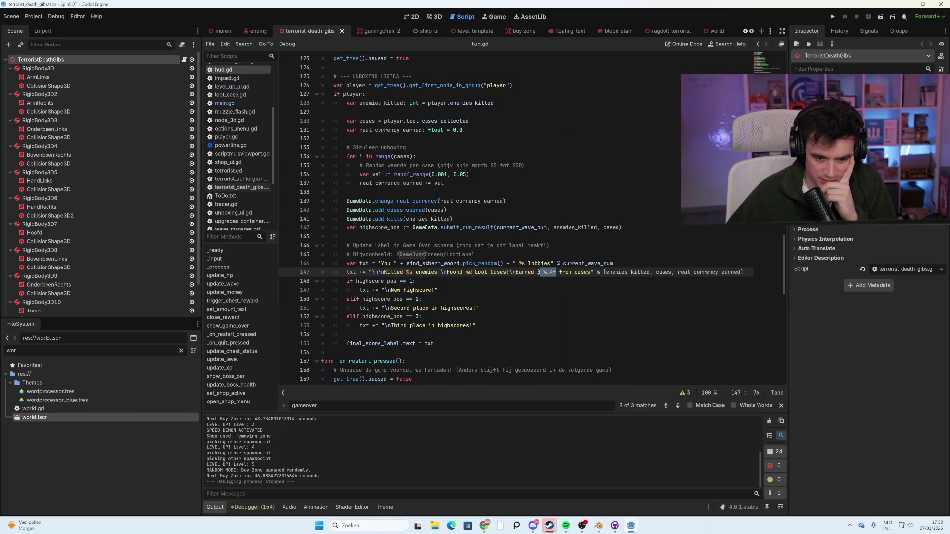
{"action": "scroll", "coordinate": [517, 218], "scroll_direction": "down", "scroll_amount": 1}
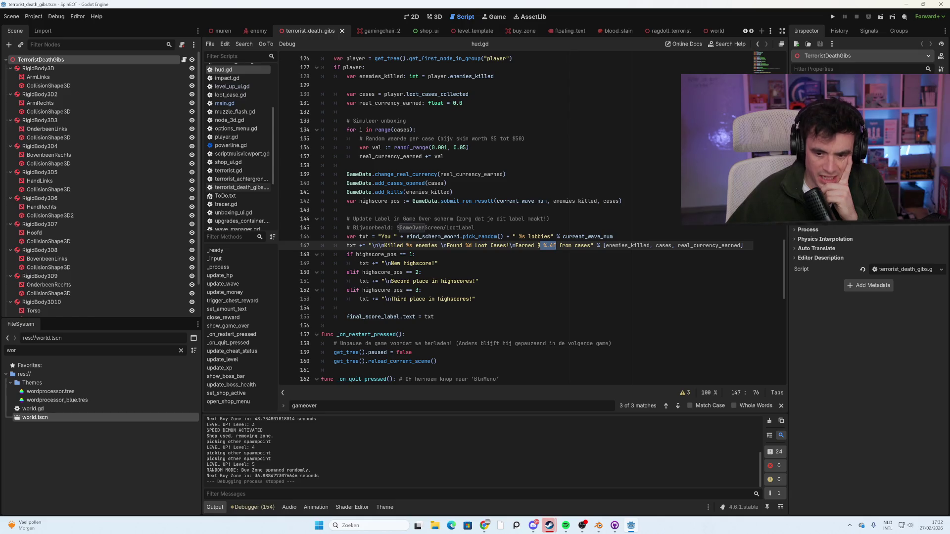
{"action": "mouse_move", "coordinate": [618, 245]}
{"action": "left_mouse_down"}
{"action": "mouse_move", "coordinate": [644, 246]}
{"action": "mouse_move", "coordinate": [416, 254]}
{"action": "mouse_move", "coordinate": [652, 246]}
{"action": "left_mouse_up"}
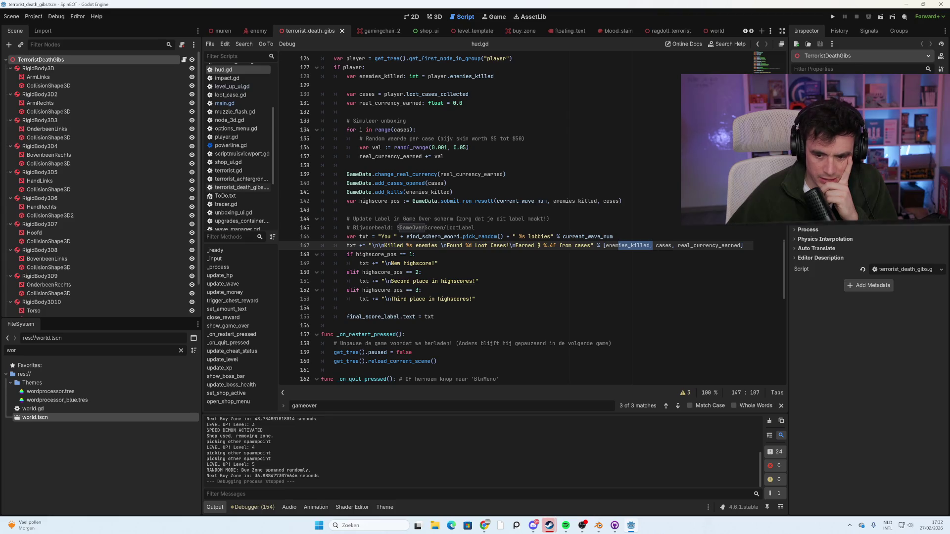
{"action": "mouse_move", "coordinate": [636, 247]}
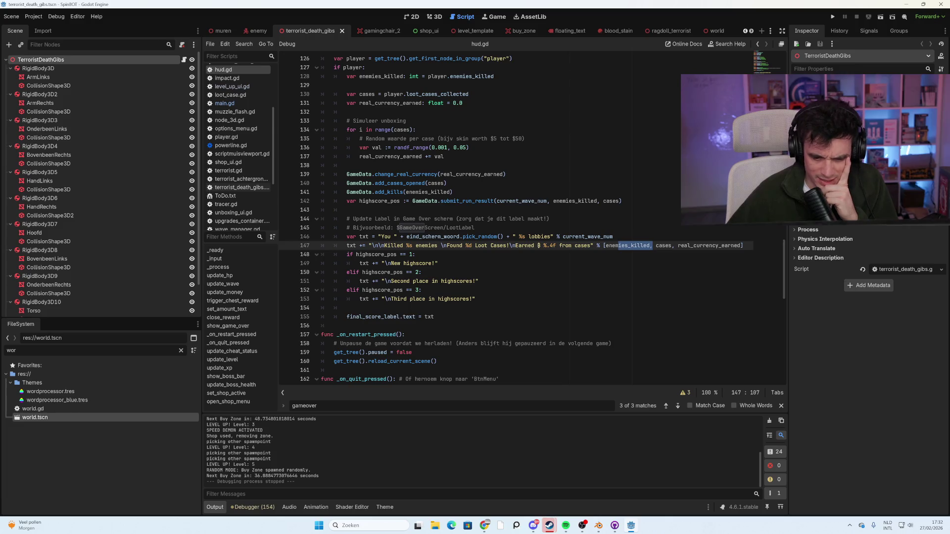
{"action": "double_click", "coordinate": [409, 245]}
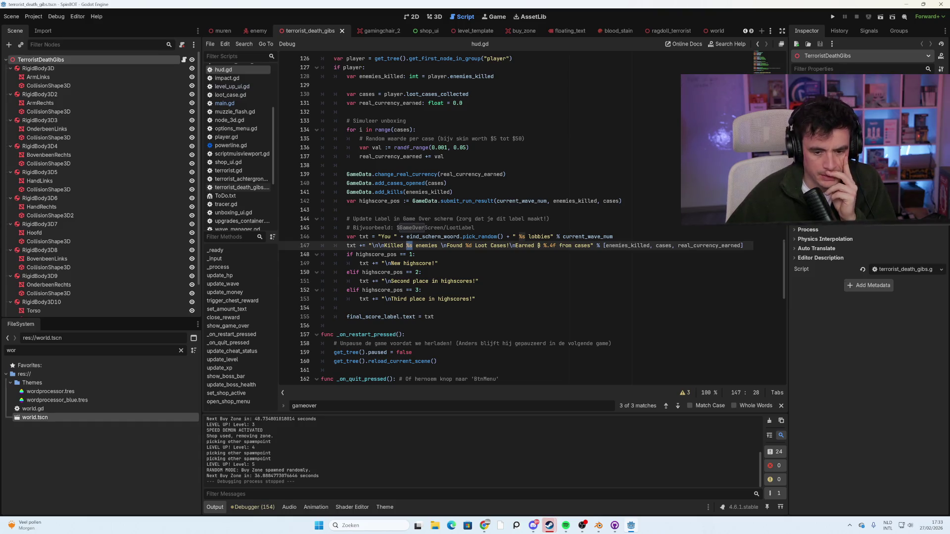
{"action": "left_click", "coordinate": [469, 245]}
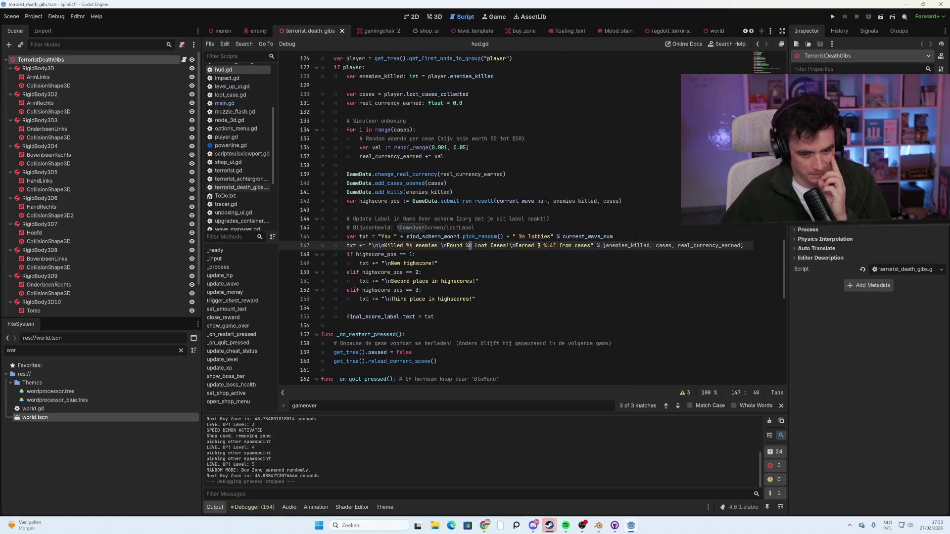
{"action": "mouse_move", "coordinate": [475, 237]}
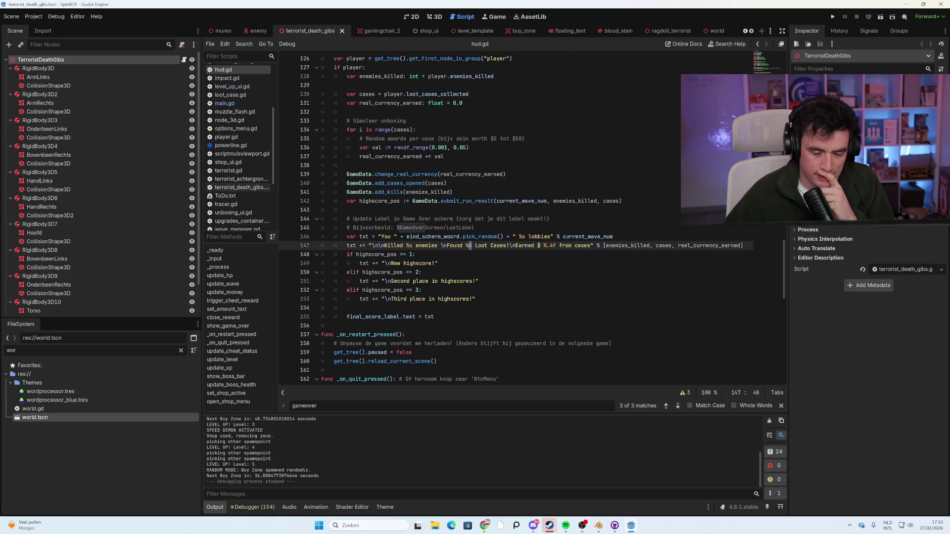
{"action": "key", "text": "Down"}
{"action": "key", "text": "Down"}
{"action": "key", "text": "Down"}
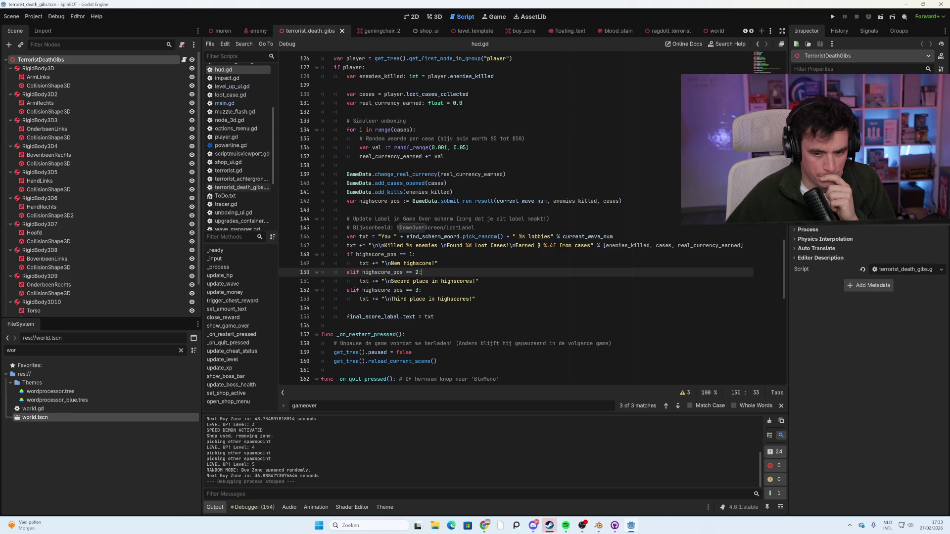
{"action": "mouse_move", "coordinate": [636, 246]}
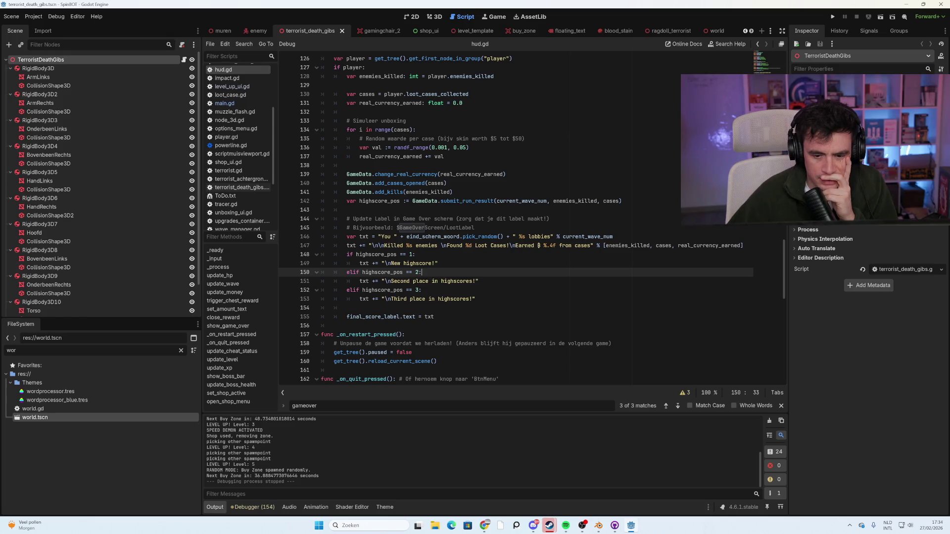
{"action": "left_click_drag", "start_coordinate": [557, 237], "coordinate": [602, 237]}
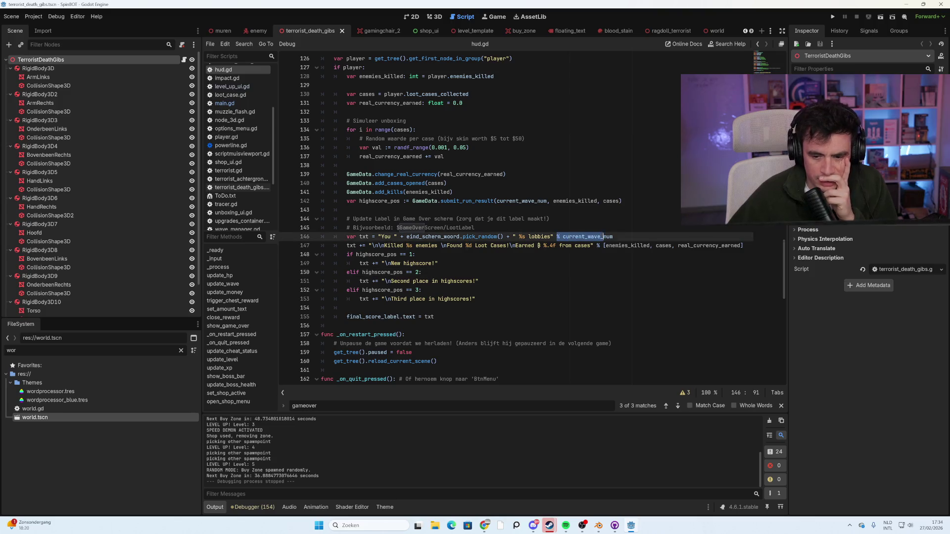
{"action": "left_click", "coordinate": [624, 246]}
{"action": "left_click", "coordinate": [558, 237]}
{"action": "left_click_drag", "start_coordinate": [562, 237], "coordinate": [591, 237]}
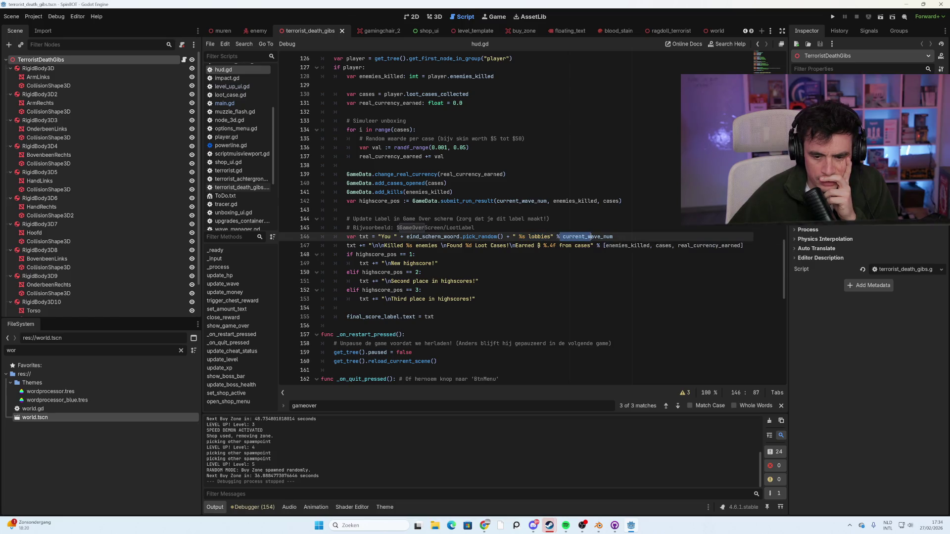
{"action": "left_click", "coordinate": [477, 228]}
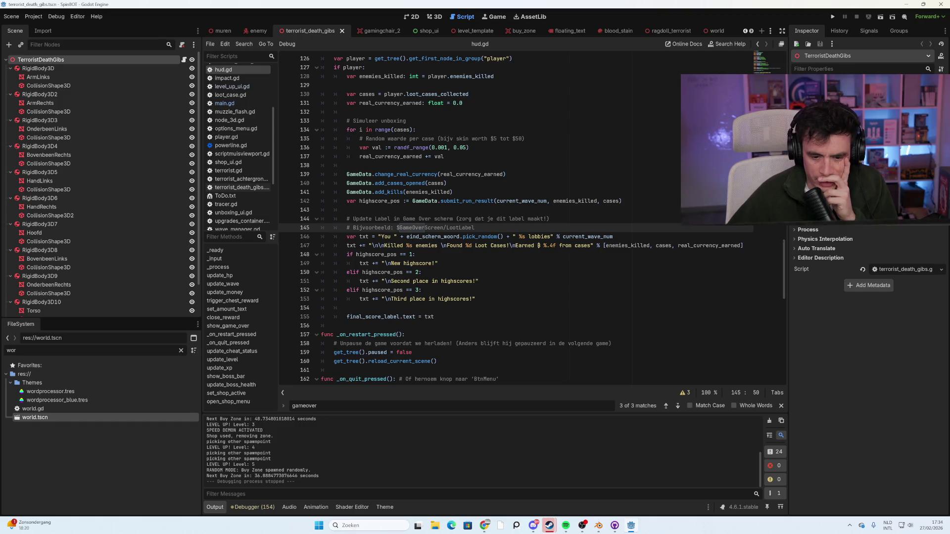
{"action": "left_click_drag", "start_coordinate": [624, 246], "coordinate": [672, 245]}
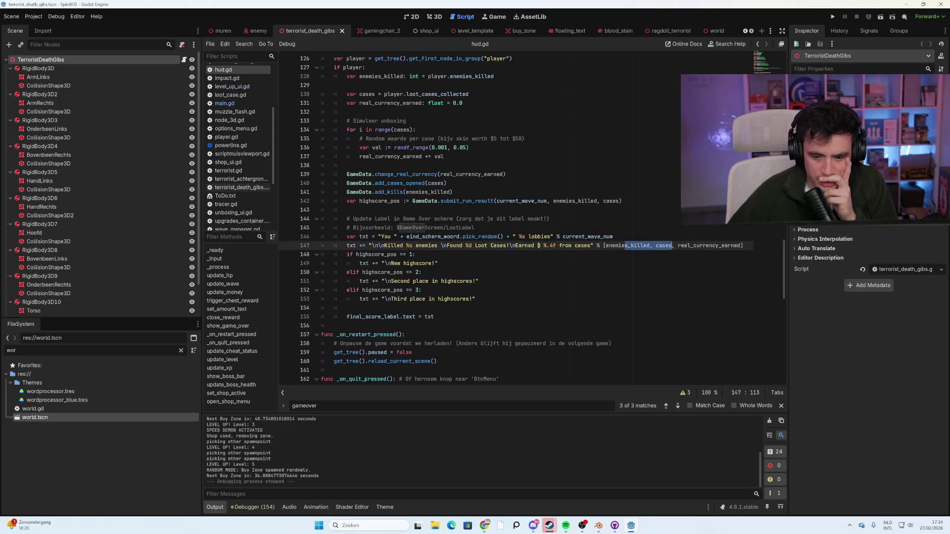
{"action": "left_click", "coordinate": [603, 246]}
{"action": "left_click_drag", "start_coordinate": [603, 246], "coordinate": [692, 246]}
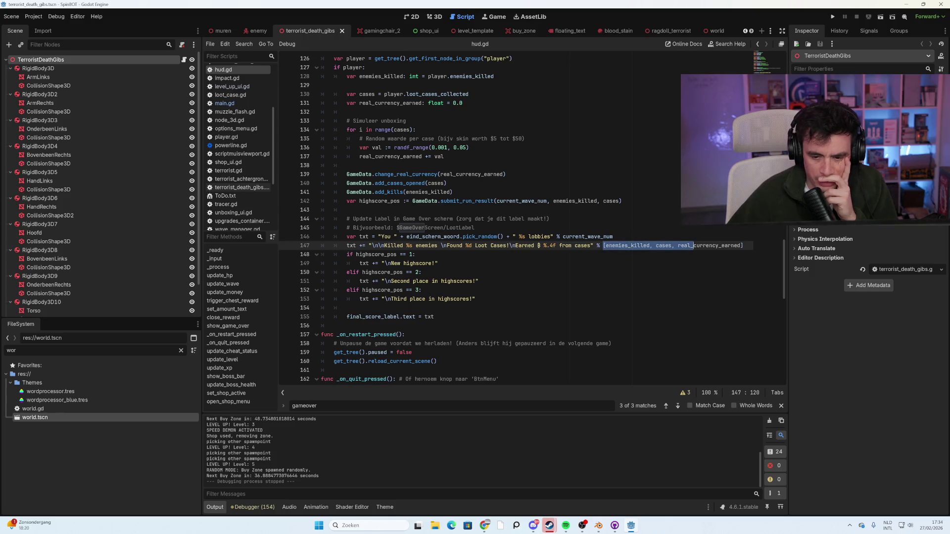
{"action": "left_click_drag", "start_coordinate": [597, 246], "coordinate": [647, 246]}
{"action": "key", "text": "shift+End"}
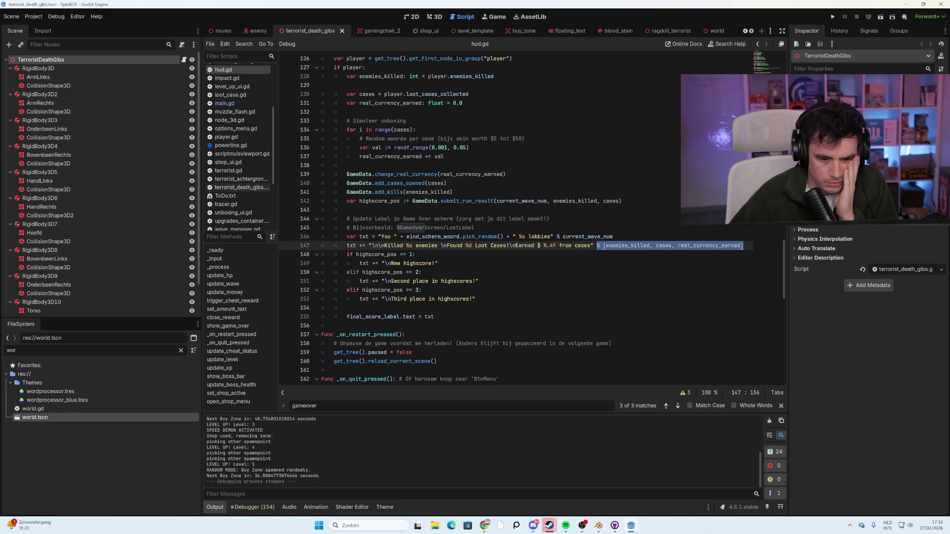
{"action": "left_click", "coordinate": [412, 236]}
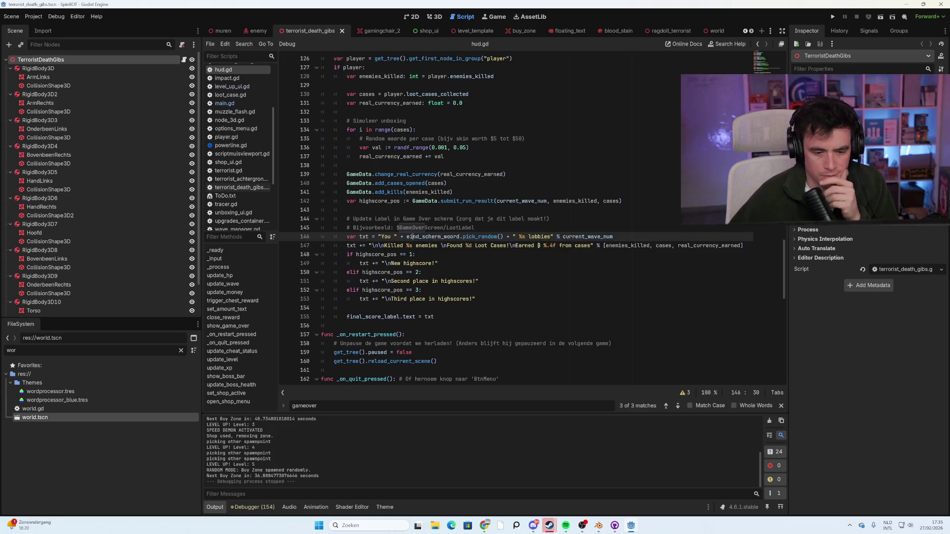
{"action": "mouse_move", "coordinate": [391, 273]}
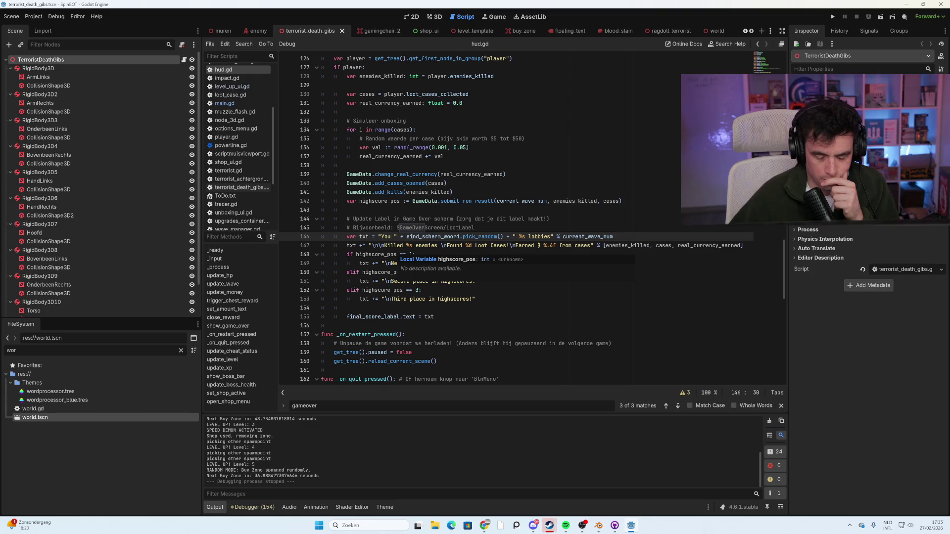
{"action": "scroll", "coordinate": [515, 218], "scroll_direction": "down", "scroll_amount": 7}
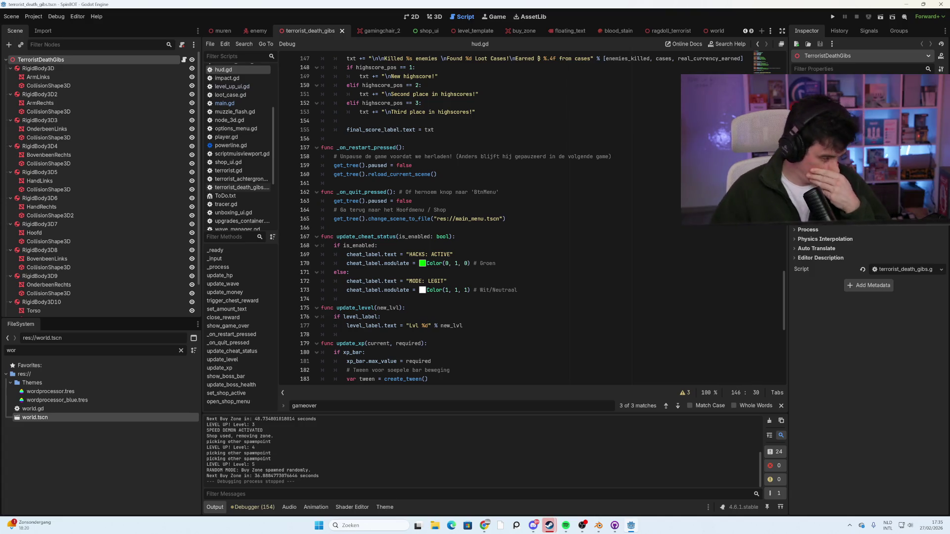
Scroll down through hud.gd and return to the terrorist_death_gibs 3D view.
{"action": "scroll", "coordinate": [527, 220], "scroll_direction": "down", "scroll_amount": 1}
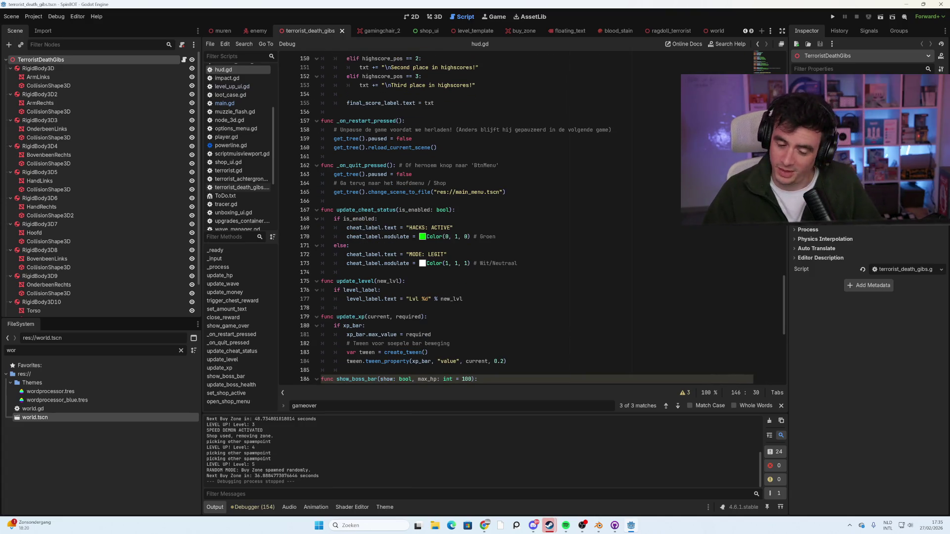
{"action": "scroll", "coordinate": [527, 219], "scroll_direction": "down", "scroll_amount": 3}
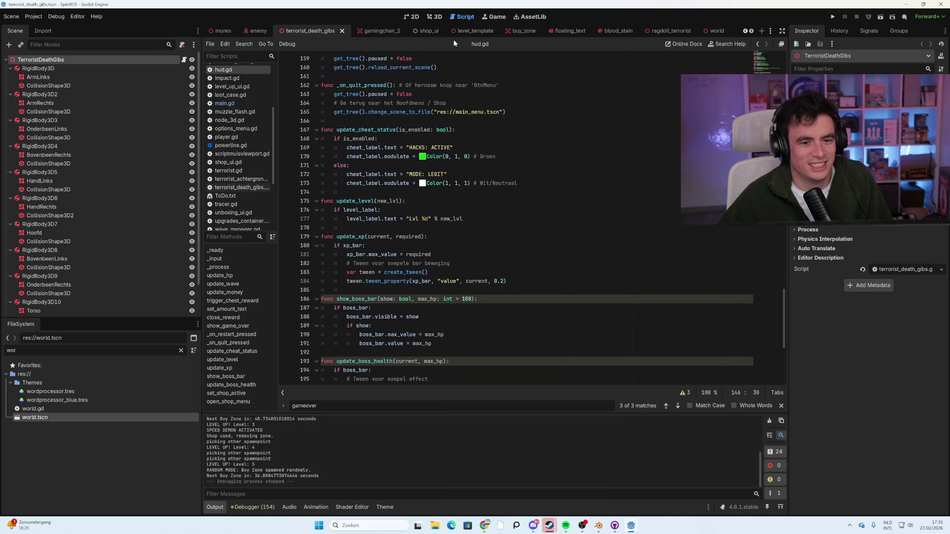
{"action": "left_click", "coordinate": [435, 16]}
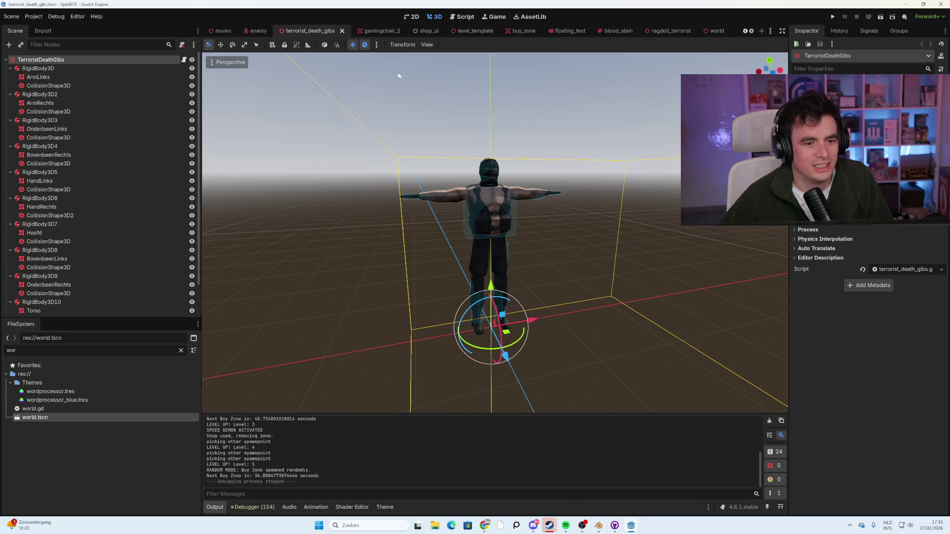
Filter the FileSystem for 'lapt' and open laptop.blend's import settings.
{"action": "scroll", "coordinate": [589, 31], "scroll_direction": "up", "scroll_amount": 6}
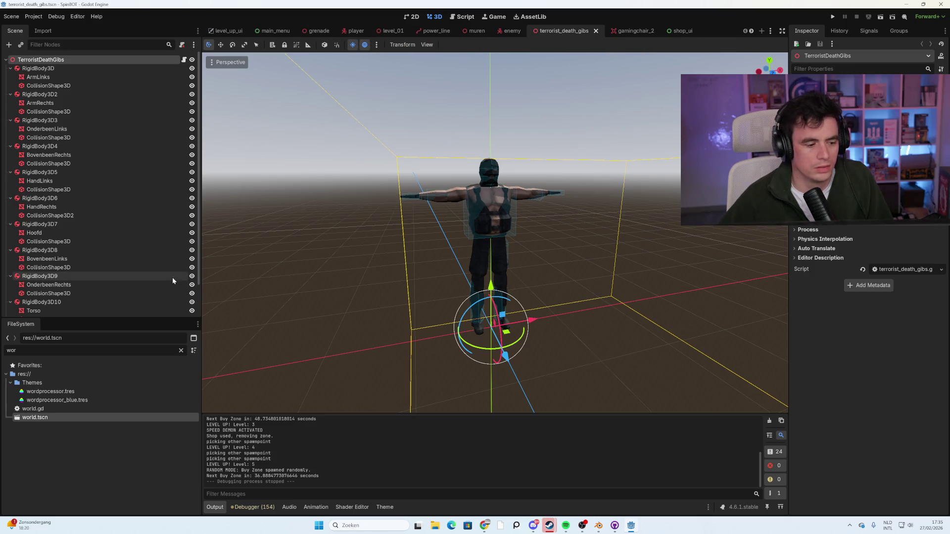
{"action": "key", "text": "BackSpace"}
{"action": "key", "text": "BackSpace"}
{"action": "key", "text": "BackSpace"}
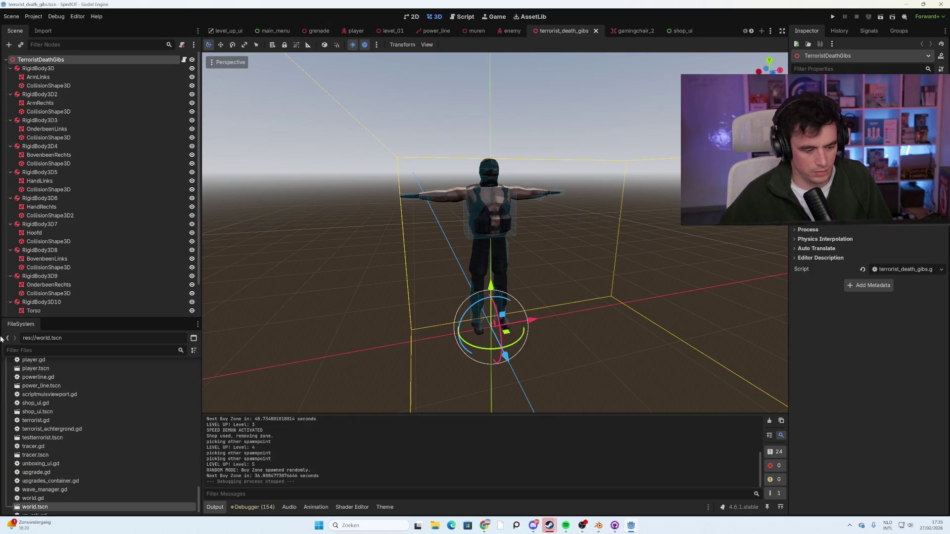
{"action": "type", "text": "lapt"}
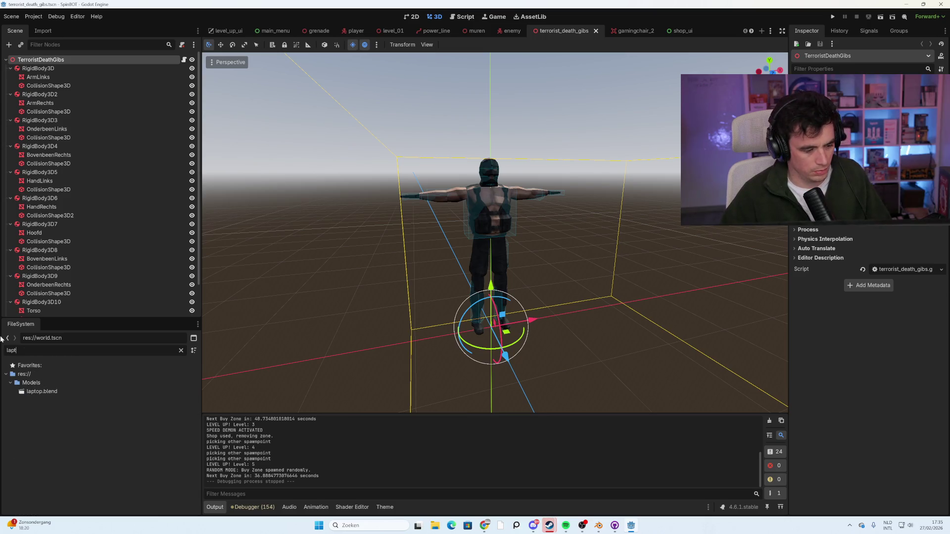
{"action": "double_click", "coordinate": [43, 394]}
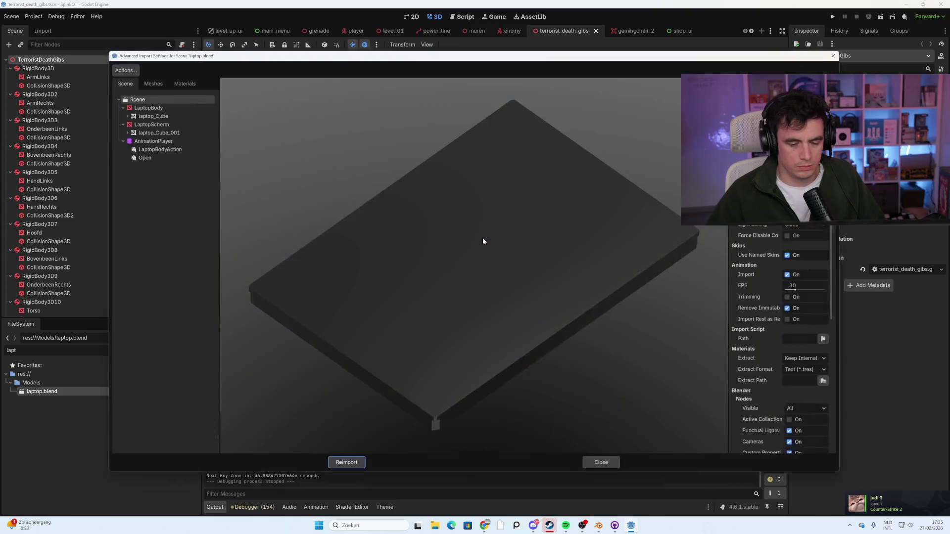
Review the laptop preview, its AnimationPlayer and Open animation import options, then close the dialog.
{"action": "mouse_move", "coordinate": [444, 265]}
{"action": "left_mouse_down"}
{"action": "mouse_move", "coordinate": [448, 248]}
{"action": "mouse_move", "coordinate": [425, 264]}
{"action": "mouse_move", "coordinate": [424, 277]}
{"action": "mouse_move", "coordinate": [485, 251]}
{"action": "mouse_move", "coordinate": [534, 409]}
{"action": "left_mouse_up"}
{"action": "left_click", "coordinate": [168, 137]}
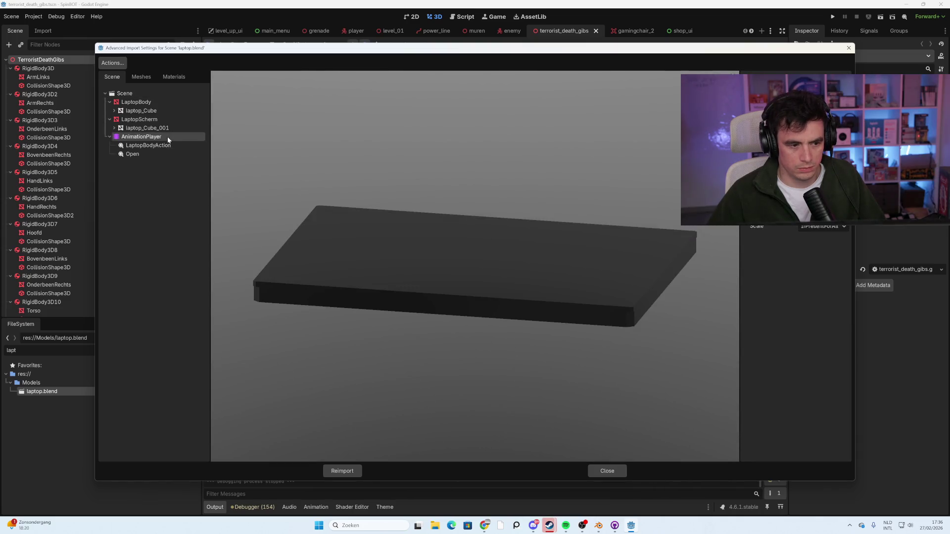
{"action": "left_click", "coordinate": [169, 147]}
{"action": "left_click", "coordinate": [165, 155]}
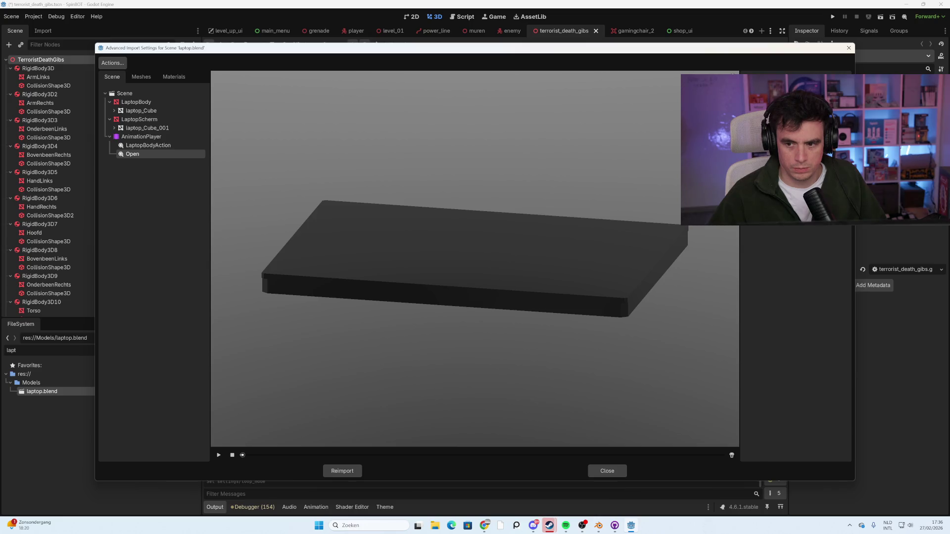
{"action": "left_click", "coordinate": [607, 471]}
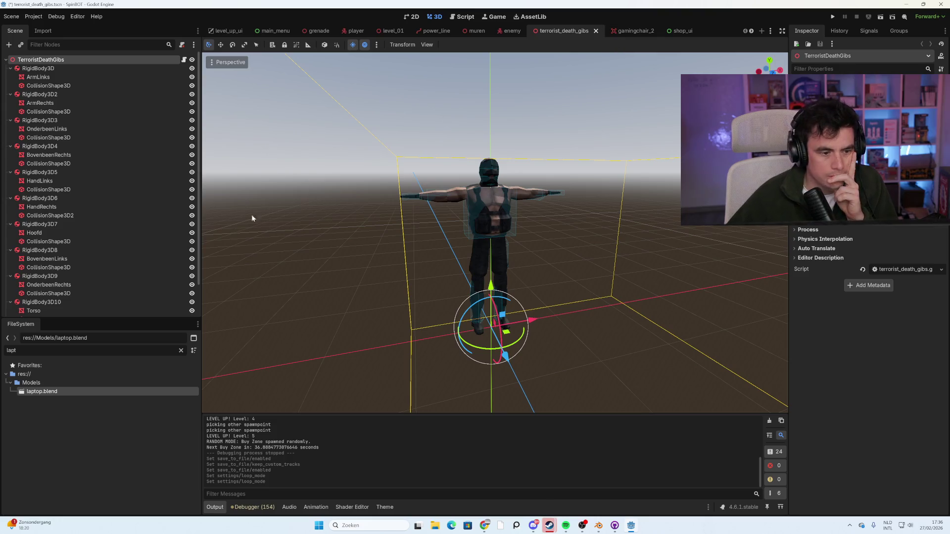
Filter the FileSystem for 'loot' and open lootcase_fancy_test.tscn.
{"action": "left_click", "coordinate": [180, 350]}
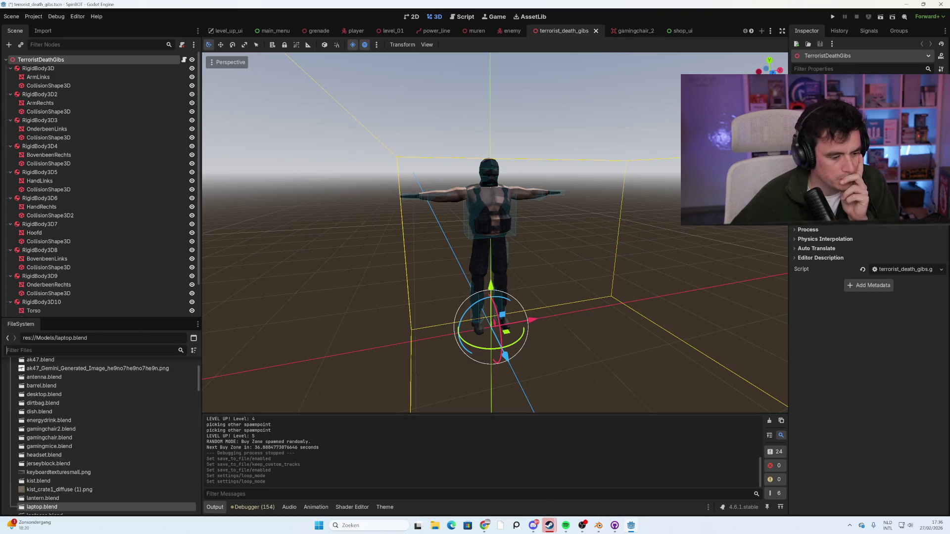
{"action": "scroll", "coordinate": [123, 450], "scroll_direction": "up", "scroll_amount": 3}
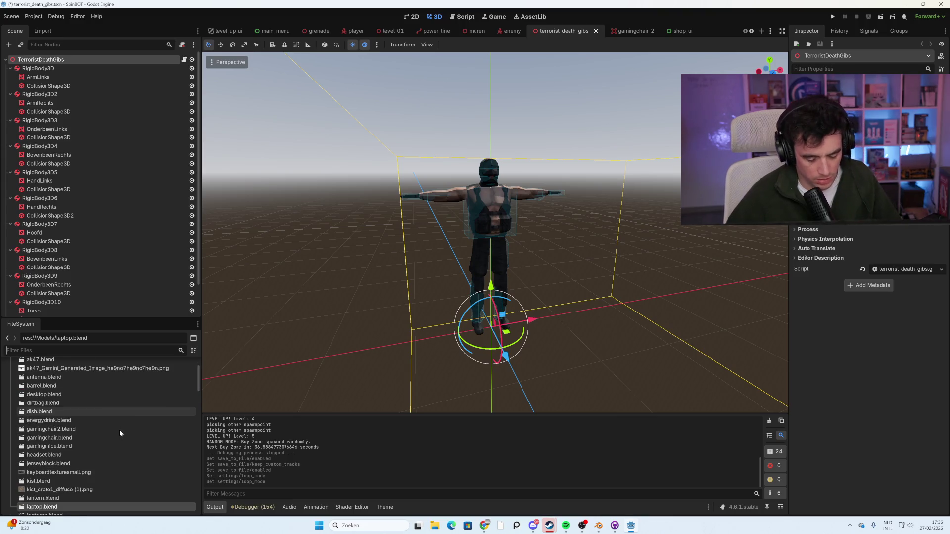
{"action": "type", "text": "loot"}
{"action": "left_click", "coordinate": [119, 428]}
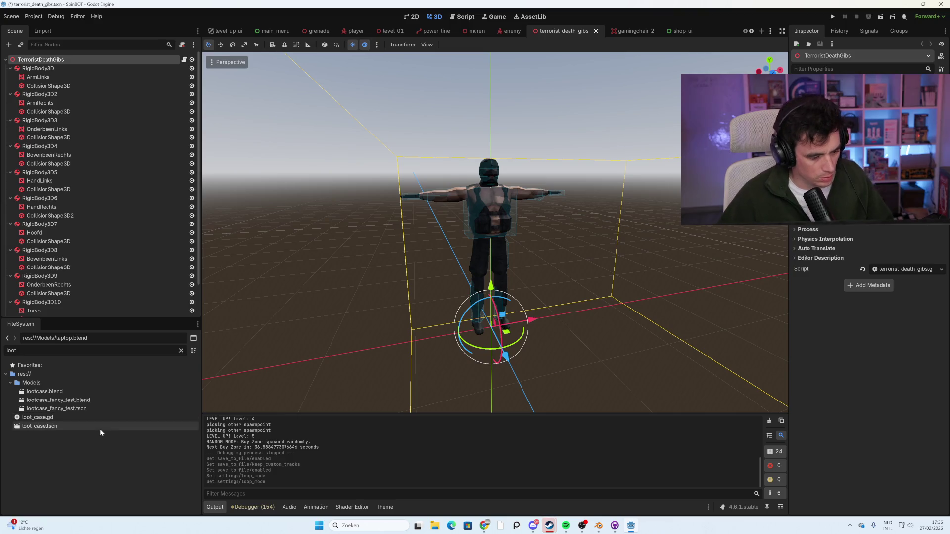
{"action": "double_click", "coordinate": [94, 409]}
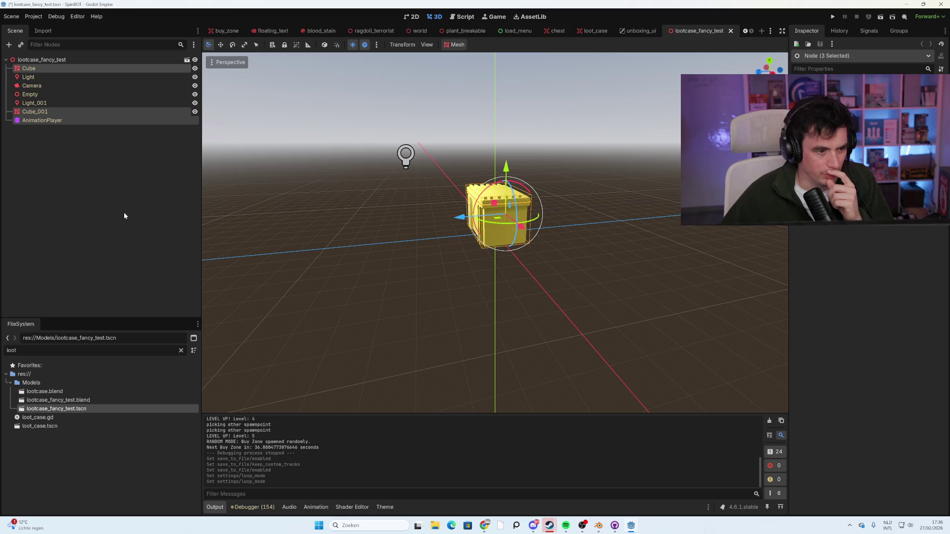
Inspect the chest's Cube, Cube_001 and Light_001 nodes, orbiting to face its front.
{"action": "left_click", "coordinate": [109, 197]}
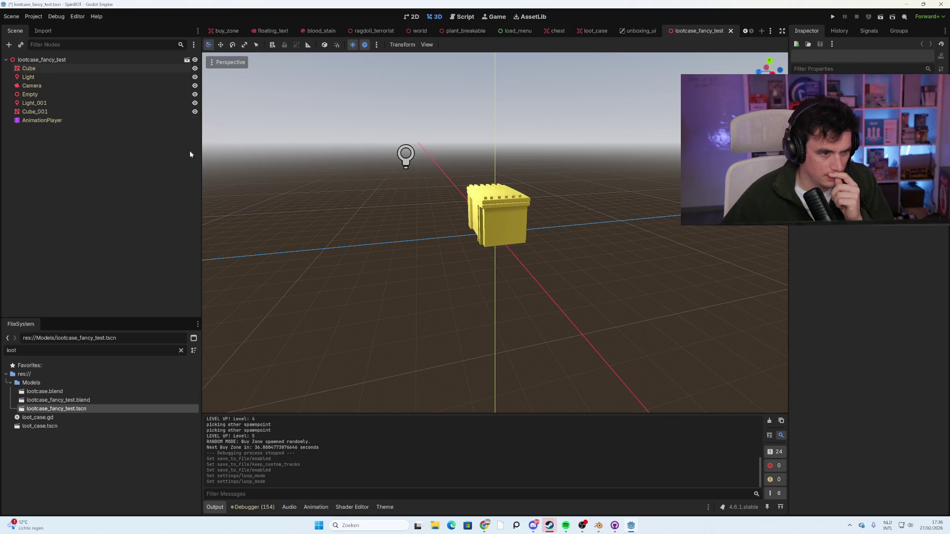
{"action": "left_click", "coordinate": [163, 68]}
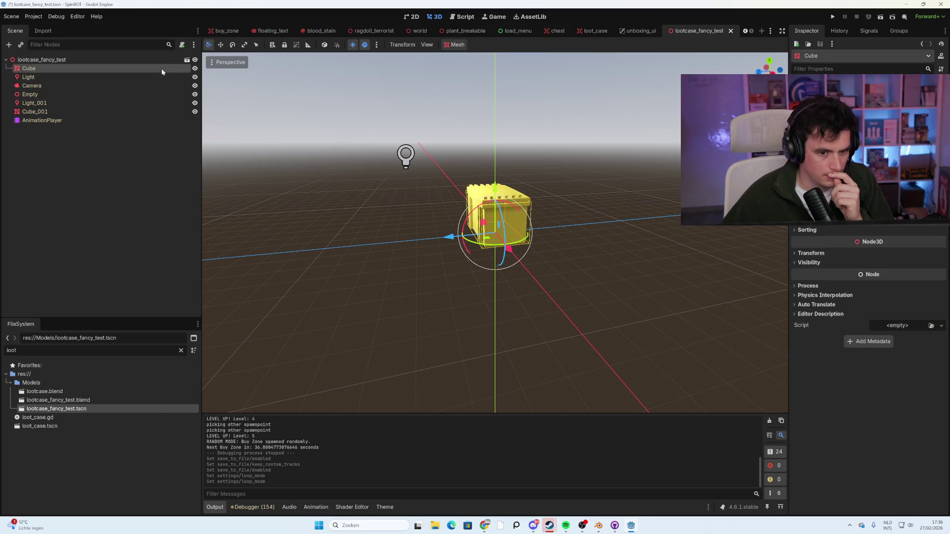
{"action": "left_click_drag", "start_coordinate": [452, 243], "coordinate": [377, 240]}
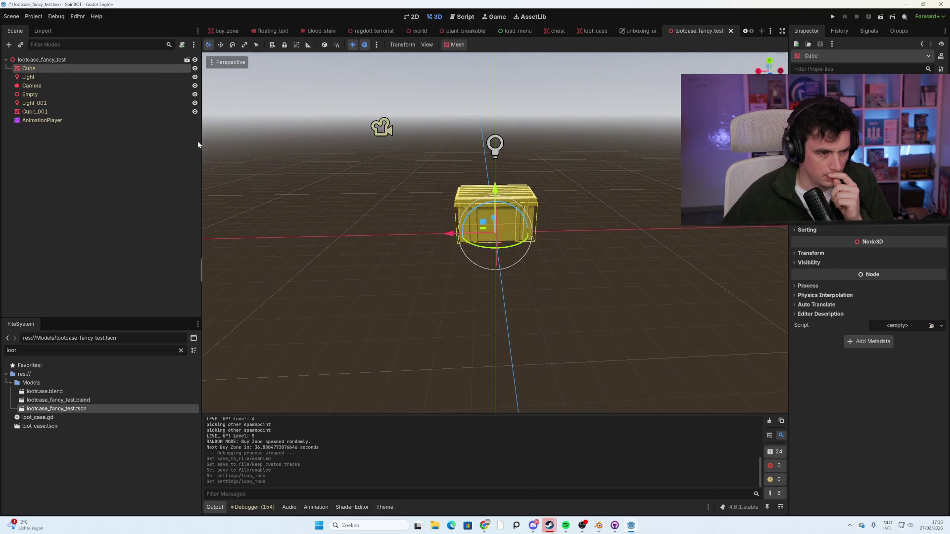
{"action": "left_click", "coordinate": [129, 113]}
{"action": "left_click", "coordinate": [135, 103]}
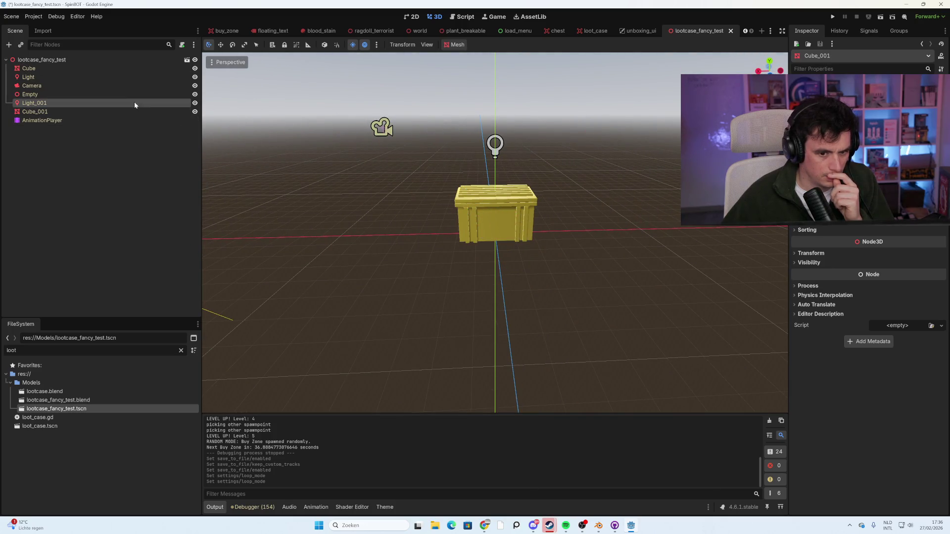
Open the loot_case.gd script from the FileSystem.
{"action": "scroll", "coordinate": [389, 212], "scroll_direction": "down", "scroll_amount": 3}
{"action": "mouse_move", "coordinate": [389, 213]}
{"action": "left_mouse_down"}
{"action": "mouse_move", "coordinate": [406, 245]}
{"action": "mouse_move", "coordinate": [397, 236]}
{"action": "left_mouse_up"}
{"action": "scroll", "coordinate": [396, 236], "scroll_direction": "down", "scroll_amount": 2}
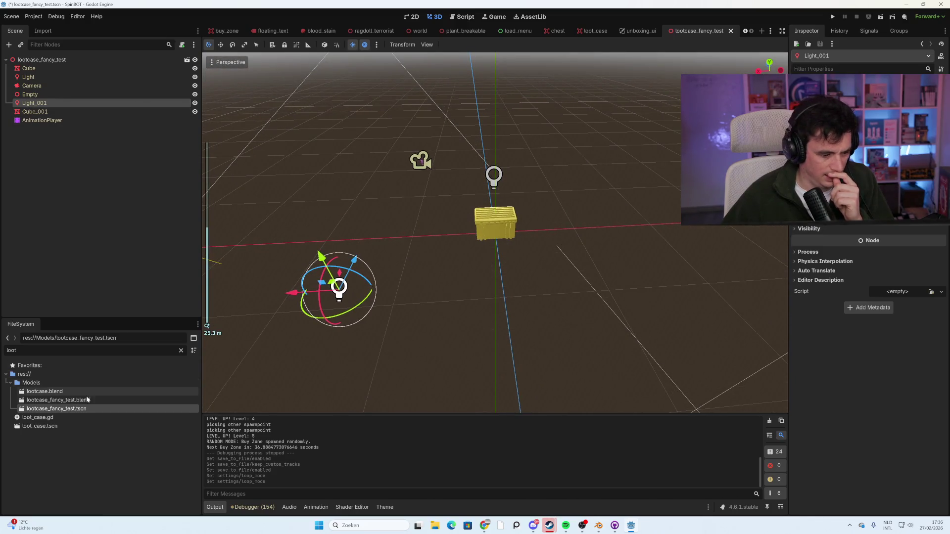
{"action": "double_click", "coordinate": [82, 418]}
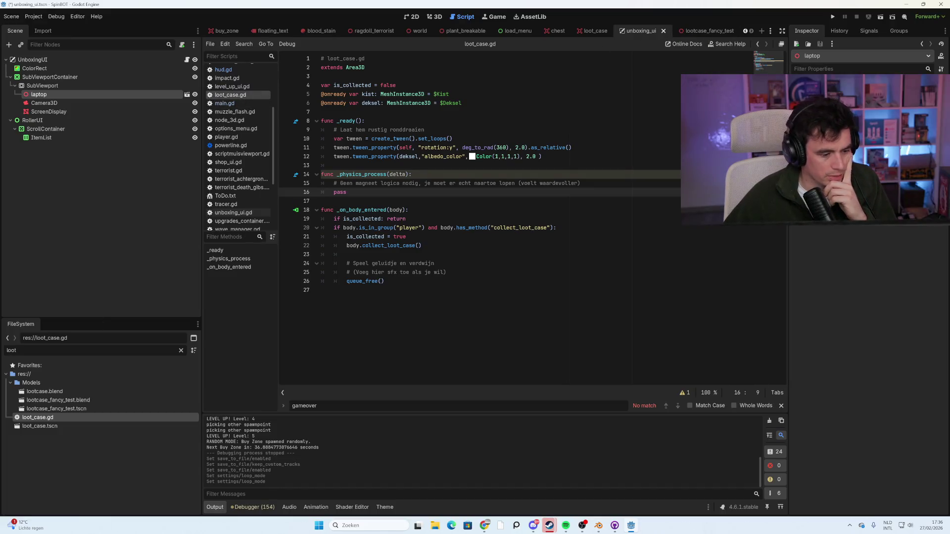
Show the unboxing_ui scene in 3D and orbit around the laptop.
{"action": "left_click", "coordinate": [187, 59]}
{"action": "left_click", "coordinate": [434, 16]}
{"action": "scroll", "coordinate": [406, 198], "scroll_direction": "up", "scroll_amount": 5}
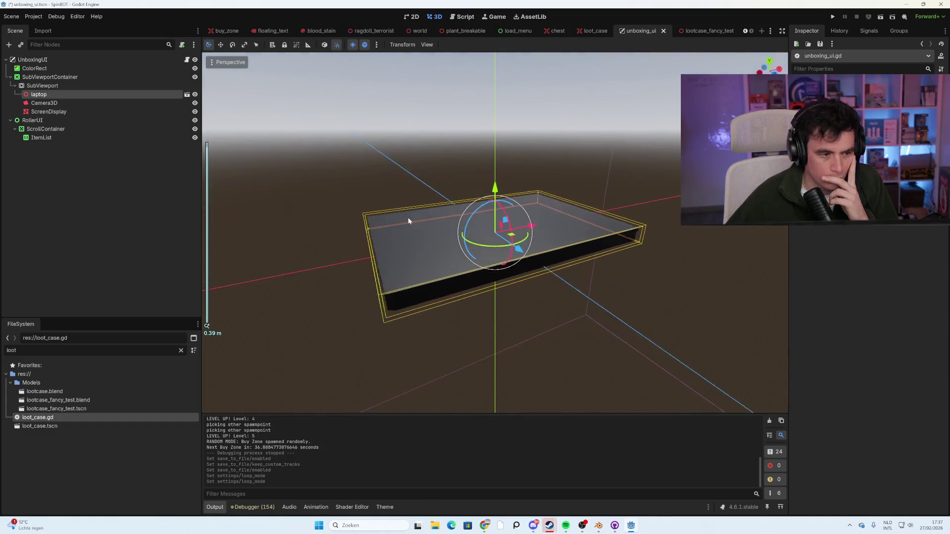
{"action": "left_click_drag", "start_coordinate": [408, 221], "coordinate": [424, 205]}
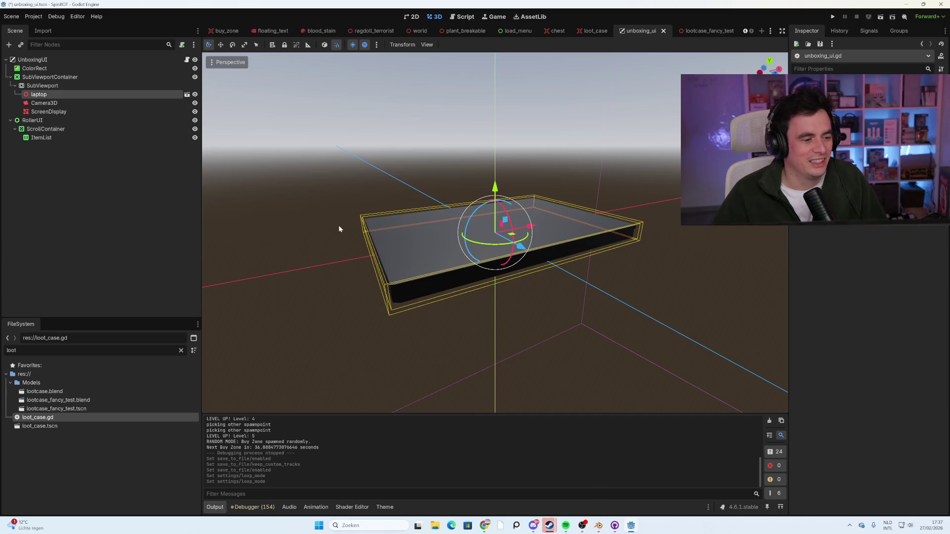
{"action": "mouse_move", "coordinate": [311, 225]}
{"action": "left_mouse_down"}
{"action": "mouse_move", "coordinate": [394, 203]}
{"action": "mouse_move", "coordinate": [352, 228]}
{"action": "left_mouse_up"}
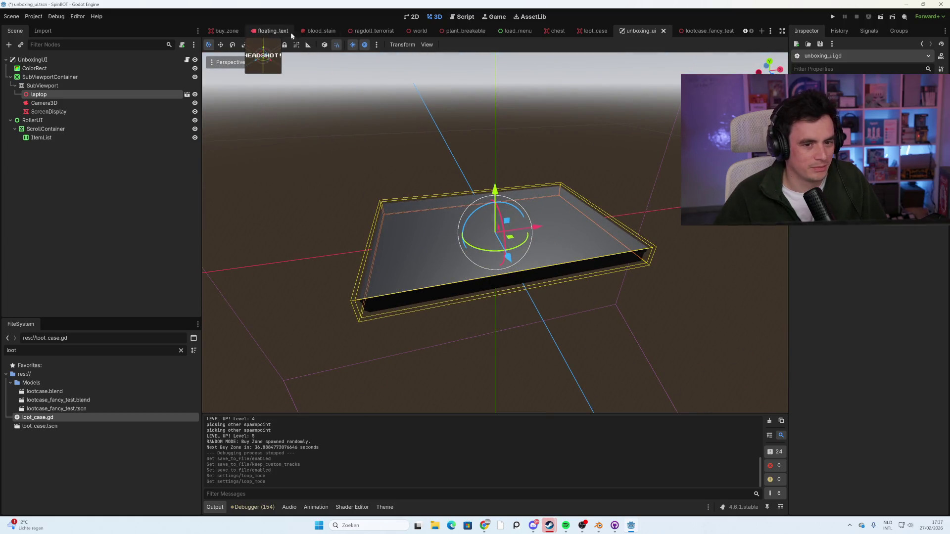
Reselect the laptop mesh and open the unboxing_ui.gd script.
{"action": "mouse_move", "coordinate": [473, 37]}
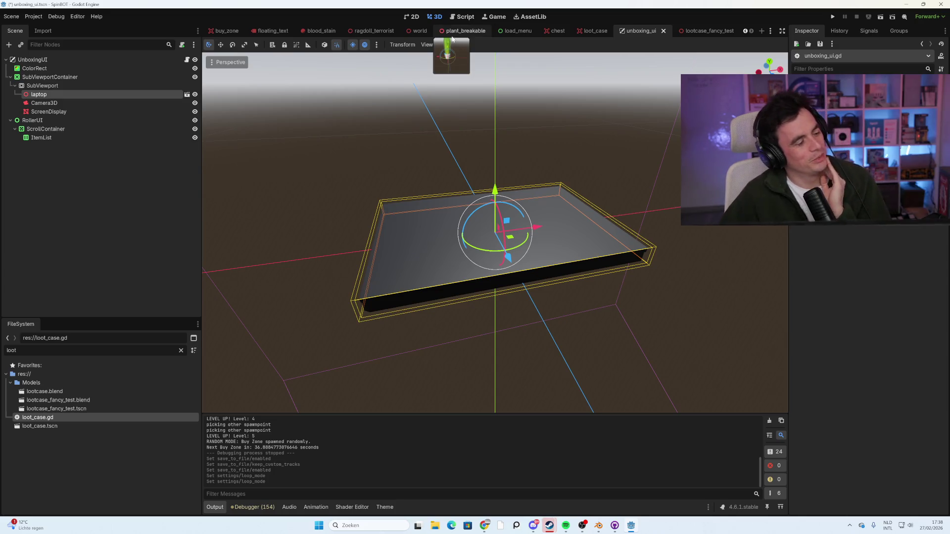
{"action": "left_click", "coordinate": [153, 195]}
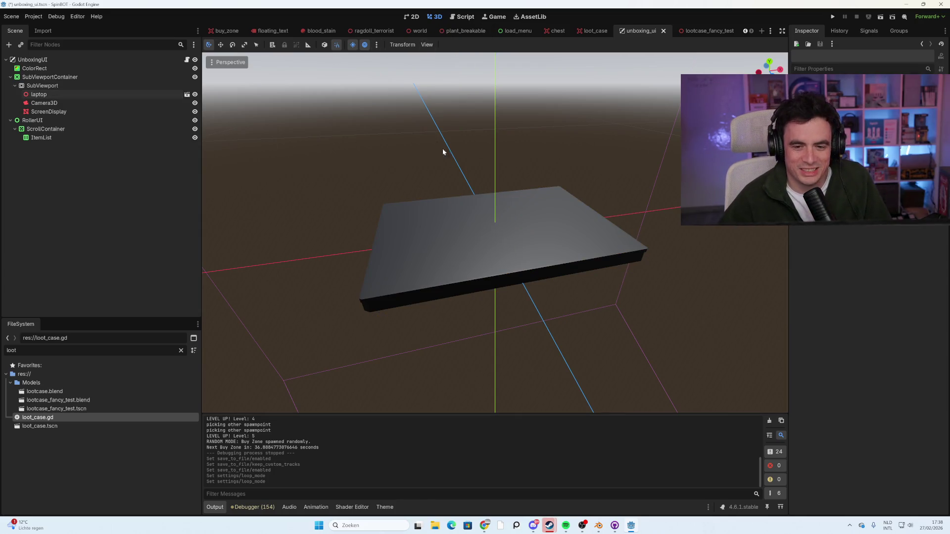
{"action": "left_click", "coordinate": [454, 227]}
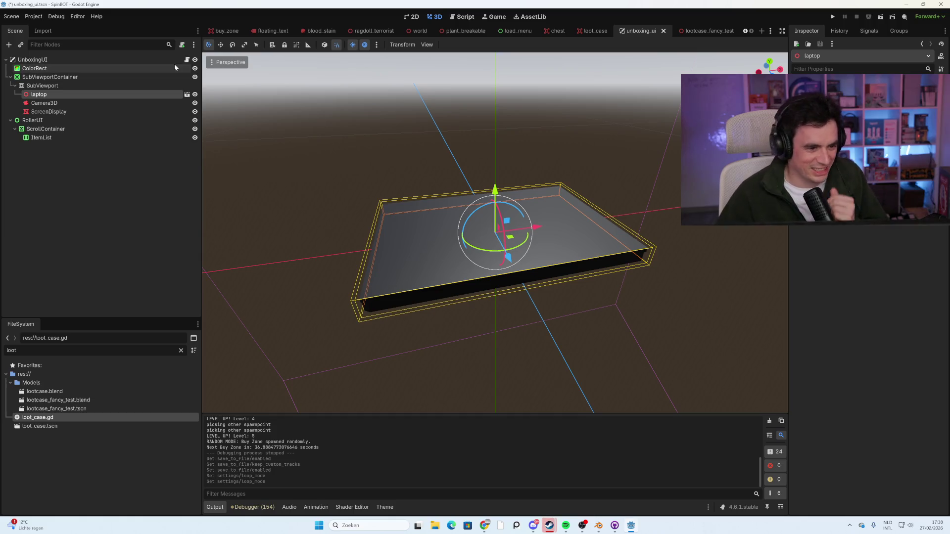
{"action": "left_click", "coordinate": [187, 60]}
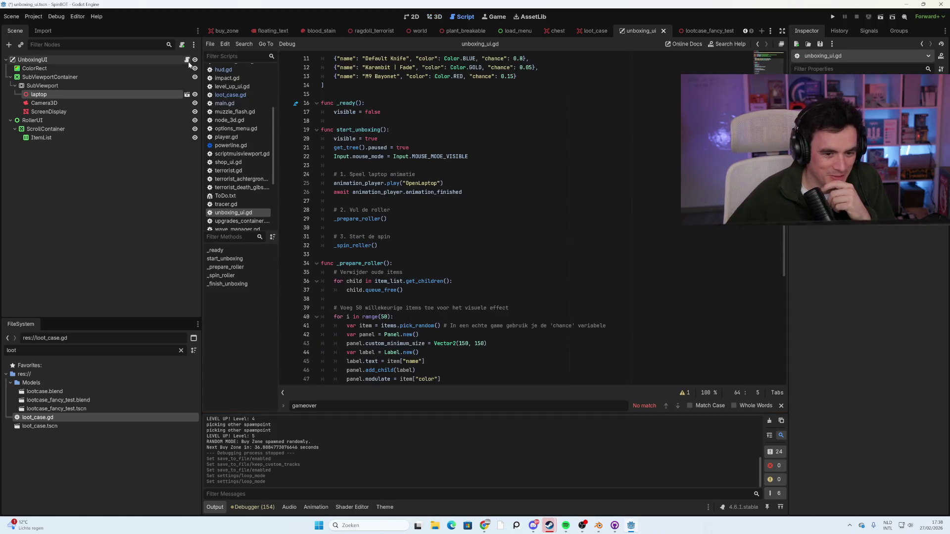
Read through unboxing_ui.gd, select ScreenDisplay, and return to the laptop's 3D view.
{"action": "scroll", "coordinate": [495, 217], "scroll_direction": "down", "scroll_amount": 2}
{"action": "scroll", "coordinate": [514, 218], "scroll_direction": "down", "scroll_amount": 5}
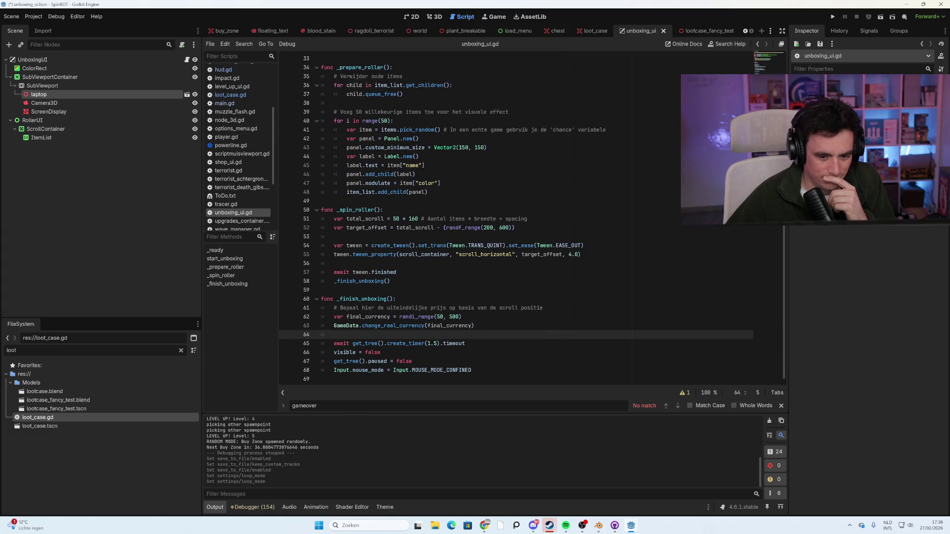
{"action": "scroll", "coordinate": [514, 218], "scroll_direction": "up", "scroll_amount": 5}
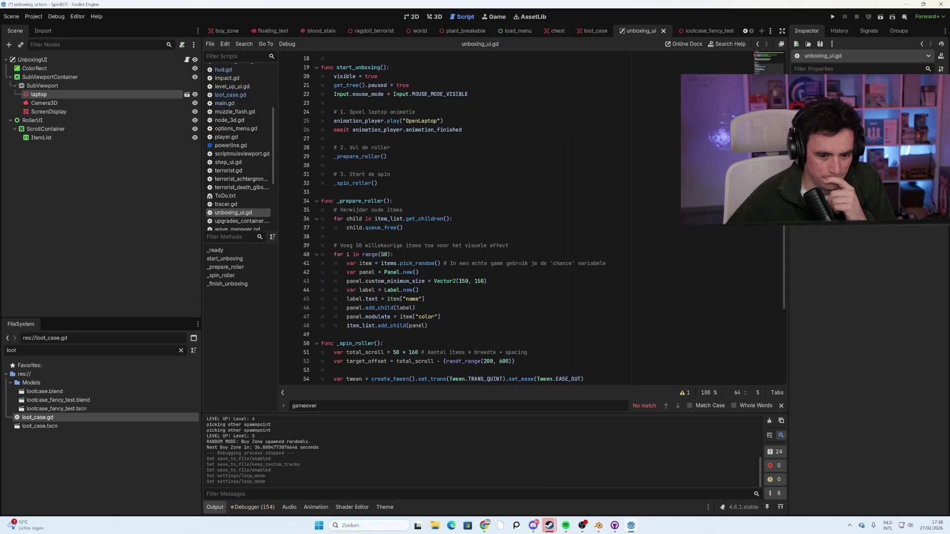
{"action": "scroll", "coordinate": [530, 220], "scroll_direction": "down", "scroll_amount": 1}
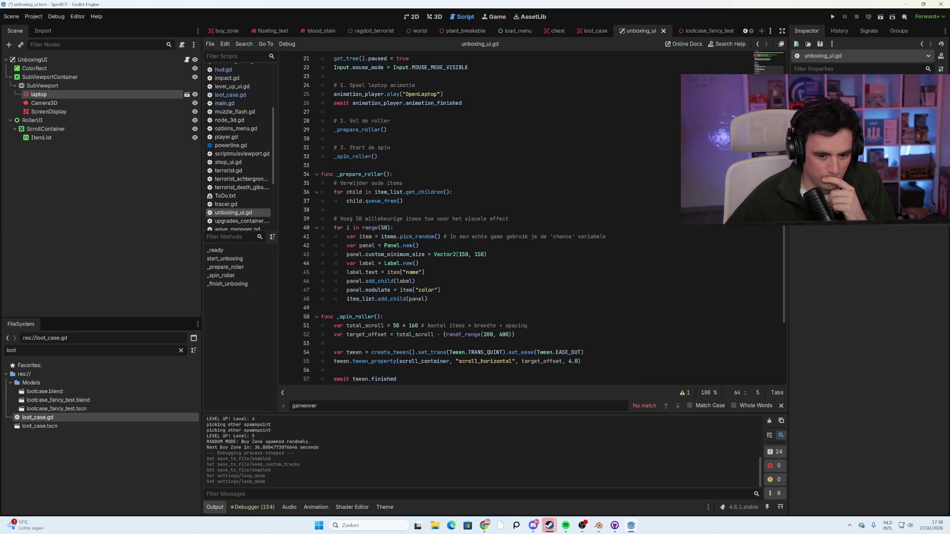
{"action": "scroll", "coordinate": [445, 218], "scroll_direction": "up", "scroll_amount": 2}
{"action": "scroll", "coordinate": [213, 94], "scroll_direction": "up", "scroll_amount": 1}
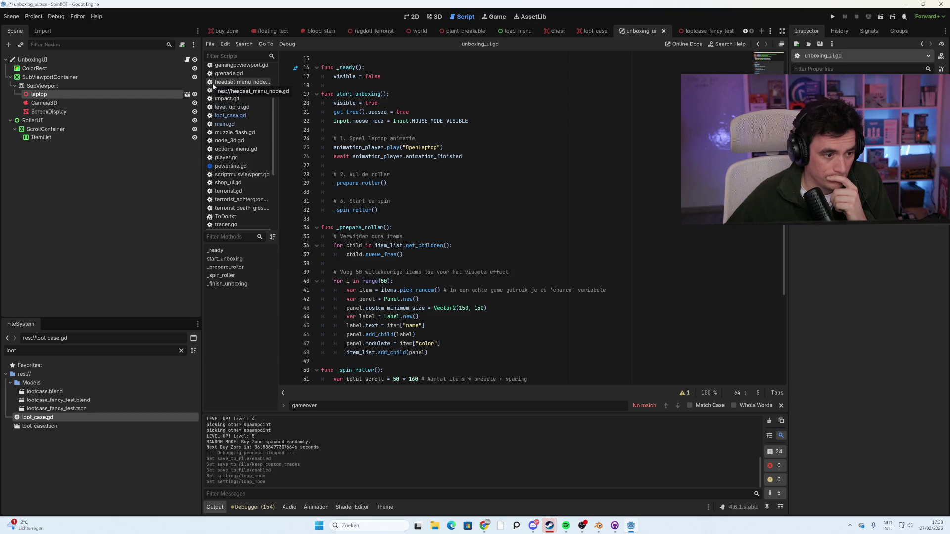
{"action": "left_click", "coordinate": [123, 111]}
{"action": "left_click", "coordinate": [437, 17]}
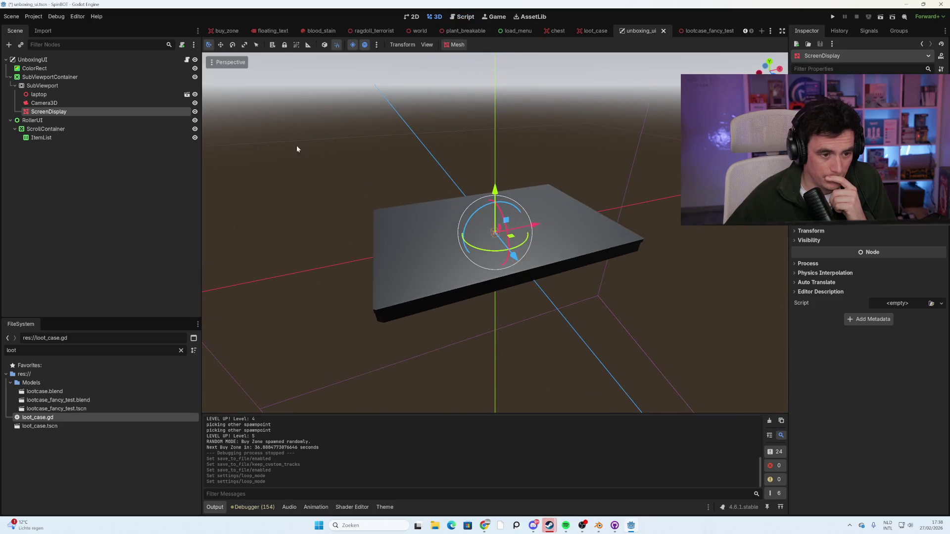
Assign a new mesh resource to the ScreenDisplay node from the Inspector.
{"action": "left_click", "coordinate": [138, 94]}
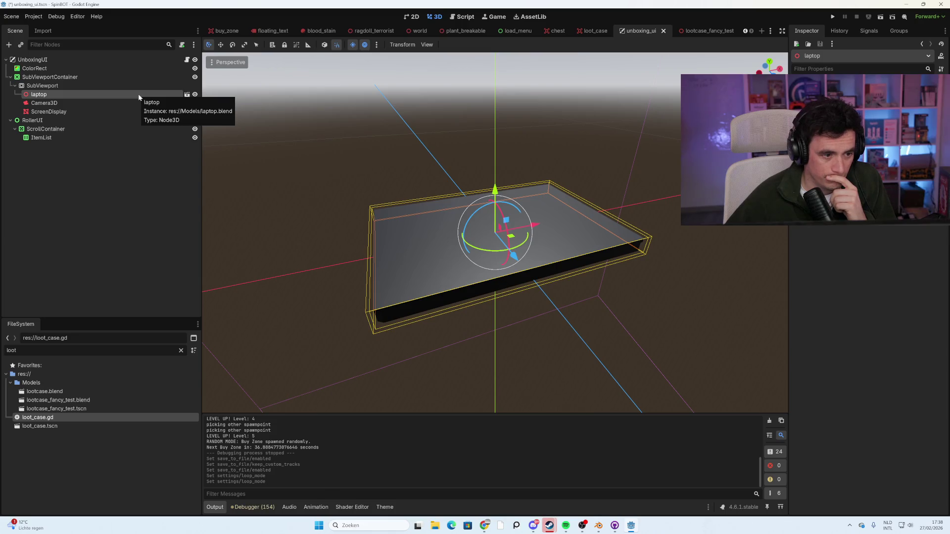
{"action": "left_click", "coordinate": [114, 110]}
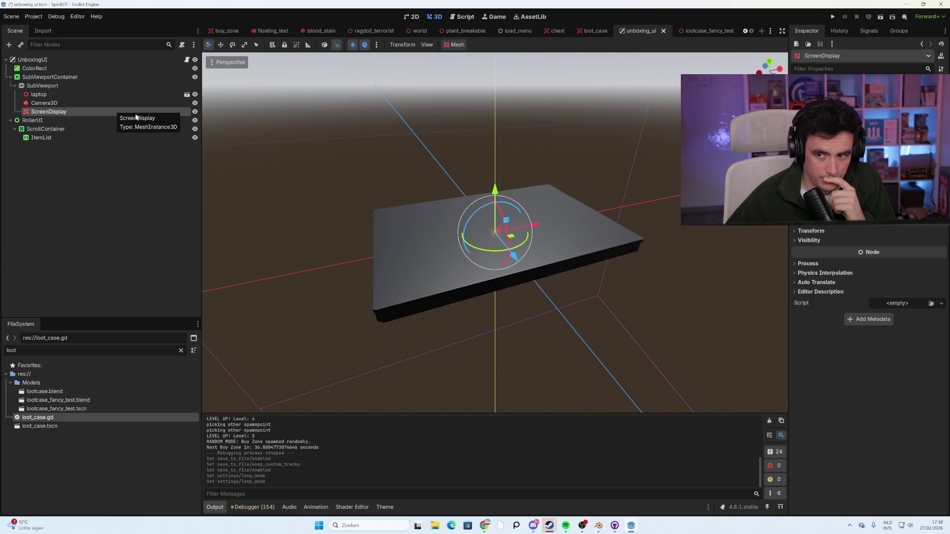
{"action": "left_click", "coordinate": [905, 93]}
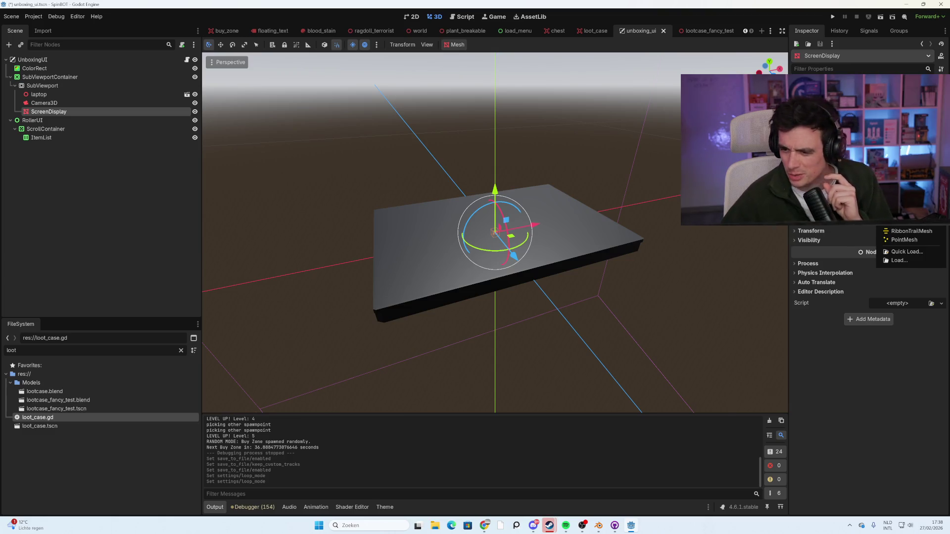
{"action": "left_click", "coordinate": [911, 188]}
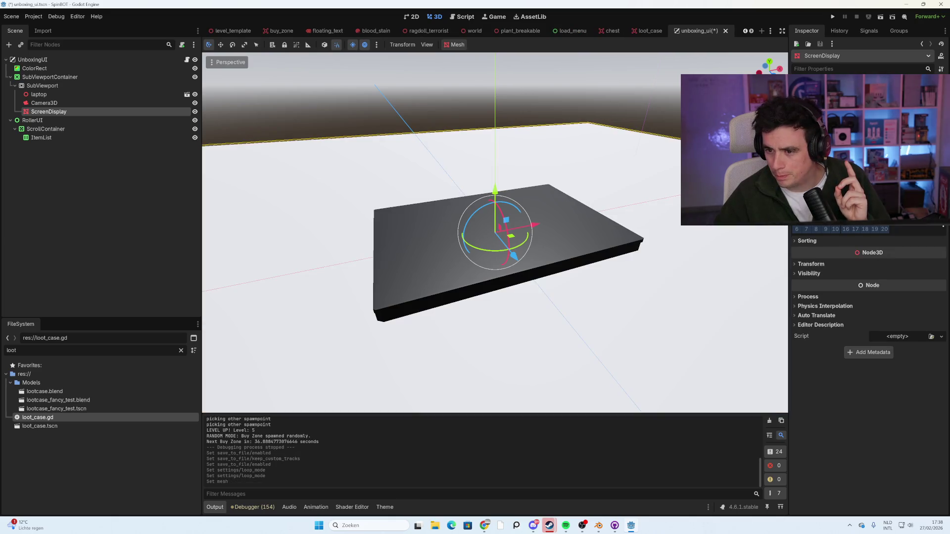
Replace ScreenDisplay's mesh with a new QuadMesh and orbit to inspect the upright grey panel.
{"action": "left_click", "coordinate": [942, 83]}
{"action": "left_click", "coordinate": [906, 200]}
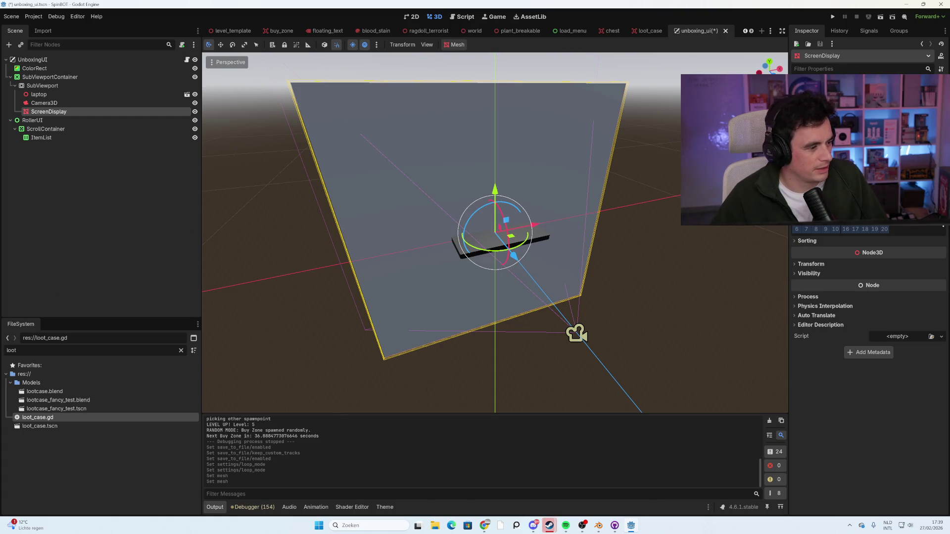
{"action": "left_click", "coordinate": [147, 240]}
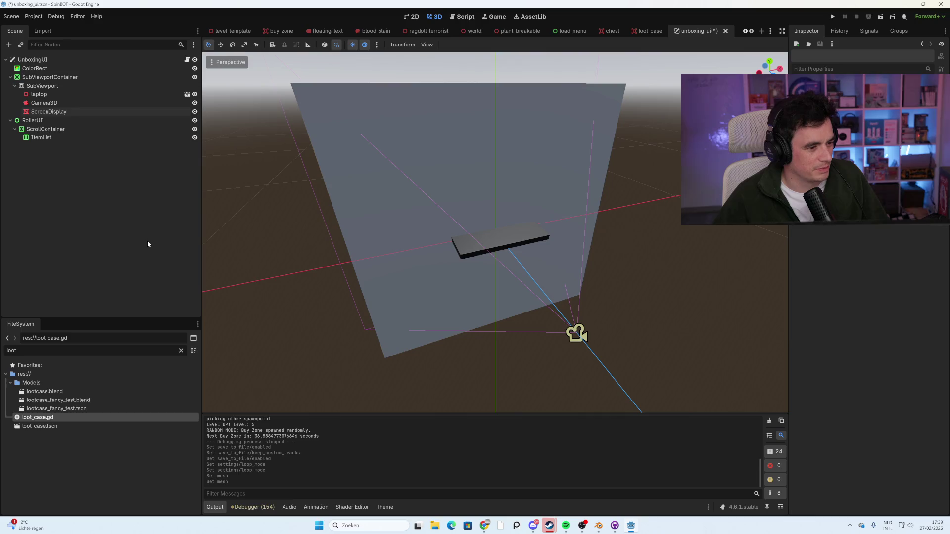
{"action": "left_click", "coordinate": [422, 157]}
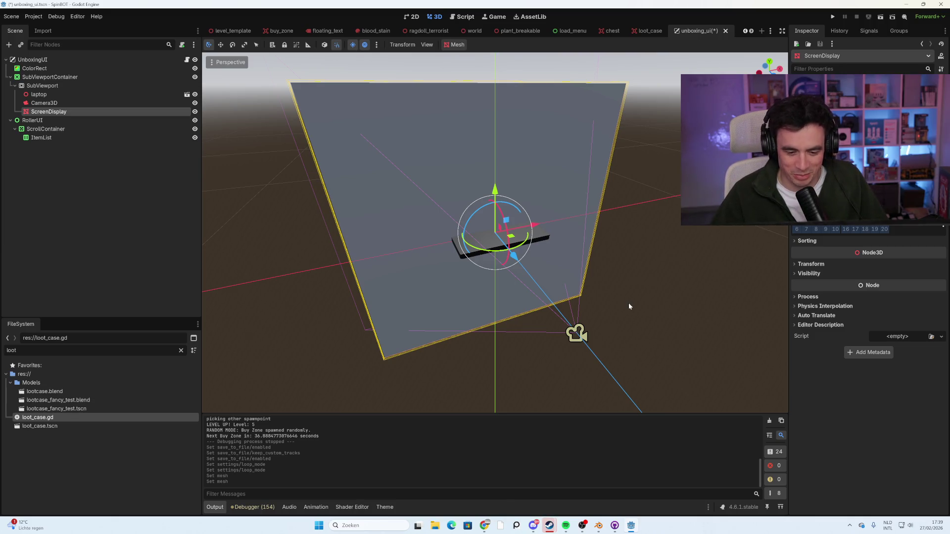
{"action": "mouse_move", "coordinate": [524, 286]}
{"action": "left_mouse_down"}
{"action": "mouse_move", "coordinate": [622, 269]}
{"action": "mouse_move", "coordinate": [543, 280]}
{"action": "mouse_move", "coordinate": [557, 240]}
{"action": "left_mouse_up"}
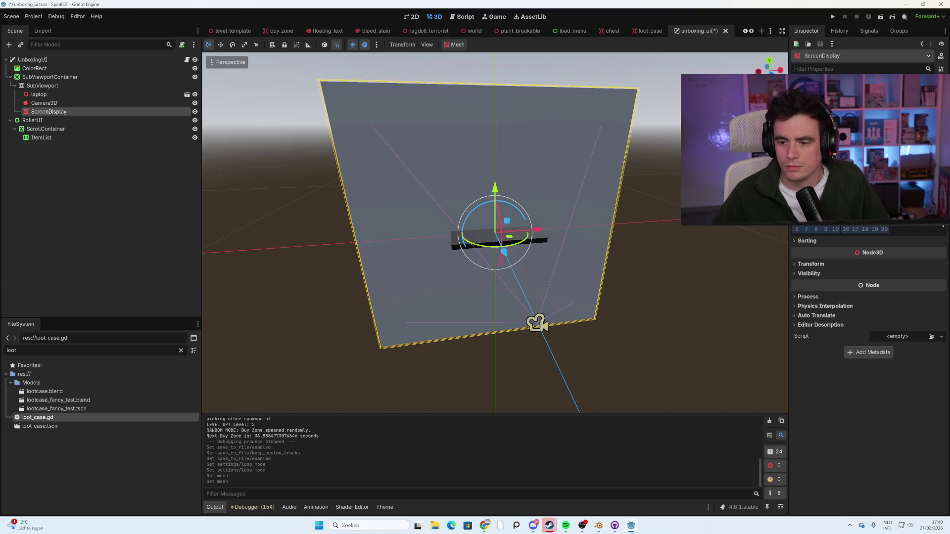
{"action": "scroll", "coordinate": [869, 329], "scroll_direction": "up", "scroll_amount": 5}
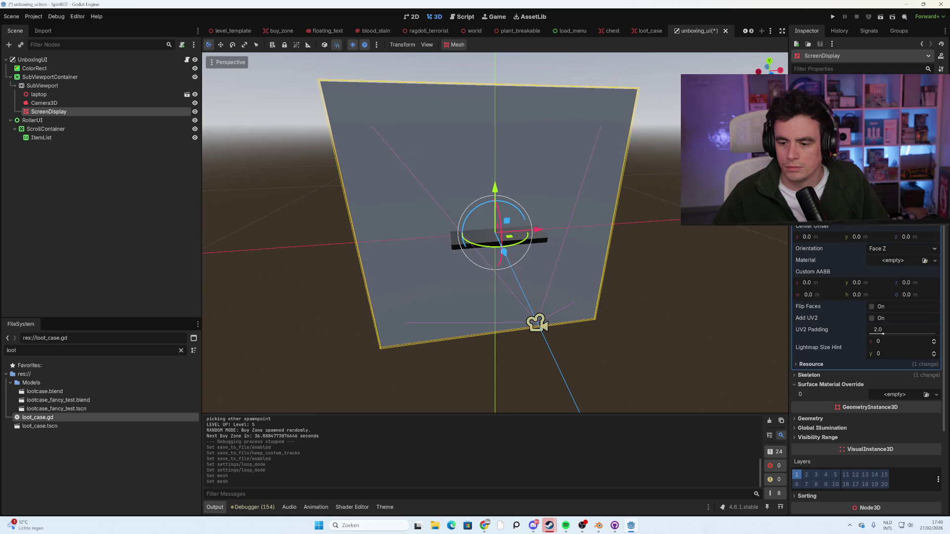
Add a new StandardMaterial3D surface override to the quad with Unshaded shading mode.
{"action": "scroll", "coordinate": [868, 329], "scroll_direction": "down", "scroll_amount": 5}
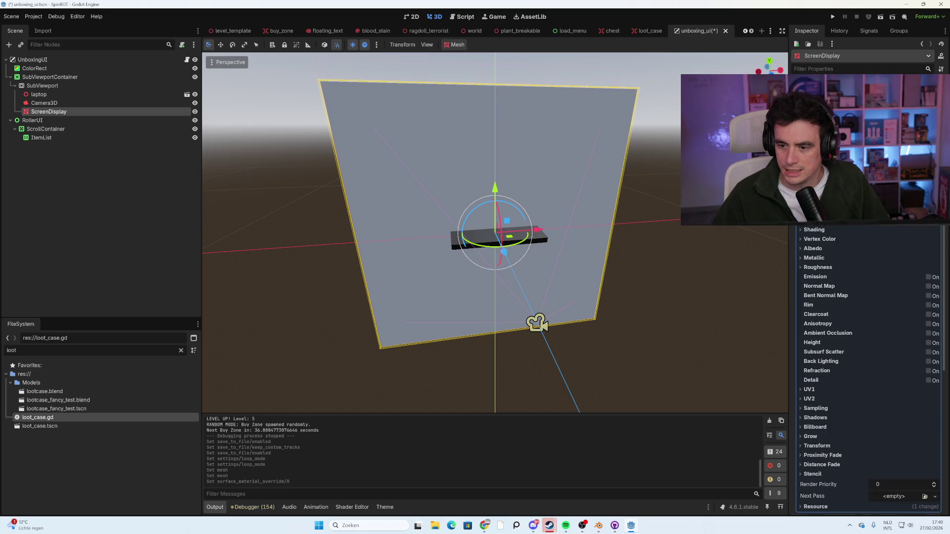
{"action": "left_click", "coordinate": [834, 231]}
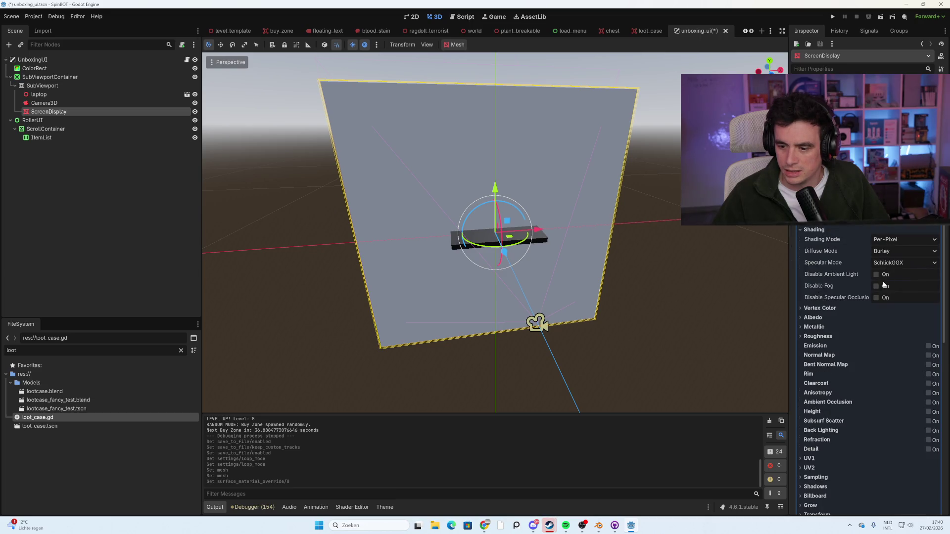
{"action": "left_click", "coordinate": [895, 241]}
{"action": "left_click", "coordinate": [896, 253]}
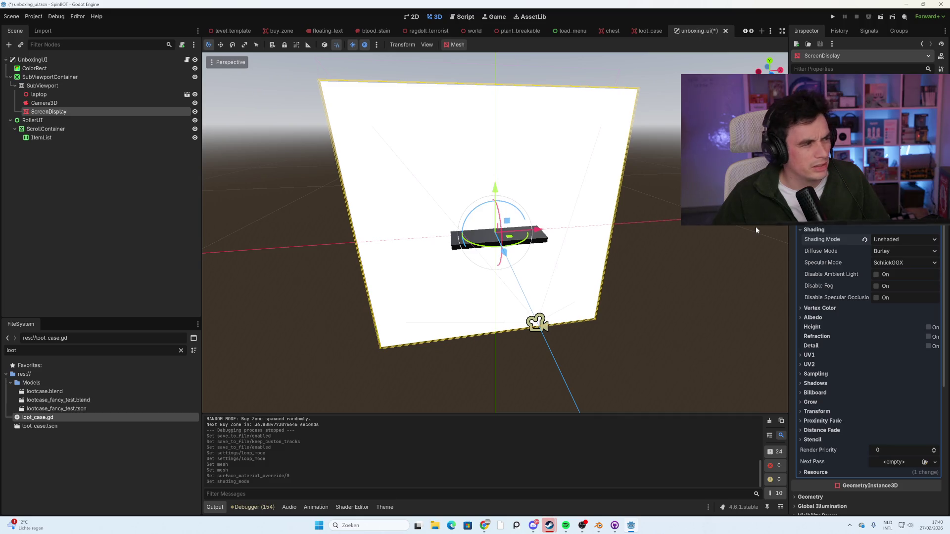
Try a New ViewportTexture as the albedo texture and dismiss the resulting warning.
{"action": "left_click", "coordinate": [846, 317]}
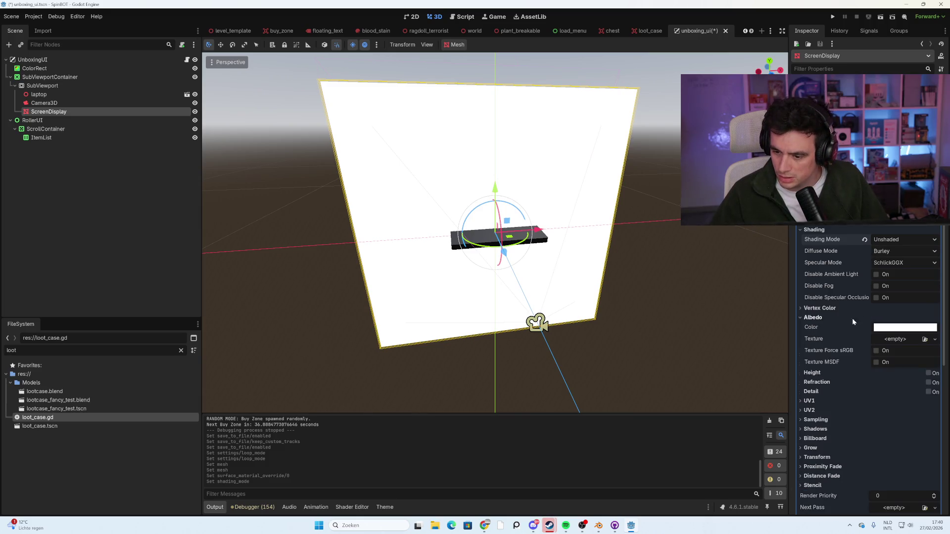
{"action": "left_click", "coordinate": [911, 339]}
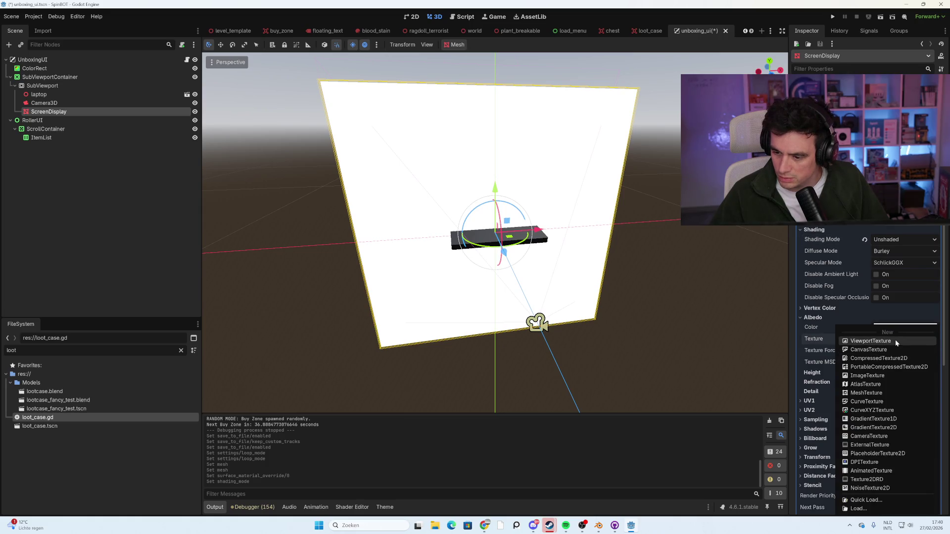
{"action": "left_click", "coordinate": [870, 341]}
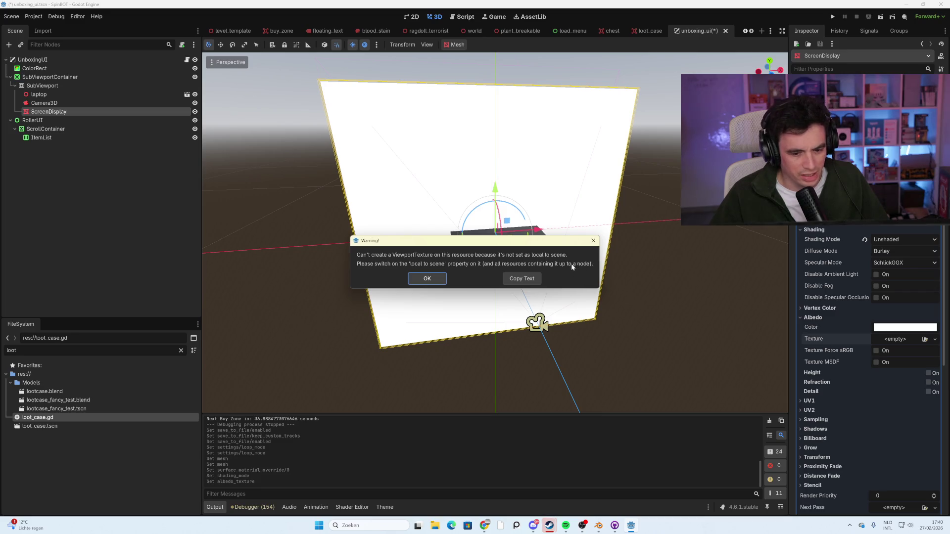
{"action": "left_click", "coordinate": [428, 279]}
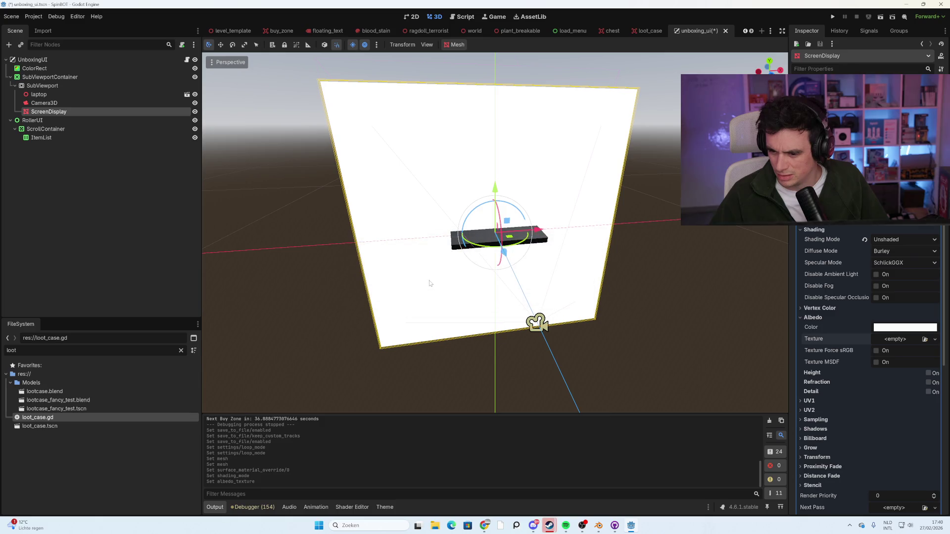
Keep shading Unshaded, retry the albedo ViewportTexture, and close the warning again.
{"action": "left_click", "coordinate": [903, 241]}
{"action": "left_click", "coordinate": [904, 242]}
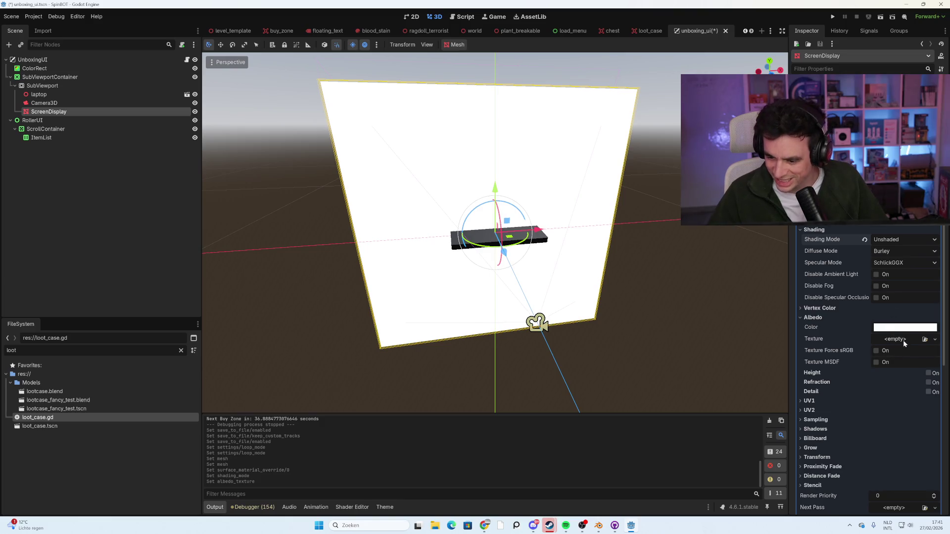
{"action": "left_click", "coordinate": [903, 341]}
{"action": "left_click", "coordinate": [904, 344]}
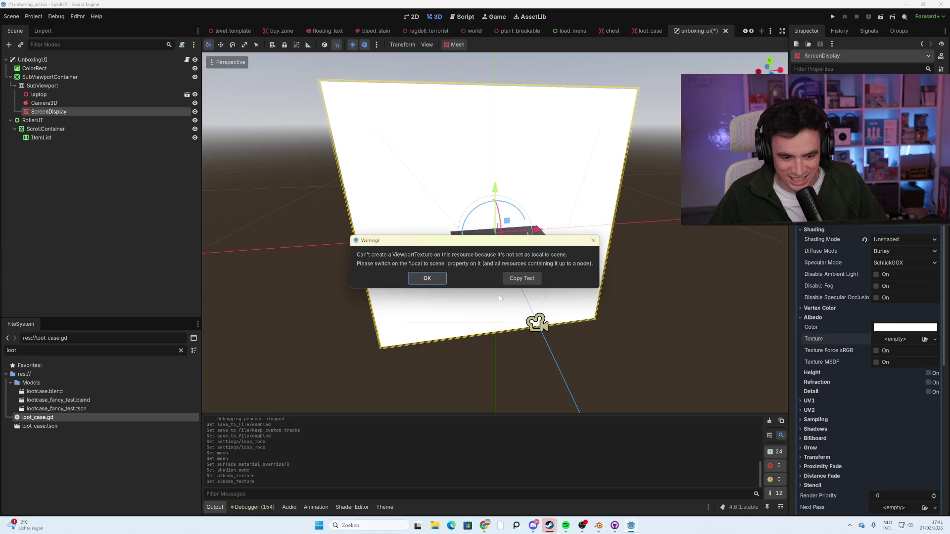
{"action": "left_click", "coordinate": [593, 240]}
{"action": "scroll", "coordinate": [874, 381], "scroll_direction": "down", "scroll_amount": 5}
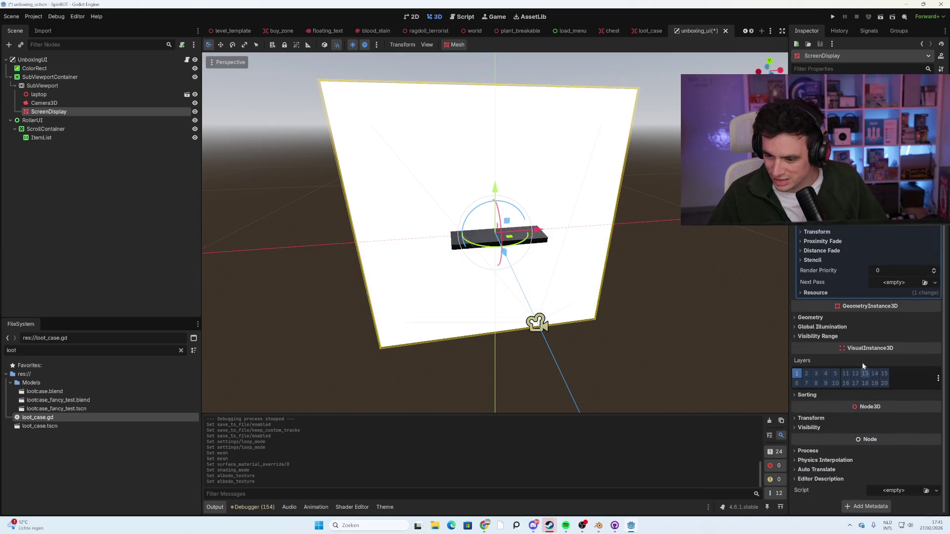
Enable Local to Scene in the quad material's Resource settings.
{"action": "left_click", "coordinate": [871, 452]}
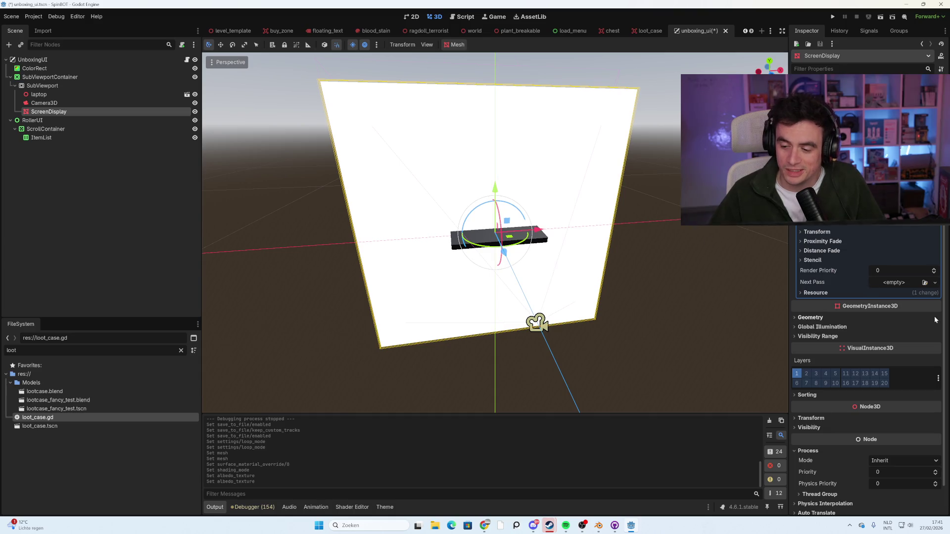
{"action": "left_click", "coordinate": [827, 294]}
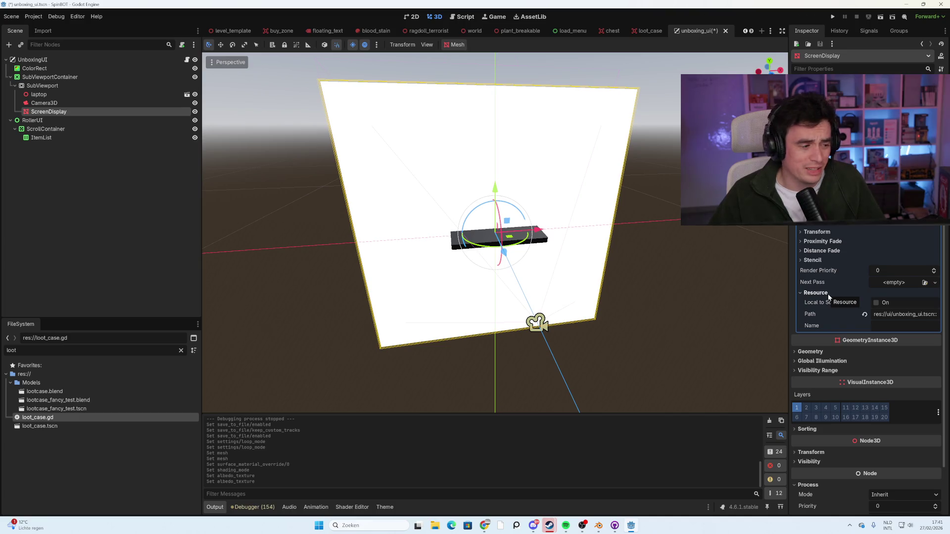
{"action": "left_click", "coordinate": [876, 303]}
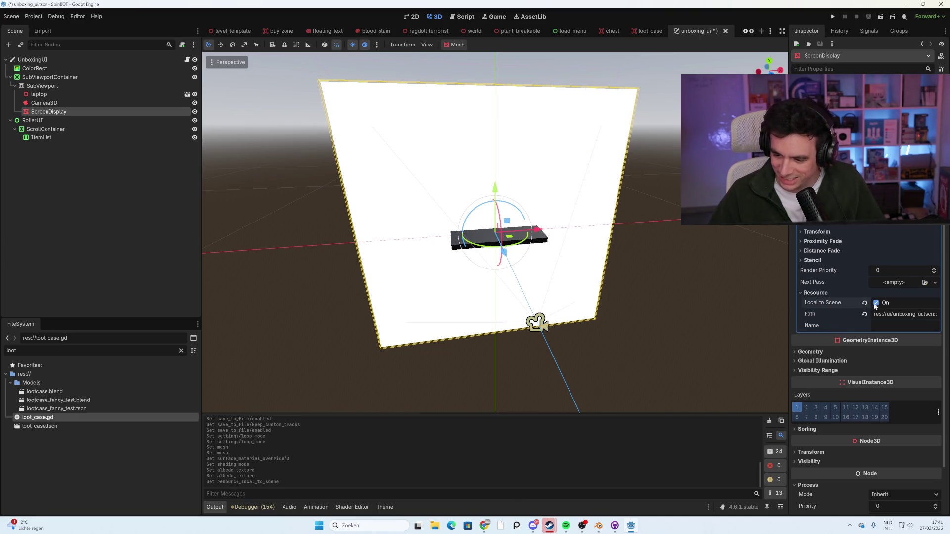
{"action": "scroll", "coordinate": [884, 228], "scroll_direction": "up", "scroll_amount": 5}
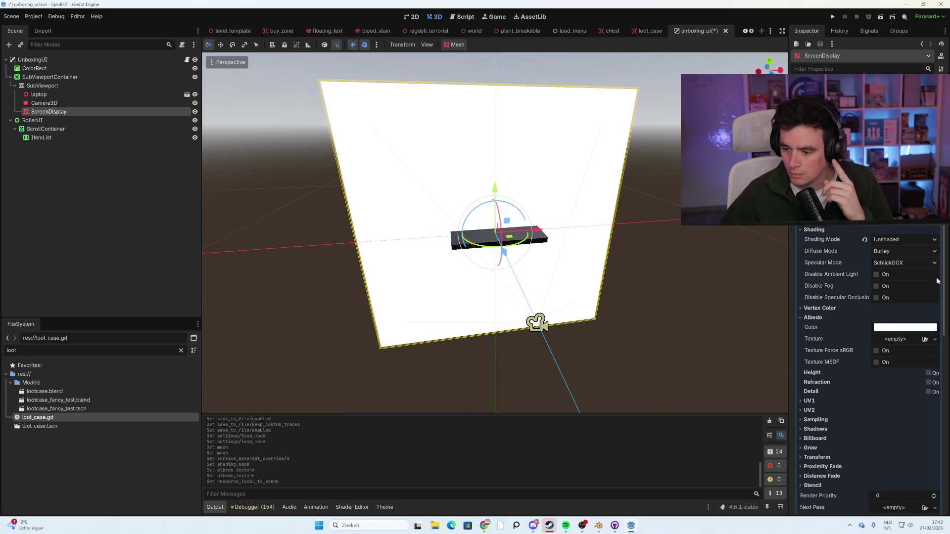
Set the albedo texture to a ViewportTexture whose Viewport Path points at SubViewport.
{"action": "left_click", "coordinate": [908, 338]}
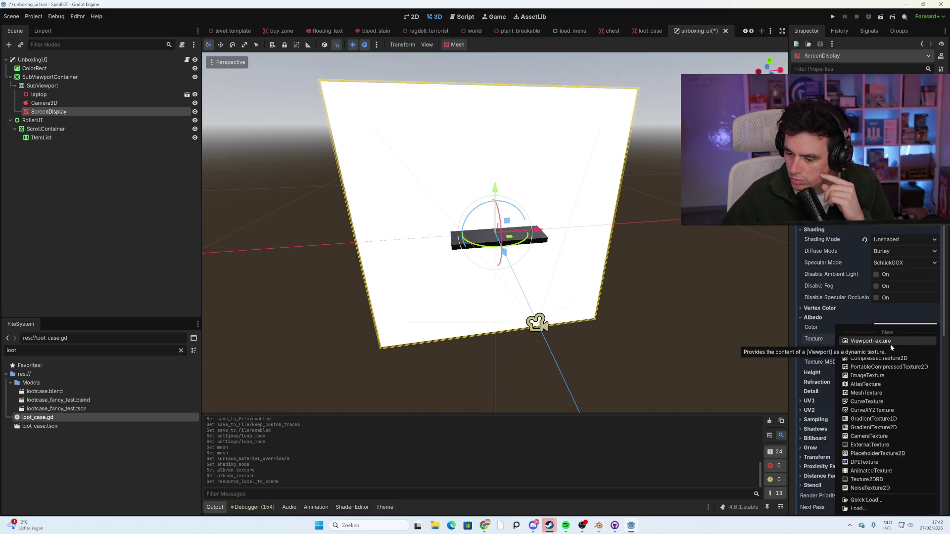
{"action": "left_click", "coordinate": [890, 342]}
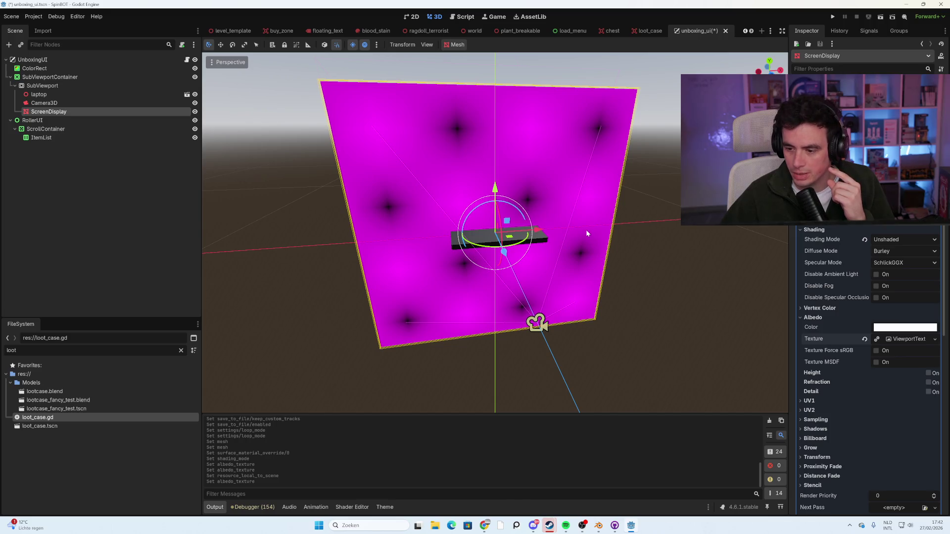
{"action": "left_click", "coordinate": [900, 341]}
{"action": "left_click", "coordinate": [898, 351]}
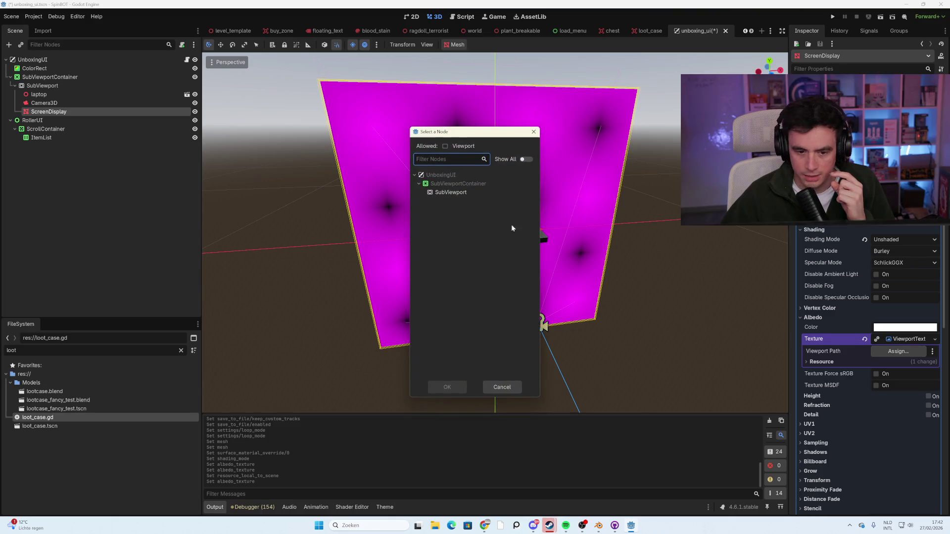
{"action": "left_click", "coordinate": [450, 192]}
{"action": "left_click", "coordinate": [455, 388]}
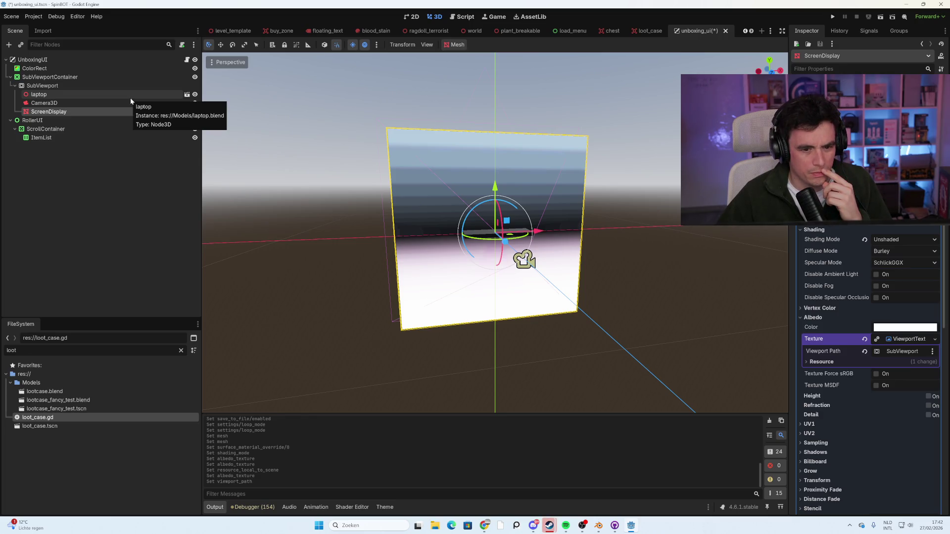
{"action": "mouse_move", "coordinate": [282, 207]}
{"action": "left_mouse_down"}
{"action": "mouse_move", "coordinate": [379, 214]}
{"action": "mouse_move", "coordinate": [283, 210]}
{"action": "left_mouse_up"}
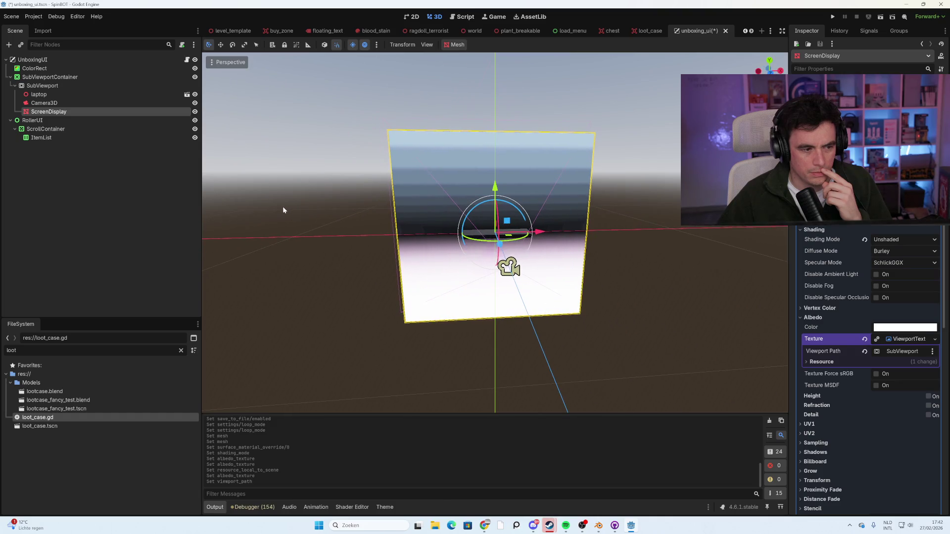
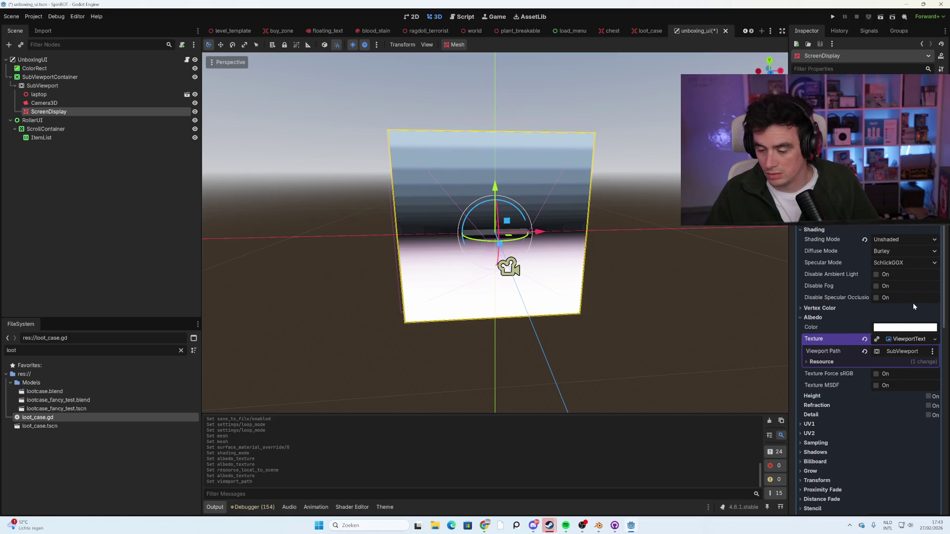
Leave the screen texture's viewport unchanged and undo a trial SubViewportContainer move in 2D.
{"action": "left_click", "coordinate": [906, 353]}
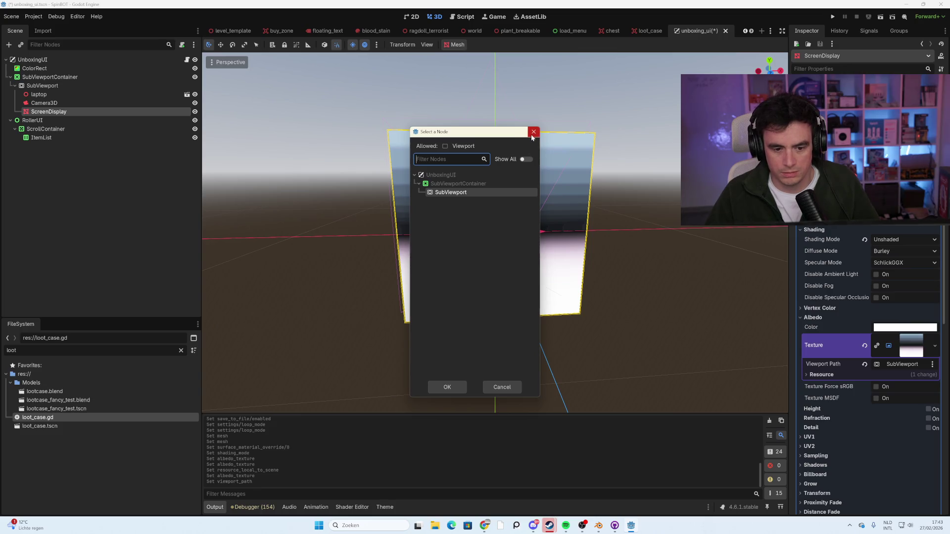
{"action": "left_click", "coordinate": [515, 388]}
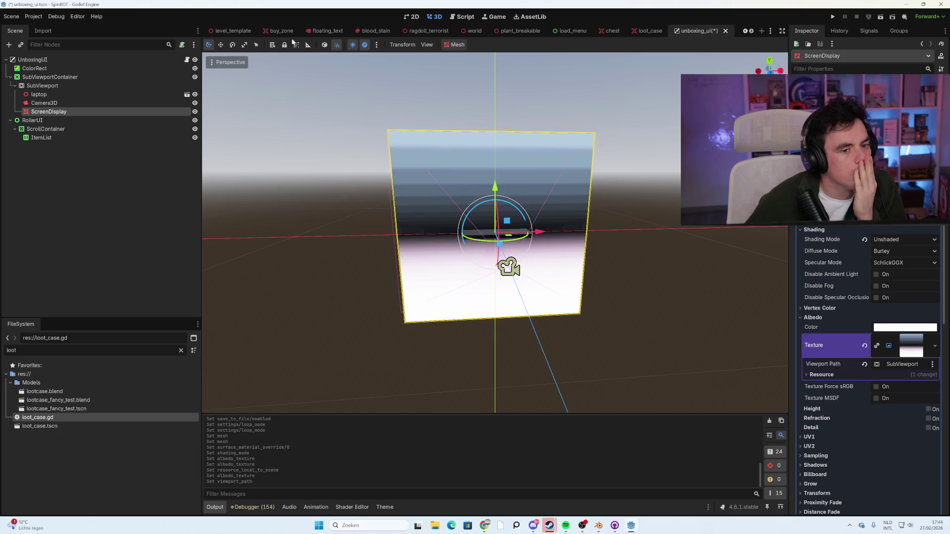
{"action": "left_click", "coordinate": [413, 16]}
{"action": "mouse_move", "coordinate": [471, 263]}
{"action": "left_mouse_down"}
{"action": "mouse_move", "coordinate": [505, 271]}
{"action": "mouse_move", "coordinate": [472, 264]}
{"action": "left_mouse_up"}
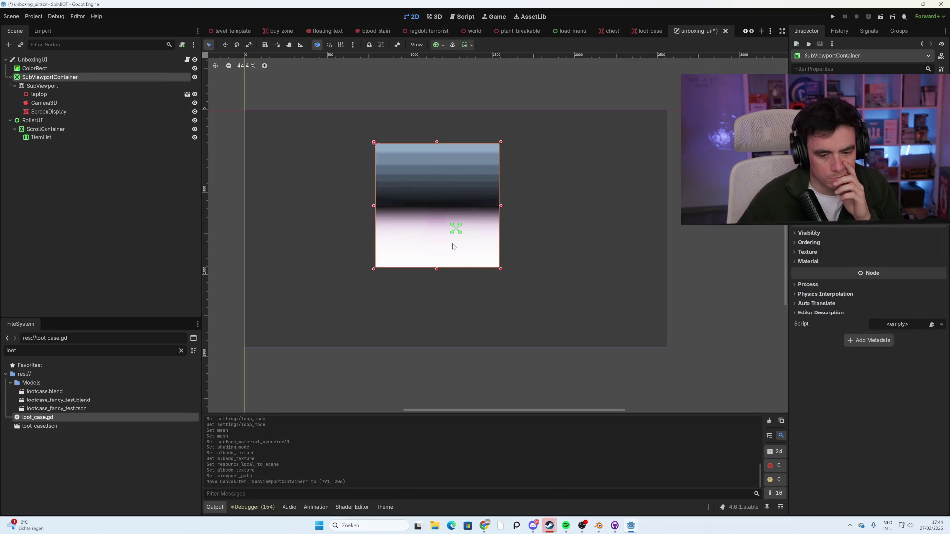
{"action": "key", "text": "ctrl+z"}
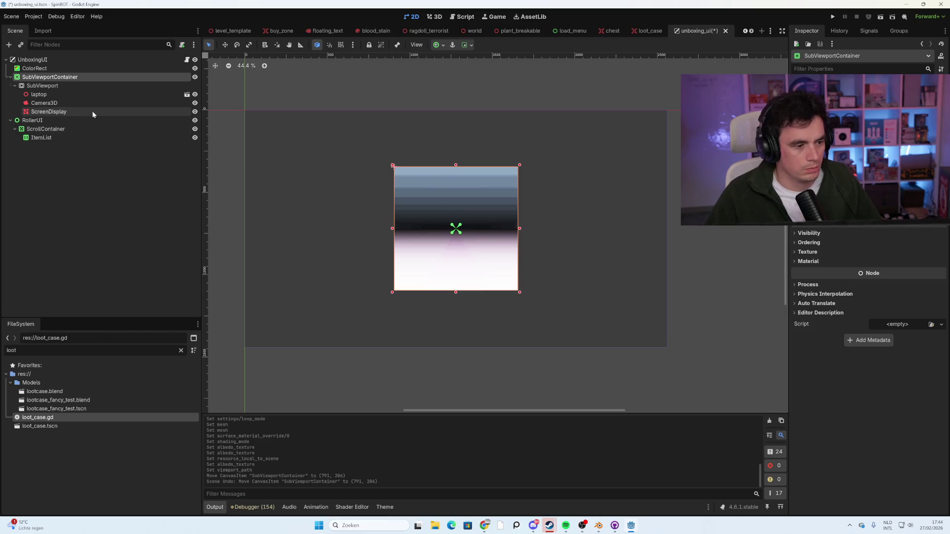
Switch the ScreenDisplay material to Per-Pixel shading and back to Unshaded.
{"action": "left_click", "coordinate": [92, 110]}
{"action": "left_click", "coordinate": [903, 239]}
{"action": "left_click", "coordinate": [906, 261]}
{"action": "left_click", "coordinate": [908, 241]}
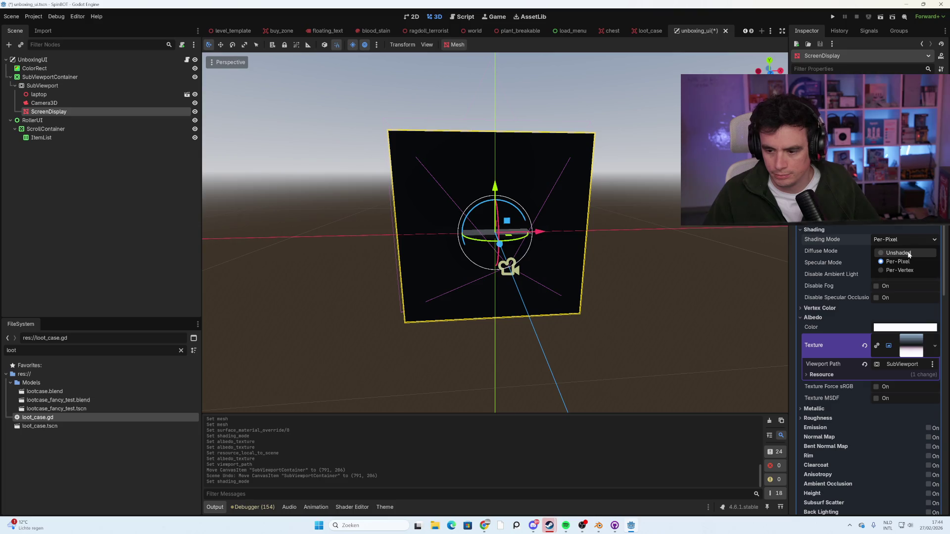
{"action": "left_click", "coordinate": [888, 251]}
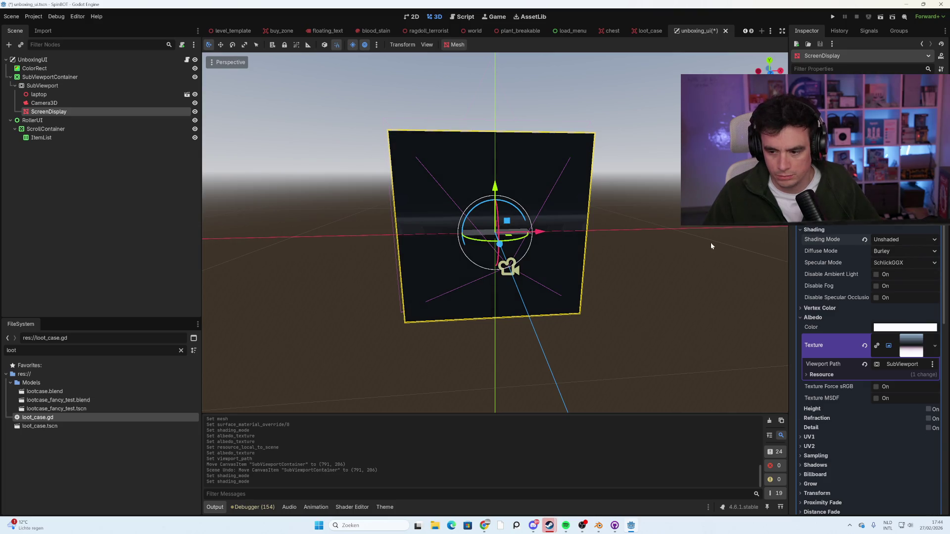
{"action": "mouse_move", "coordinate": [710, 227]}
{"action": "left_mouse_down"}
{"action": "mouse_move", "coordinate": [713, 239]}
{"action": "mouse_move", "coordinate": [743, 239]}
{"action": "mouse_move", "coordinate": [237, 237]}
{"action": "mouse_move", "coordinate": [729, 239]}
{"action": "mouse_move", "coordinate": [720, 239]}
{"action": "left_mouse_up"}
{"action": "left_click_drag", "start_coordinate": [544, 228], "coordinate": [602, 227]}
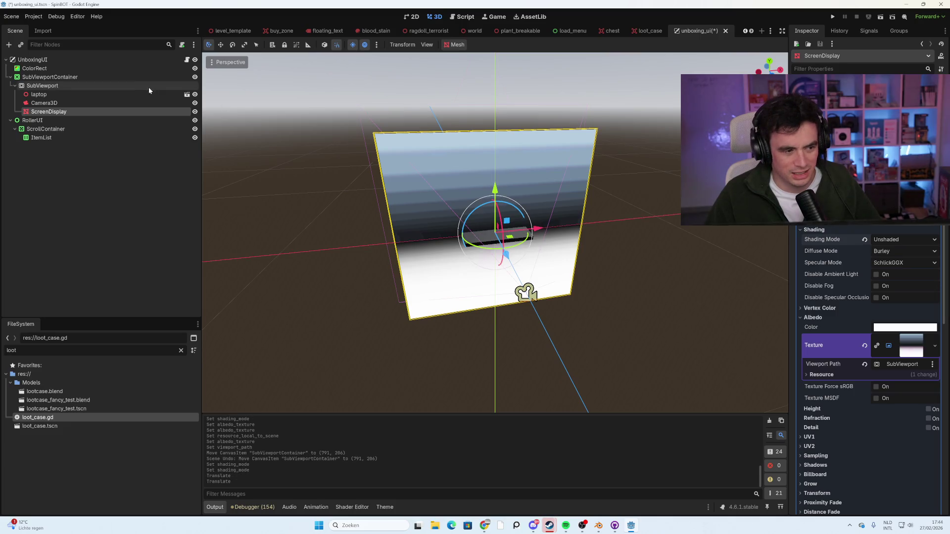
Nudge the laptop model slightly and reselect the ScreenDisplay plane.
{"action": "left_click", "coordinate": [135, 95]}
{"action": "left_click", "coordinate": [138, 102]}
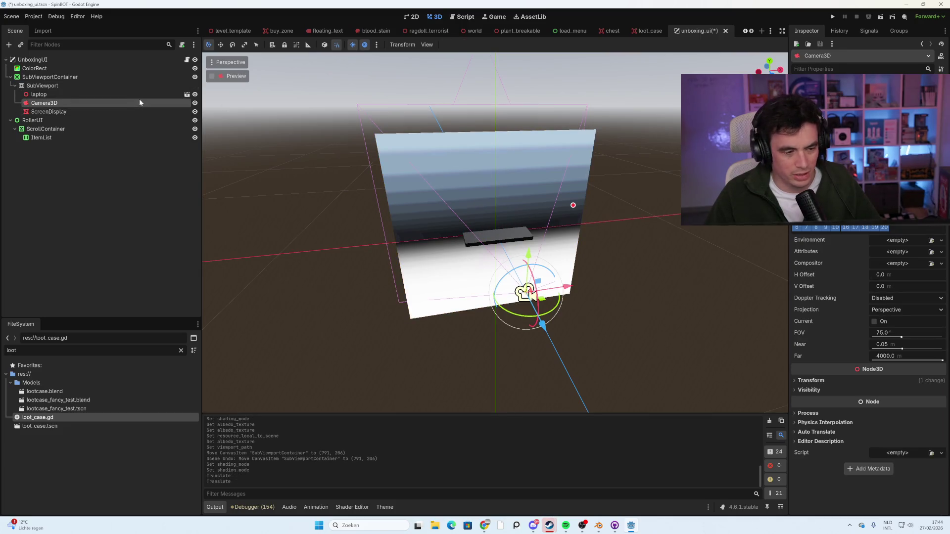
{"action": "left_click", "coordinate": [137, 95]}
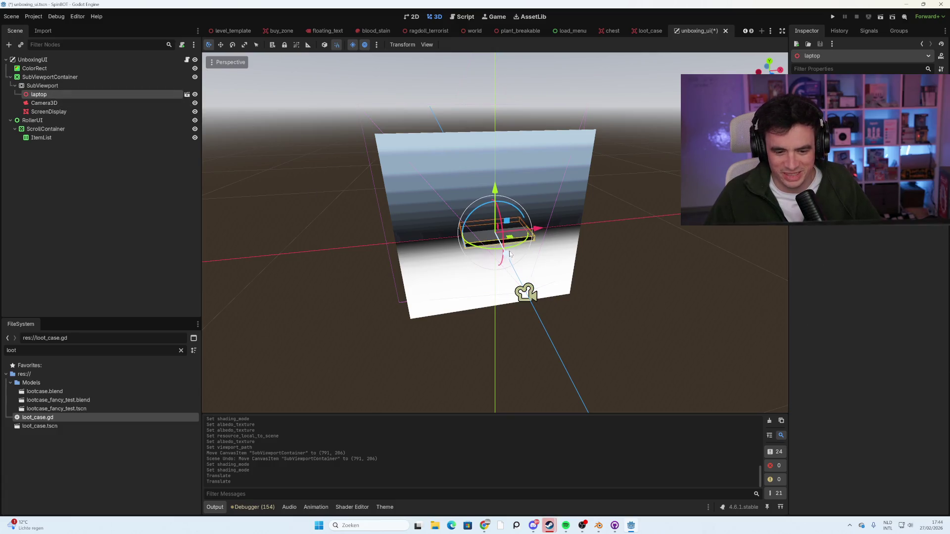
{"action": "left_click_drag", "start_coordinate": [509, 254], "coordinate": [508, 252]}
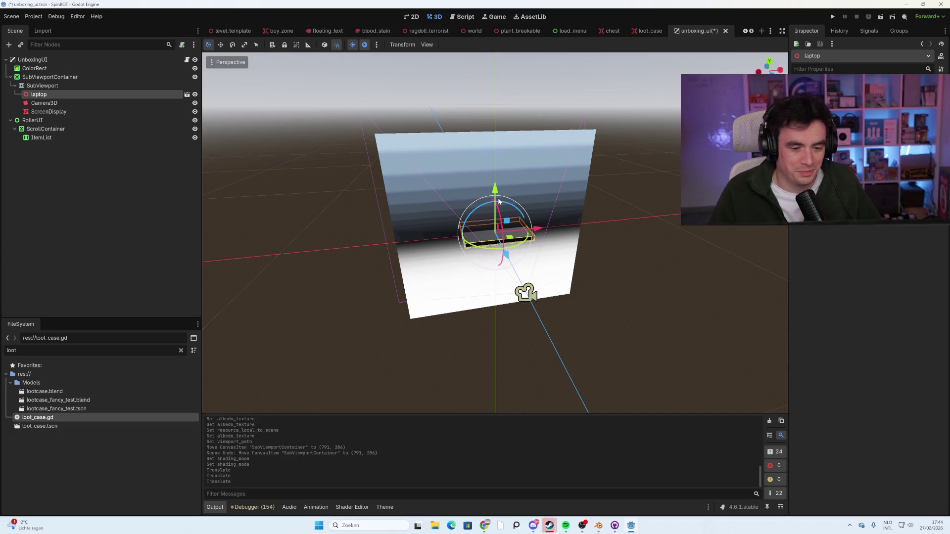
{"action": "left_click", "coordinate": [547, 176]}
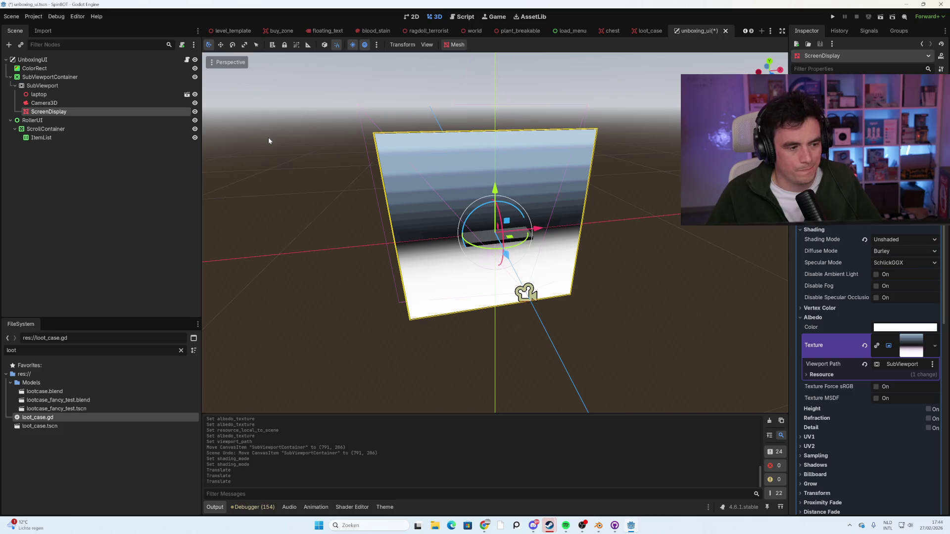
{"action": "mouse_move", "coordinate": [328, 152]}
{"action": "left_mouse_down"}
{"action": "mouse_move", "coordinate": [459, 164]}
{"action": "mouse_move", "coordinate": [350, 152]}
{"action": "left_mouse_up"}
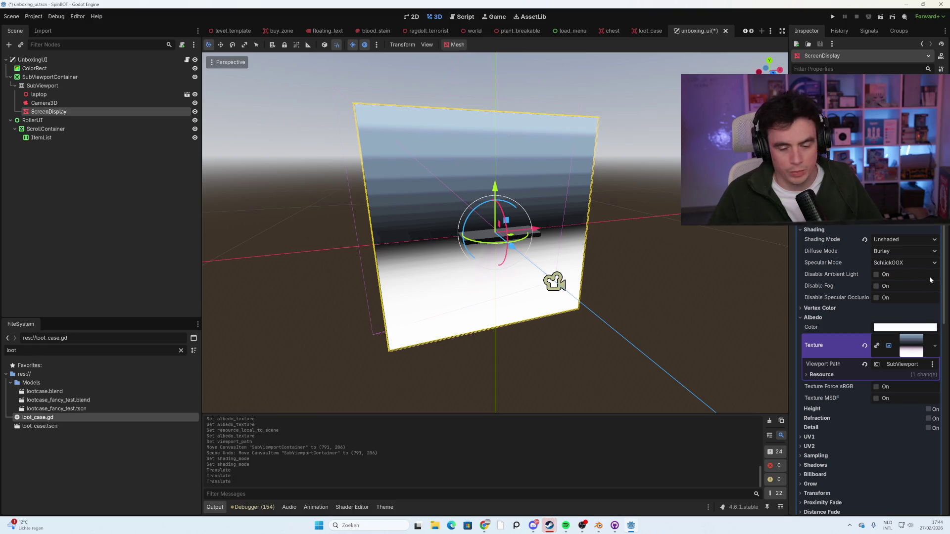
{"action": "scroll", "coordinate": [906, 297], "scroll_direction": "down", "scroll_amount": 10}
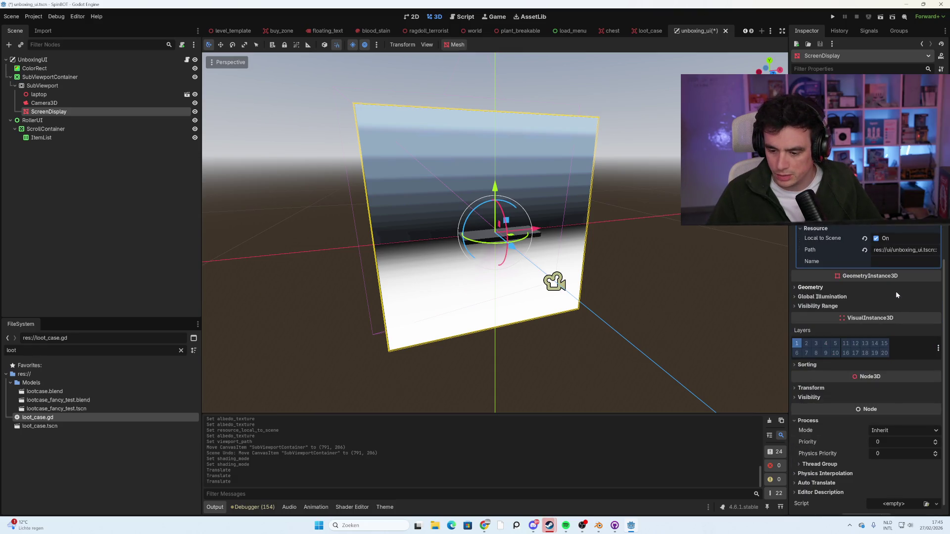
{"action": "scroll", "coordinate": [887, 295], "scroll_direction": "up", "scroll_amount": 2}
{"action": "scroll", "coordinate": [887, 295], "scroll_direction": "up", "scroll_amount": 3}
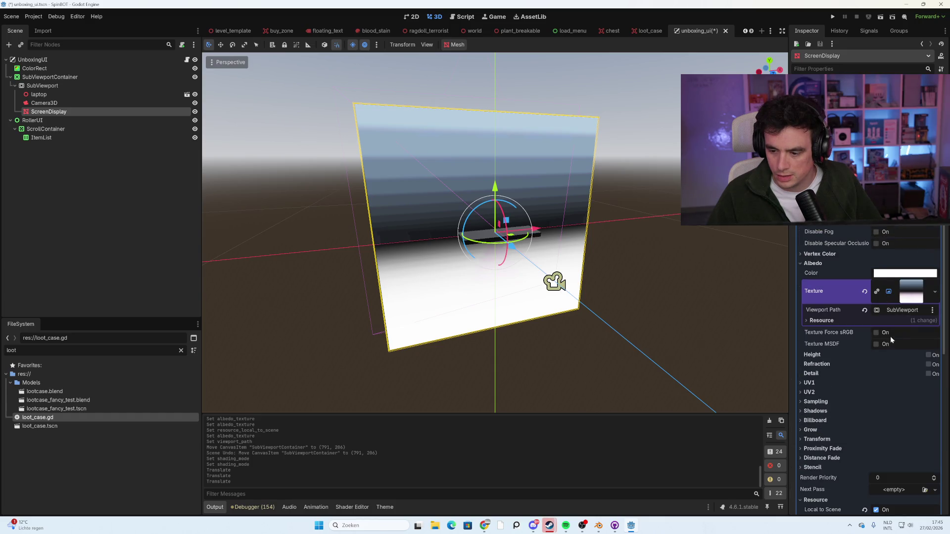
{"action": "scroll", "coordinate": [895, 297], "scroll_direction": "up", "scroll_amount": 1}
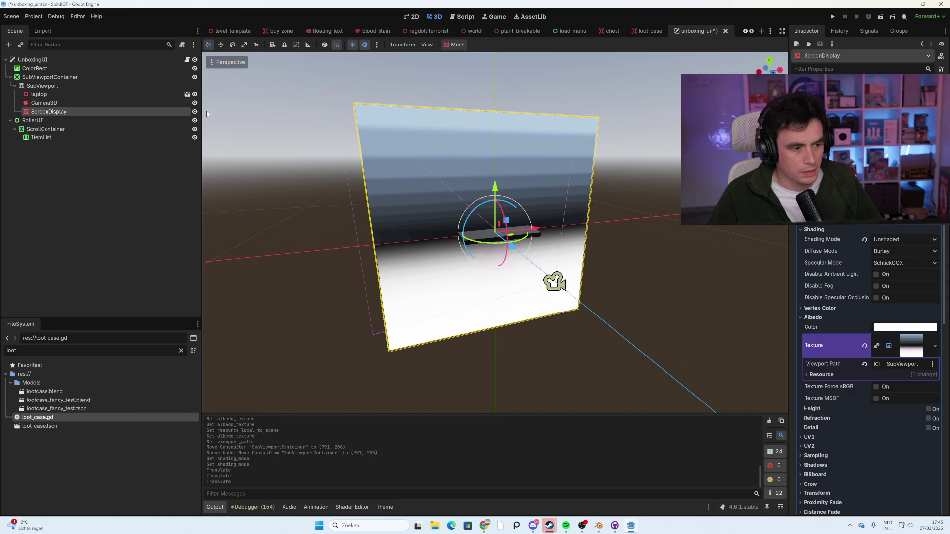
Review the SubViewport's child nodes, ending with ScreenDisplay selected.
{"action": "left_click", "coordinate": [107, 86]}
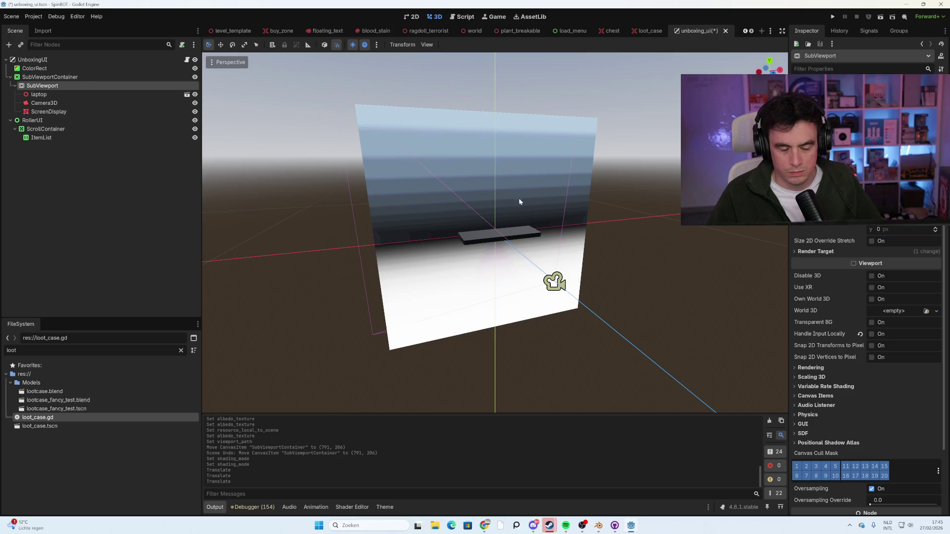
{"action": "left_click", "coordinate": [101, 113]}
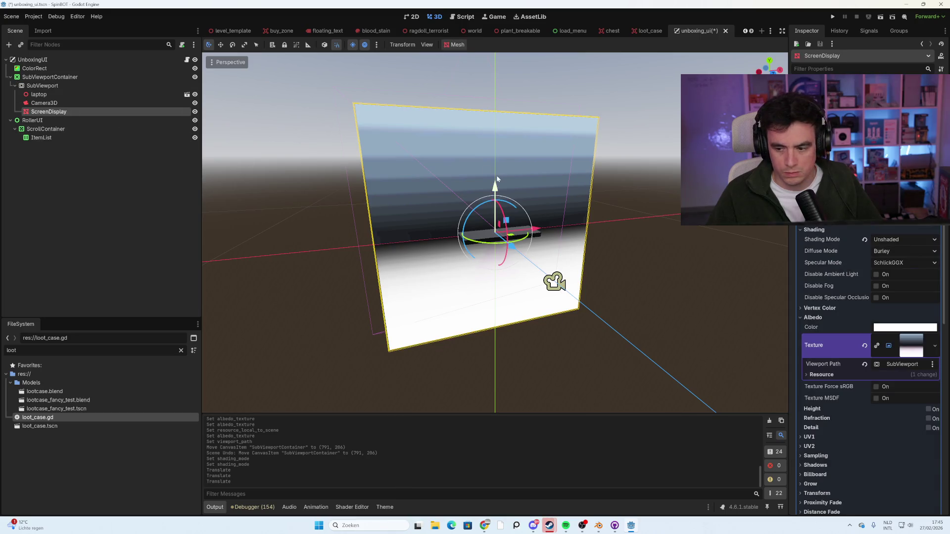
{"action": "left_click", "coordinate": [130, 94]}
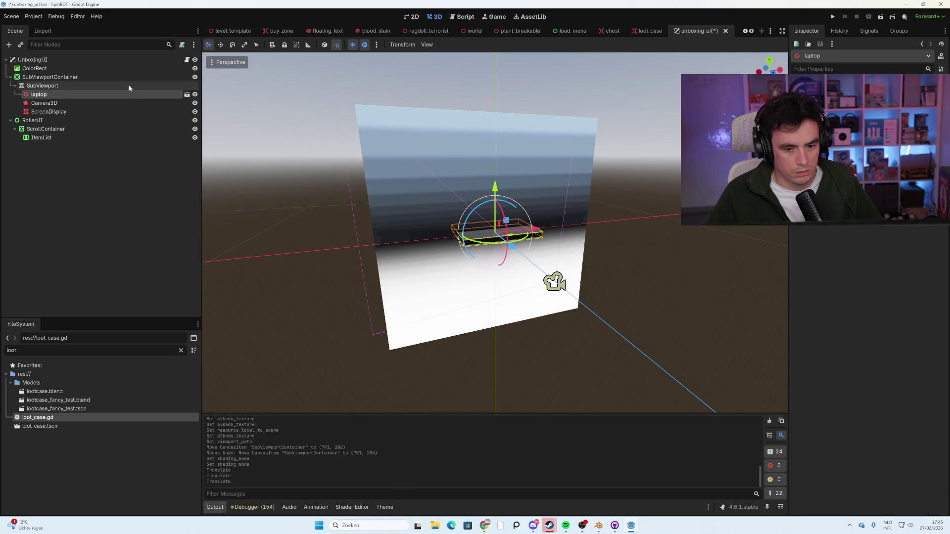
{"action": "left_click", "coordinate": [129, 85]}
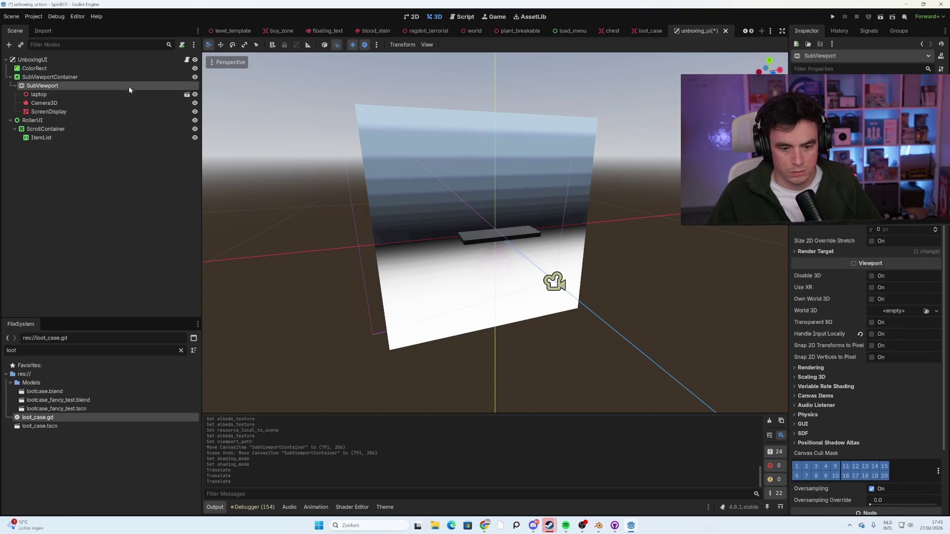
{"action": "left_click", "coordinate": [128, 94]}
{"action": "left_click", "coordinate": [126, 120]}
{"action": "left_click", "coordinate": [124, 116]}
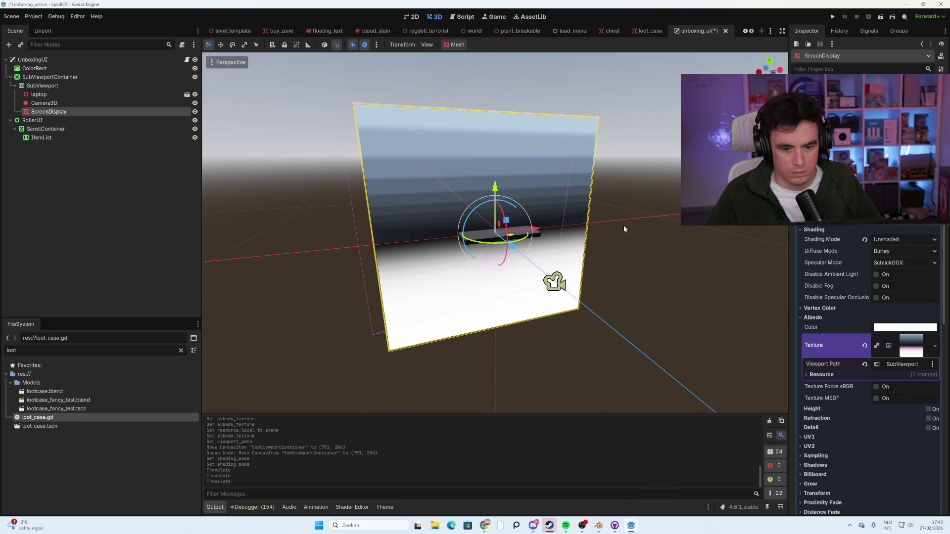
{"action": "scroll", "coordinate": [868, 362], "scroll_direction": "down", "scroll_amount": 10}
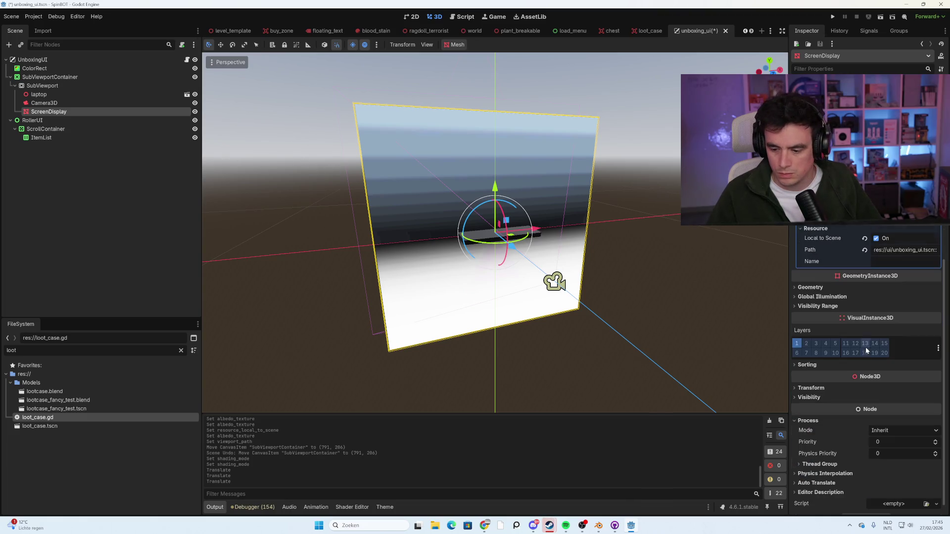
{"action": "scroll", "coordinate": [869, 362], "scroll_direction": "down", "scroll_amount": 1}
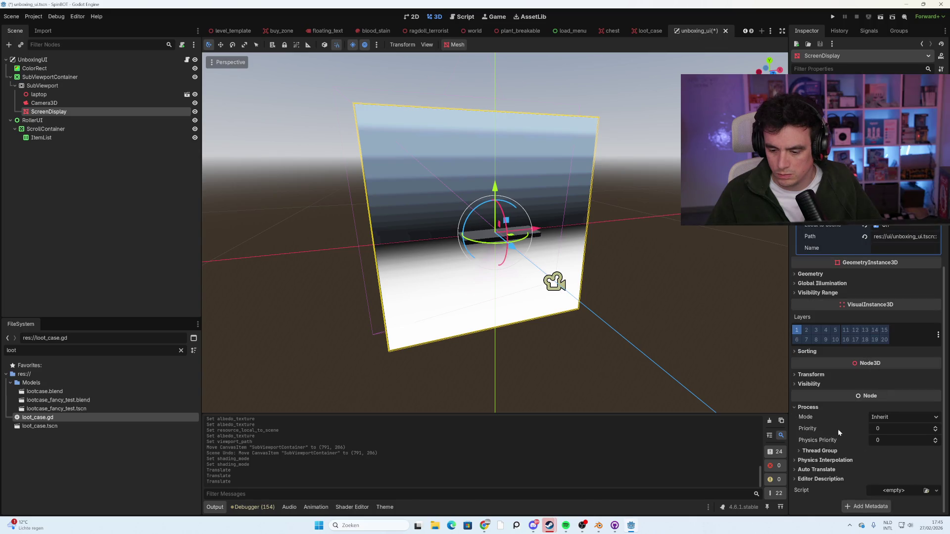
Scale the ScreenDisplay plane to 0.7, then drag it down to 0.175.
{"action": "left_click", "coordinate": [812, 375]}
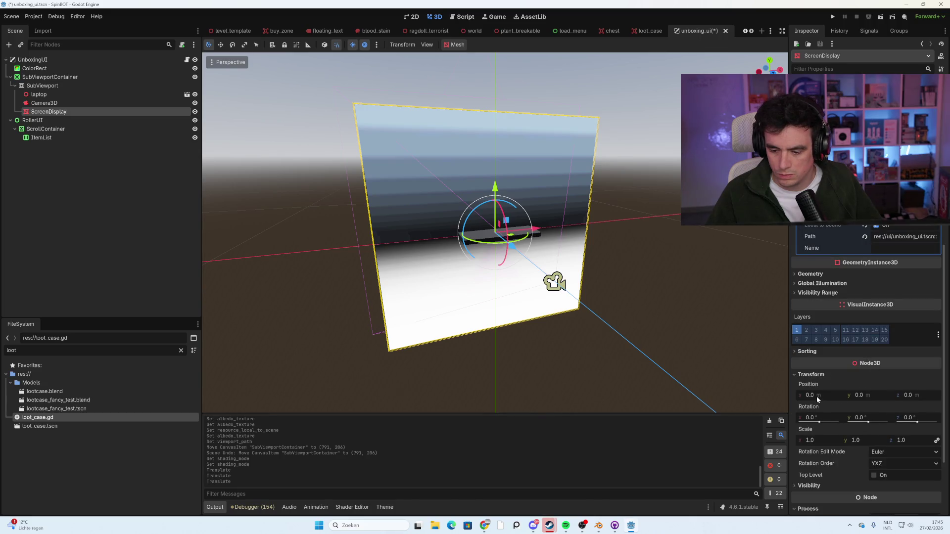
{"action": "left_click", "coordinate": [810, 440]}
{"action": "type", "text": "0.7"}
{"action": "key", "text": "Return"}
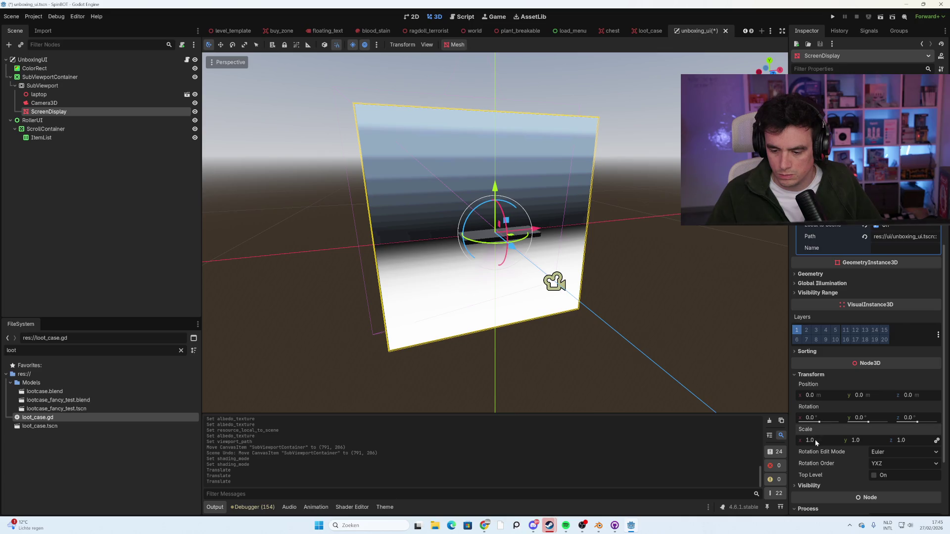
{"action": "left_click_drag", "start_coordinate": [810, 440], "coordinate": [777, 440]}
{"action": "scroll", "coordinate": [559, 315], "scroll_direction": "up", "scroll_amount": 6}
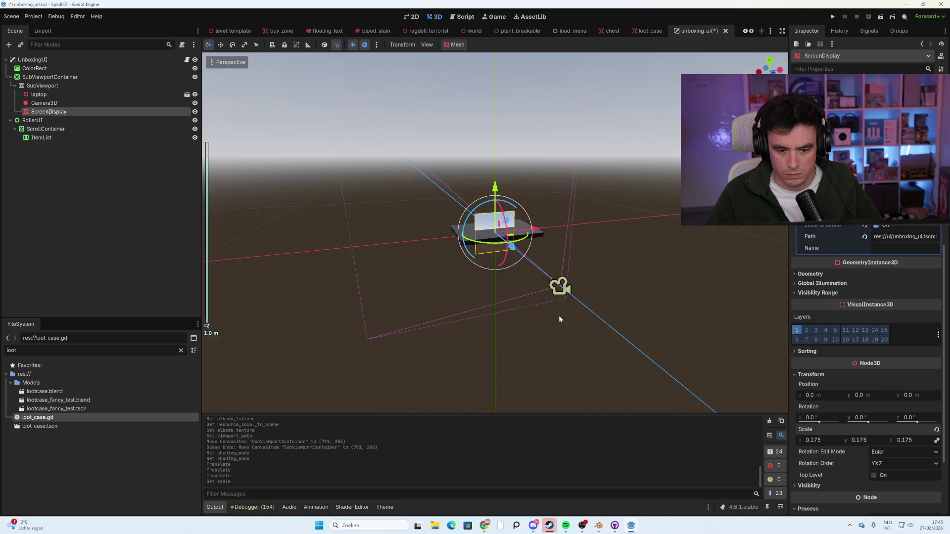
{"action": "scroll", "coordinate": [524, 263], "scroll_direction": "down", "scroll_amount": 3}
{"action": "mouse_move", "coordinate": [525, 266]}
{"action": "left_mouse_down"}
{"action": "mouse_move", "coordinate": [644, 302]}
{"action": "mouse_move", "coordinate": [577, 296]}
{"action": "mouse_move", "coordinate": [551, 286]}
{"action": "mouse_move", "coordinate": [705, 295]}
{"action": "left_mouse_up"}
Raise the ScreenDisplay plane along Y to 0.16 above the laptop slab.
{"action": "key", "text": "g"}
{"action": "key", "text": "y"}
{"action": "left_click", "coordinate": [731, 287]}
{"action": "mouse_move", "coordinate": [863, 399]}
{"action": "left_mouse_down"}
{"action": "mouse_move", "coordinate": [851, 399]}
{"action": "mouse_move", "coordinate": [875, 399]}
{"action": "left_mouse_up"}
{"action": "mouse_move", "coordinate": [593, 267]}
{"action": "left_mouse_down"}
{"action": "mouse_move", "coordinate": [600, 250]}
{"action": "mouse_move", "coordinate": [547, 242]}
{"action": "mouse_move", "coordinate": [604, 255]}
{"action": "left_mouse_up"}
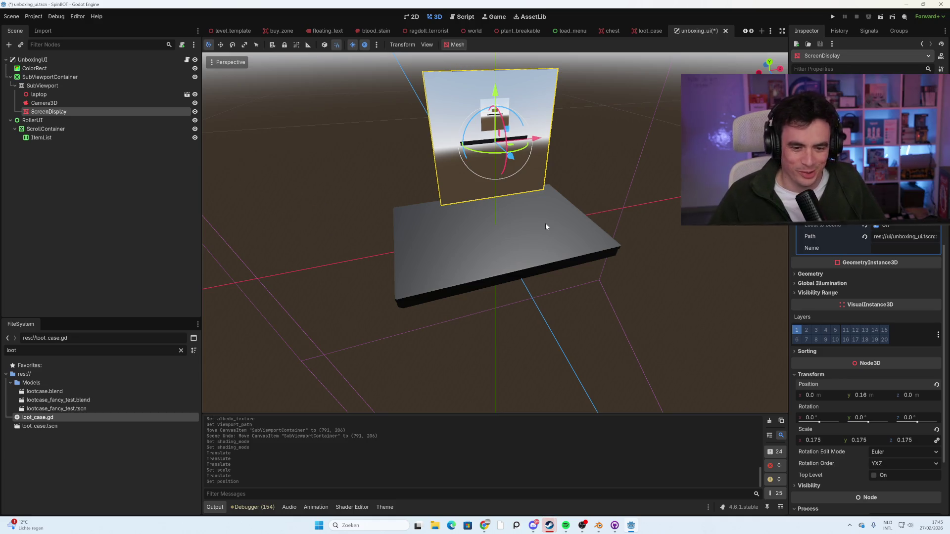
{"action": "left_click_drag", "start_coordinate": [624, 178], "coordinate": [583, 176]}
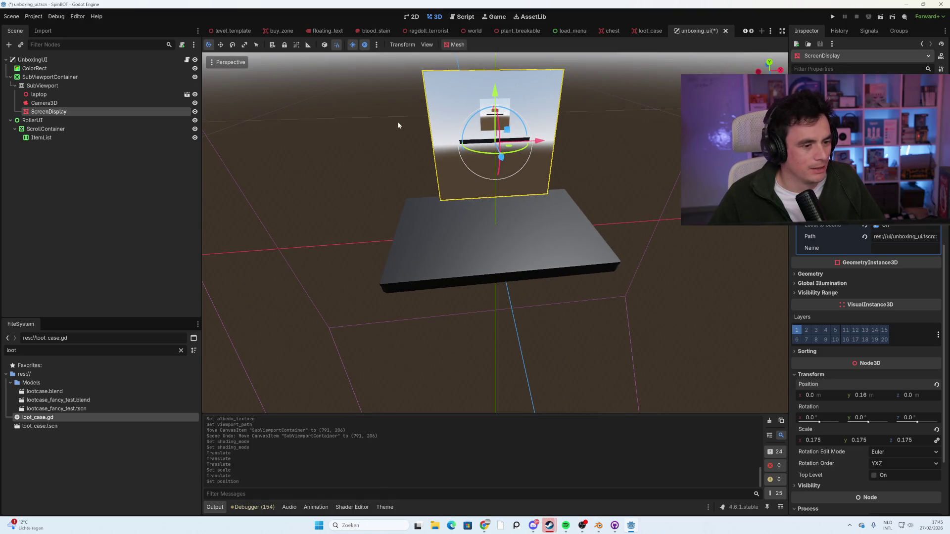
{"action": "left_click", "coordinate": [142, 120]}
{"action": "left_click", "coordinate": [133, 111]}
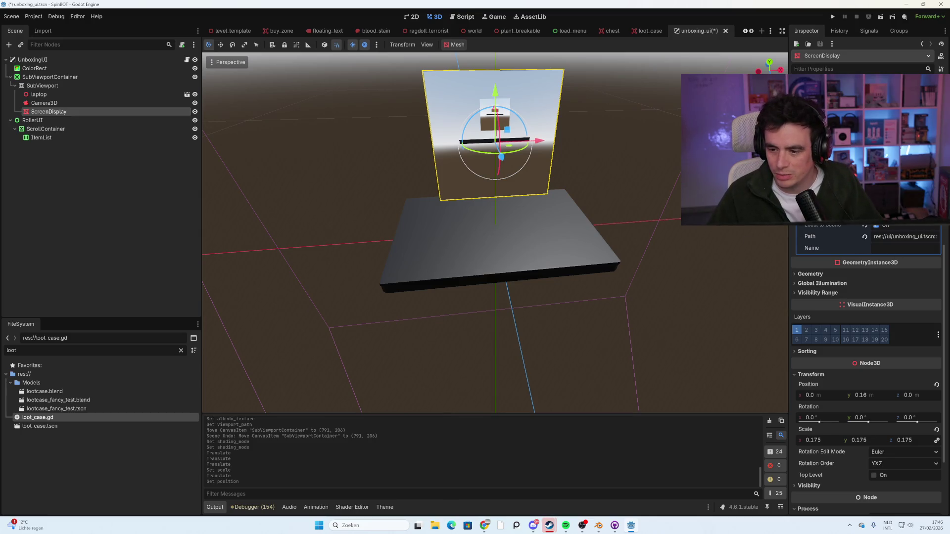
{"action": "scroll", "coordinate": [850, 257], "scroll_direction": "up", "scroll_amount": 5}
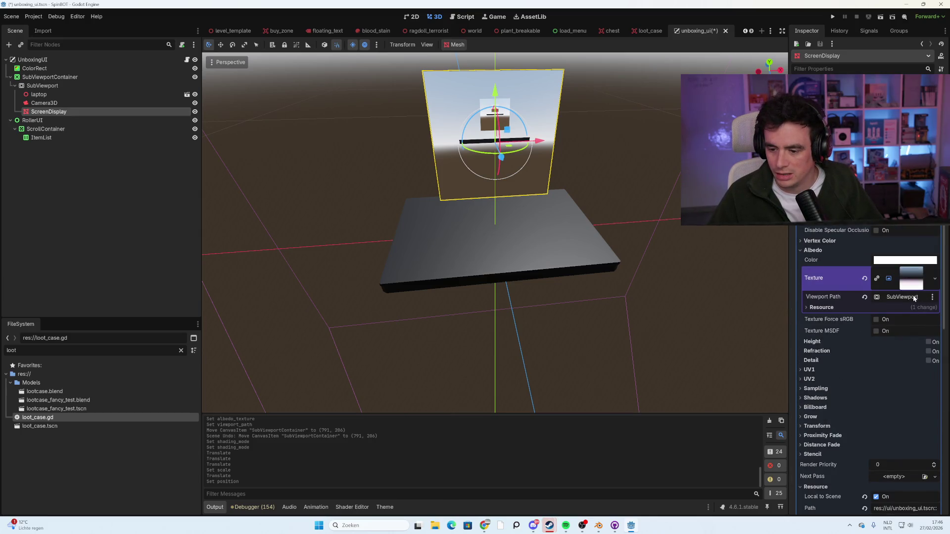
{"action": "left_click", "coordinate": [901, 296]}
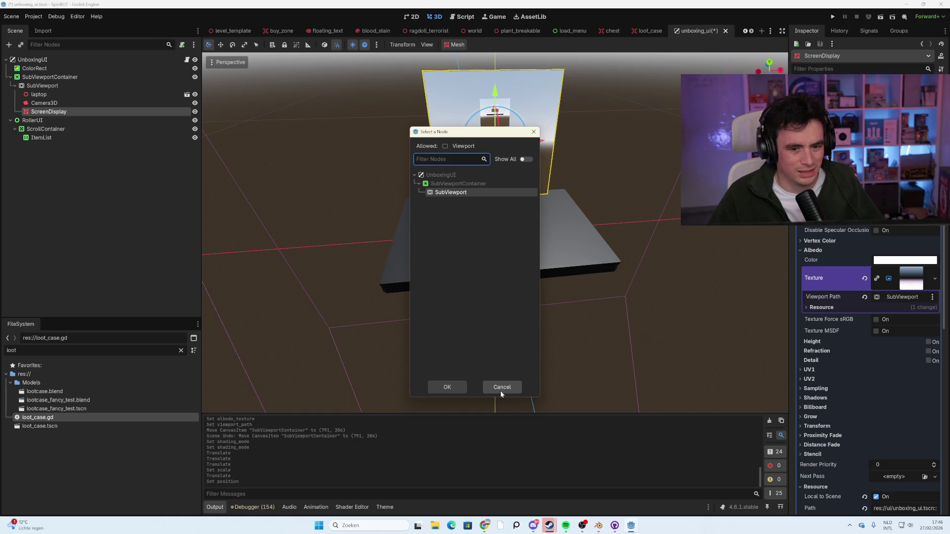
{"action": "left_click", "coordinate": [500, 388]}
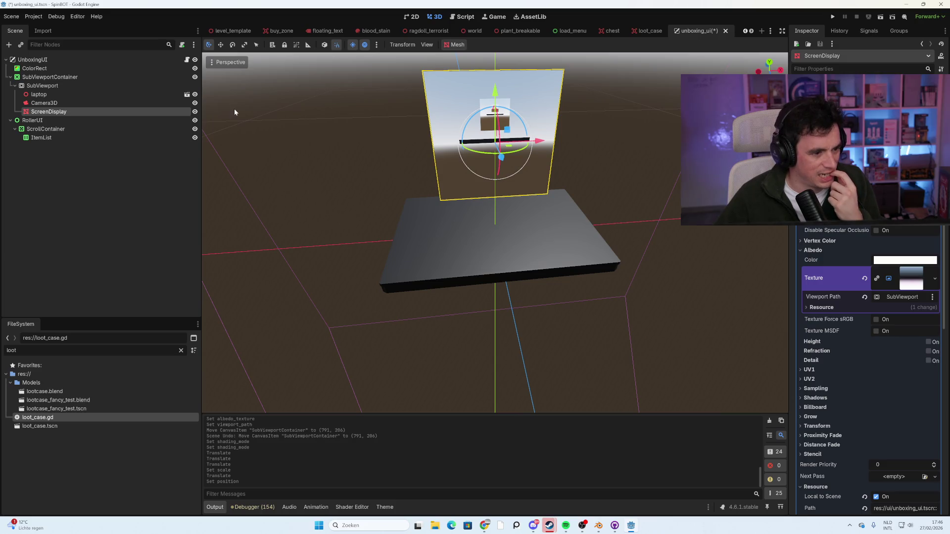
{"action": "left_click", "coordinate": [902, 297]}
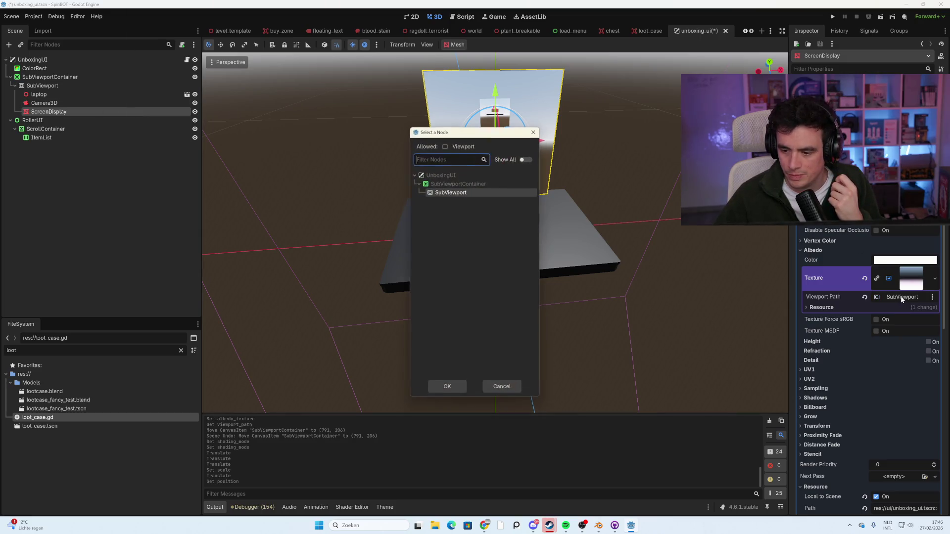
{"action": "left_click", "coordinate": [504, 389]}
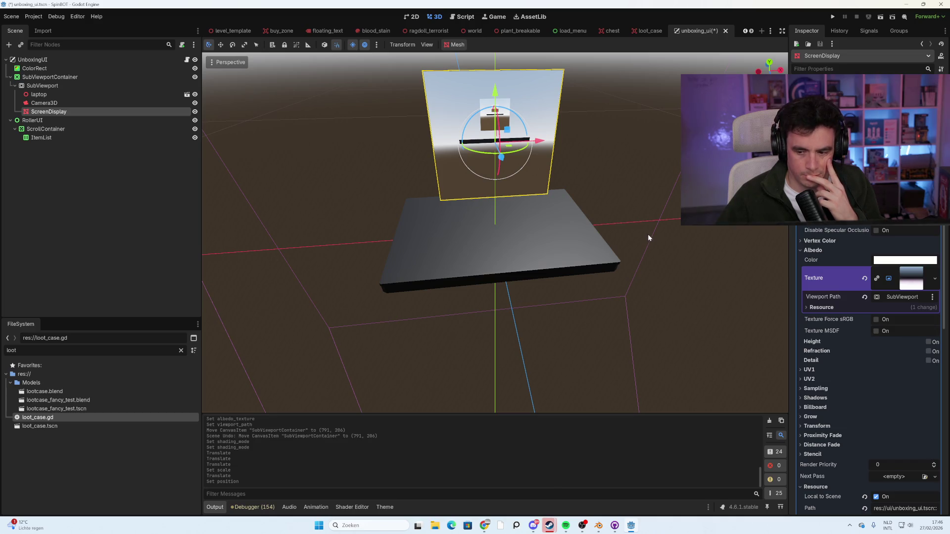
{"action": "left_click", "coordinate": [906, 298]}
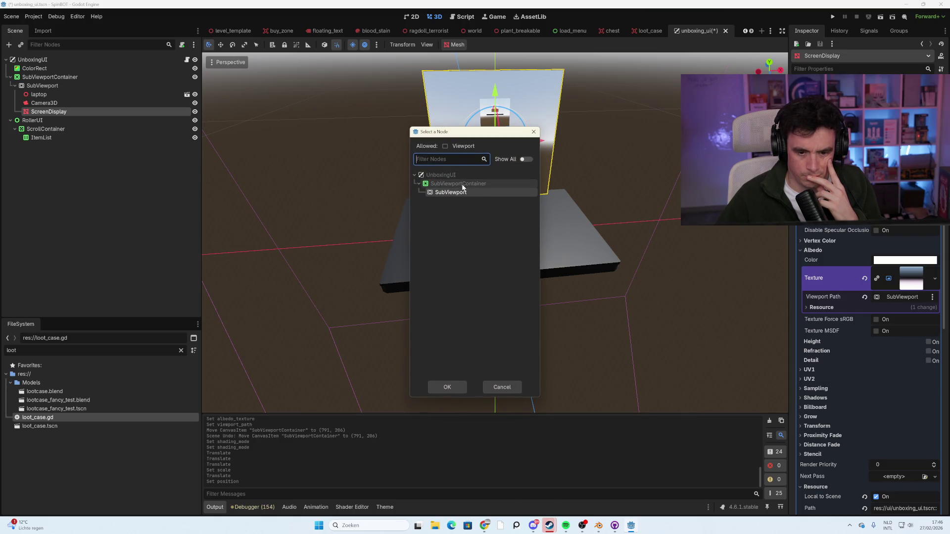
{"action": "left_click", "coordinate": [509, 386]}
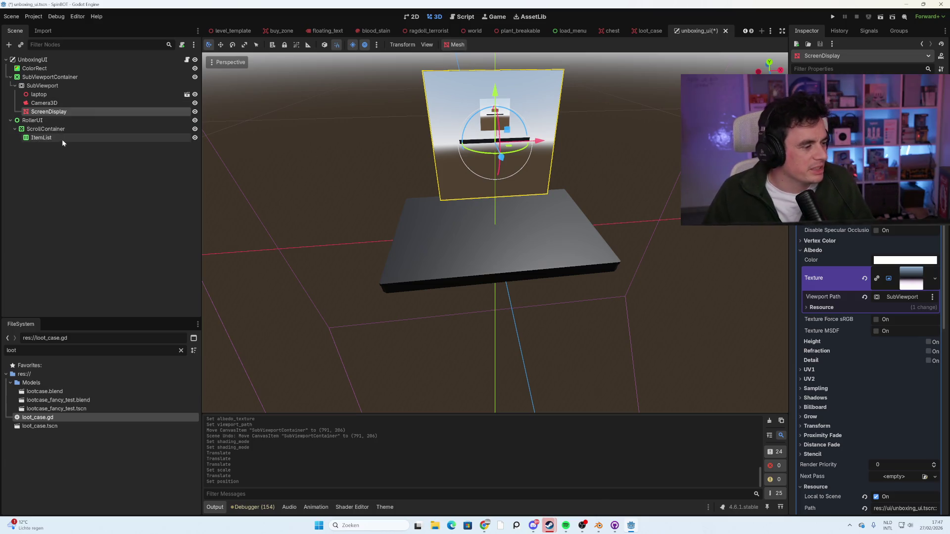
Trial-move RollerUI, ScrollContainer and ItemList into SubViewport, then undo the reparent.
{"action": "left_click", "coordinate": [59, 120]}
{"action": "left_click", "coordinate": [66, 137], "text": "shift"}
{"action": "left_click_drag", "start_coordinate": [62, 128], "coordinate": [65, 86]}
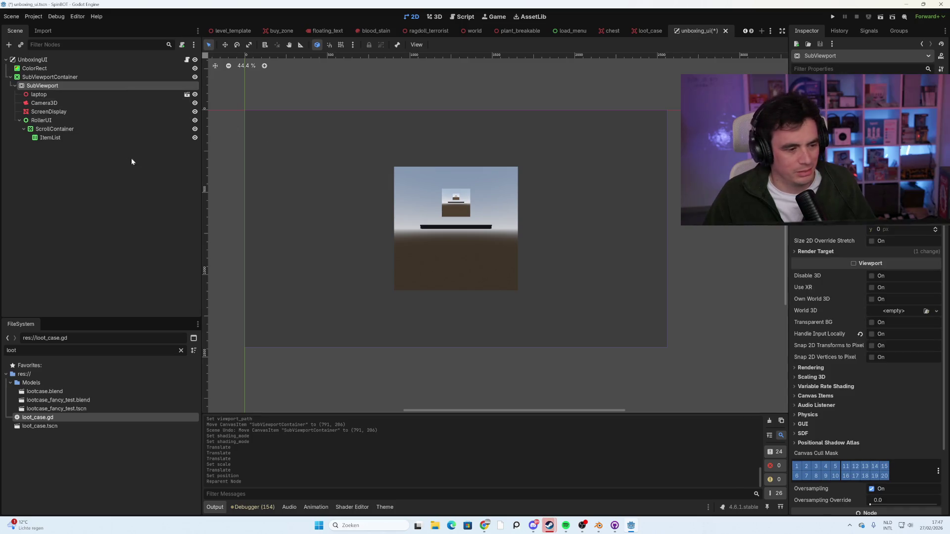
{"action": "key", "text": "ctrl+z"}
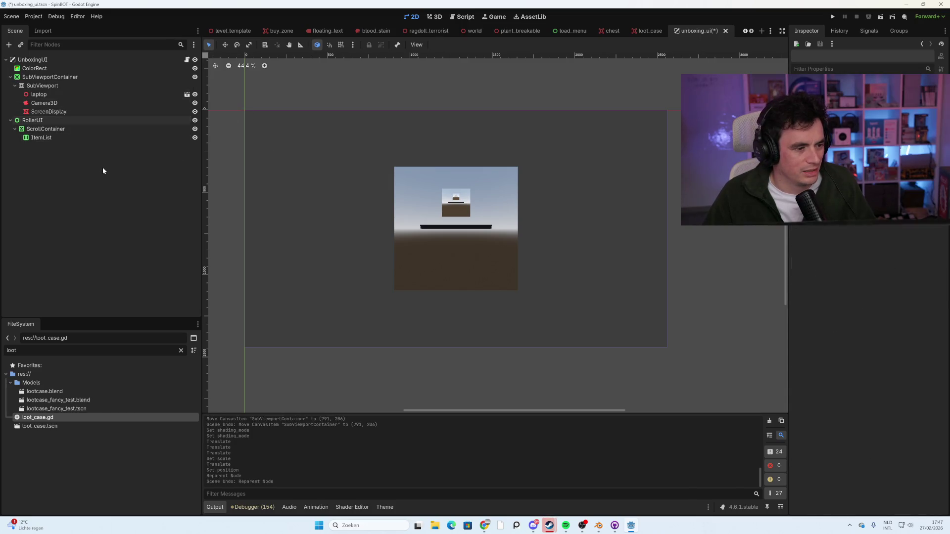
{"action": "left_click", "coordinate": [120, 59]}
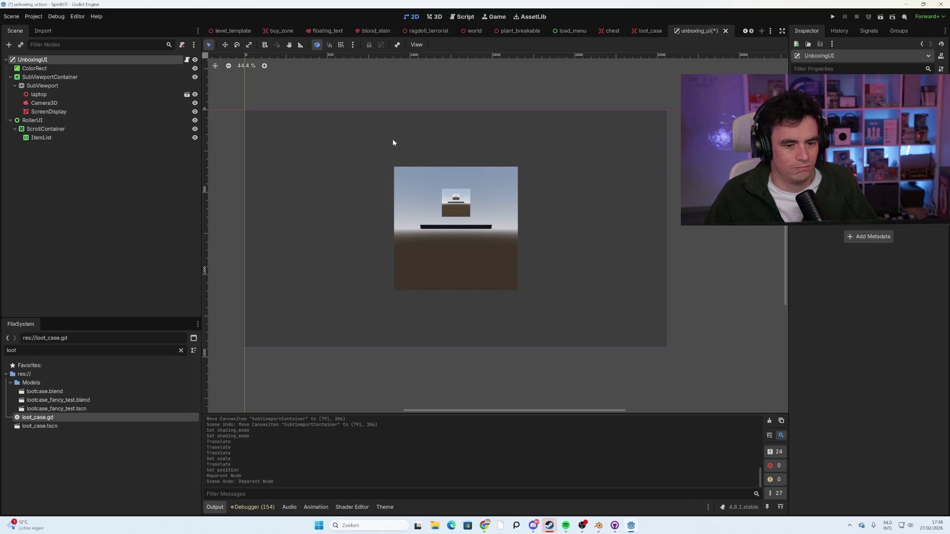
{"action": "left_click", "coordinate": [139, 78]}
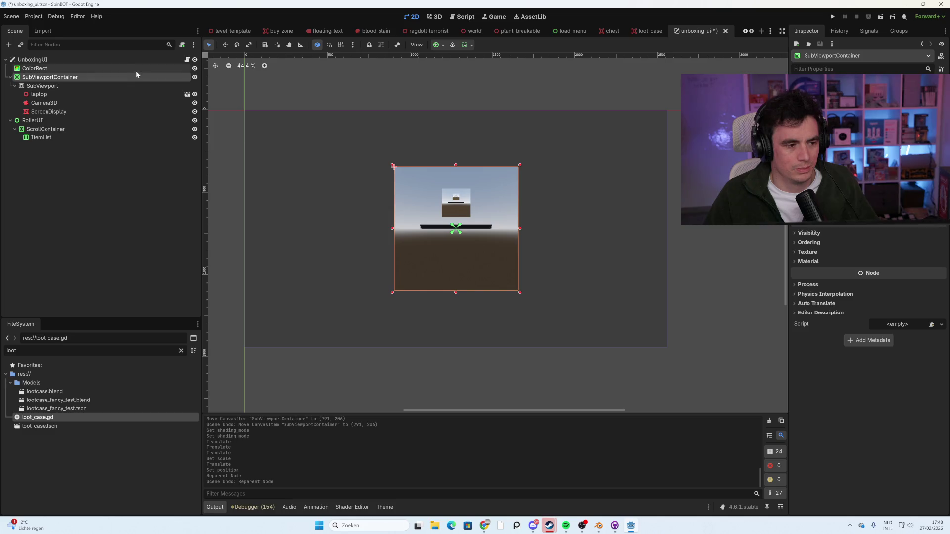
Back in 3D, confirm ScreenDisplay's material still draws from the SubViewport texture.
{"action": "left_click", "coordinate": [436, 18]}
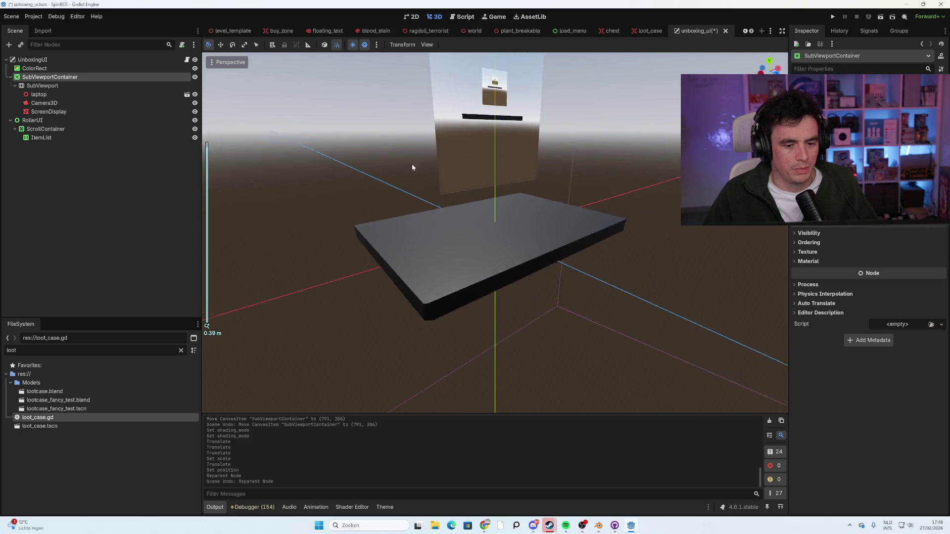
{"action": "left_click", "coordinate": [479, 120]}
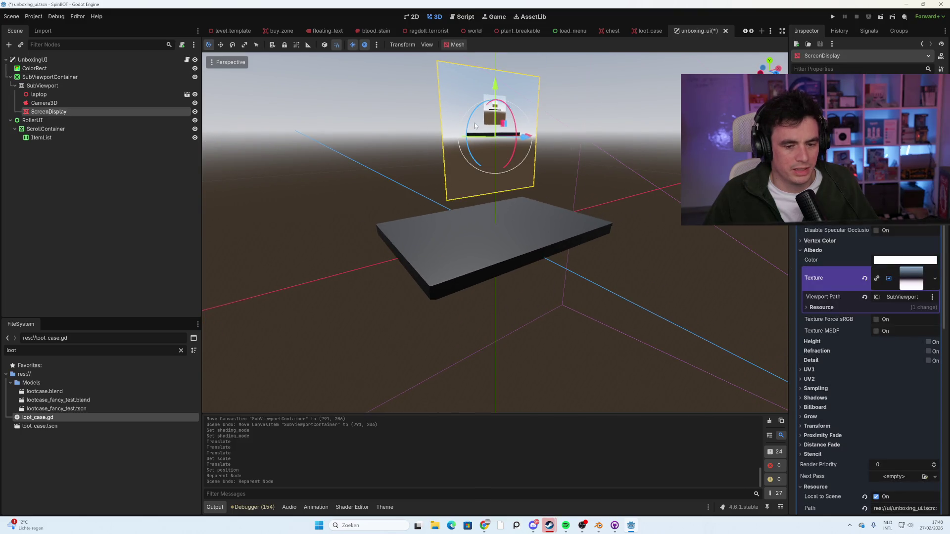
{"action": "left_click", "coordinate": [64, 85]}
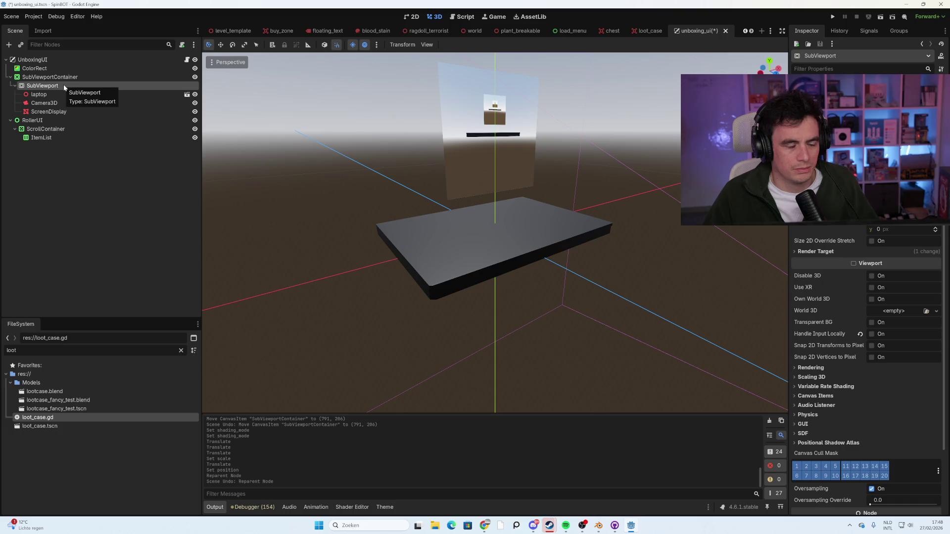
{"action": "scroll", "coordinate": [440, 213], "scroll_direction": "down", "scroll_amount": 5}
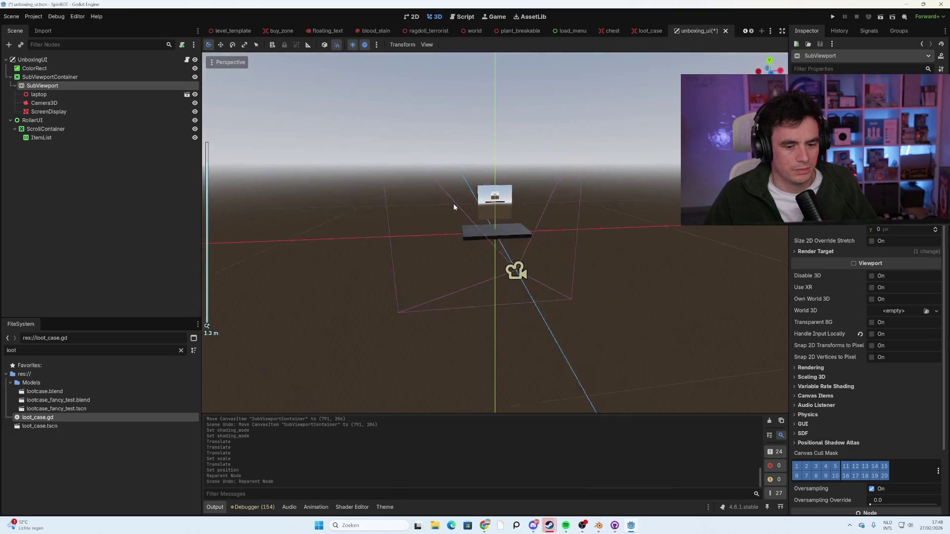
{"action": "left_click", "coordinate": [126, 61]}
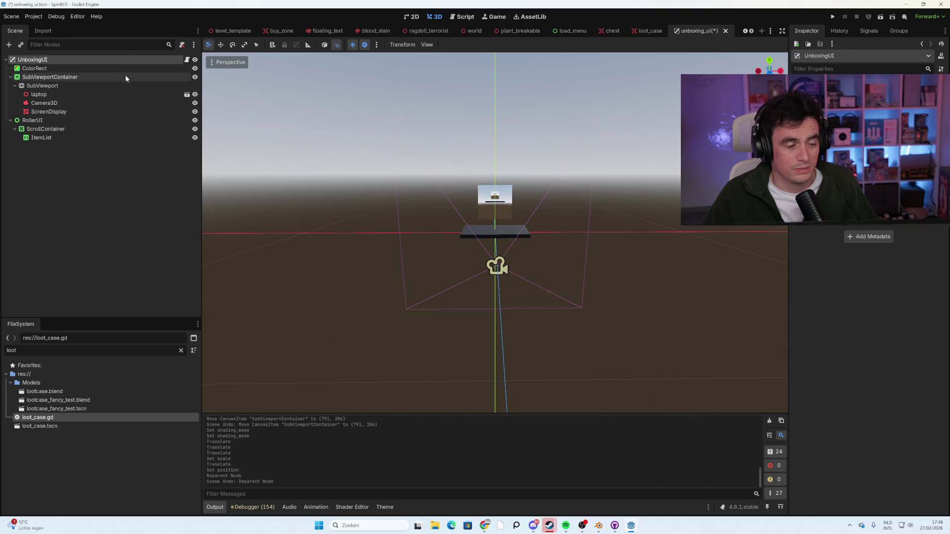
{"action": "left_click", "coordinate": [119, 84]}
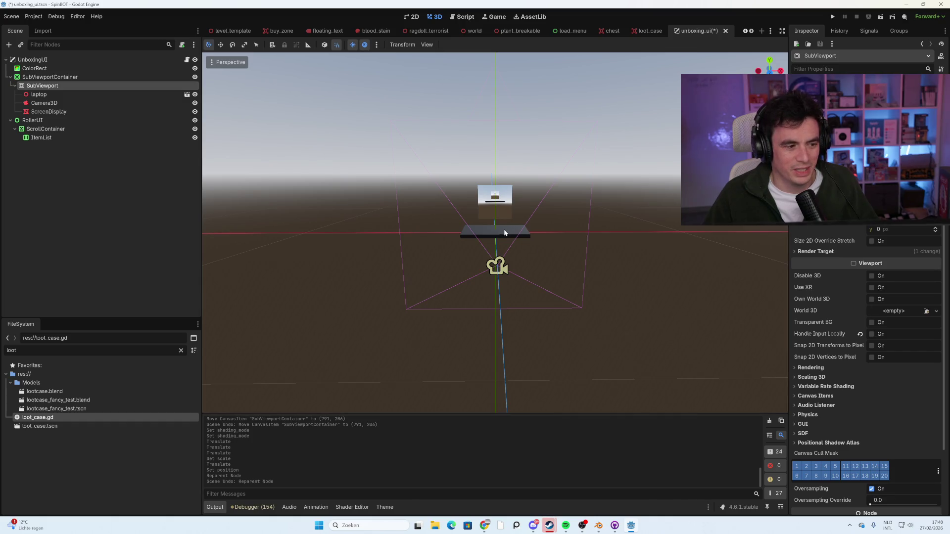
{"action": "left_click", "coordinate": [98, 115]}
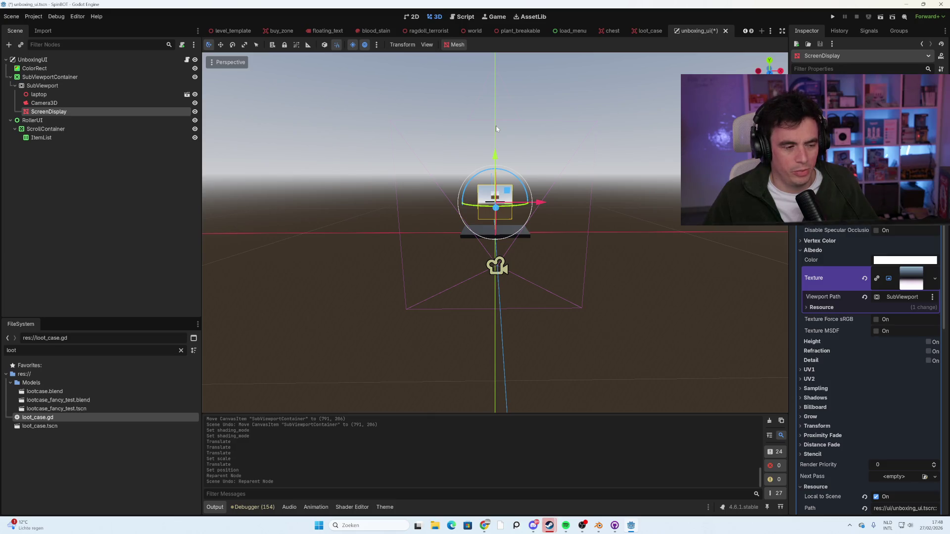
Add a new SubViewport child under SubViewportContainer.
{"action": "right_click", "coordinate": [44, 121]}
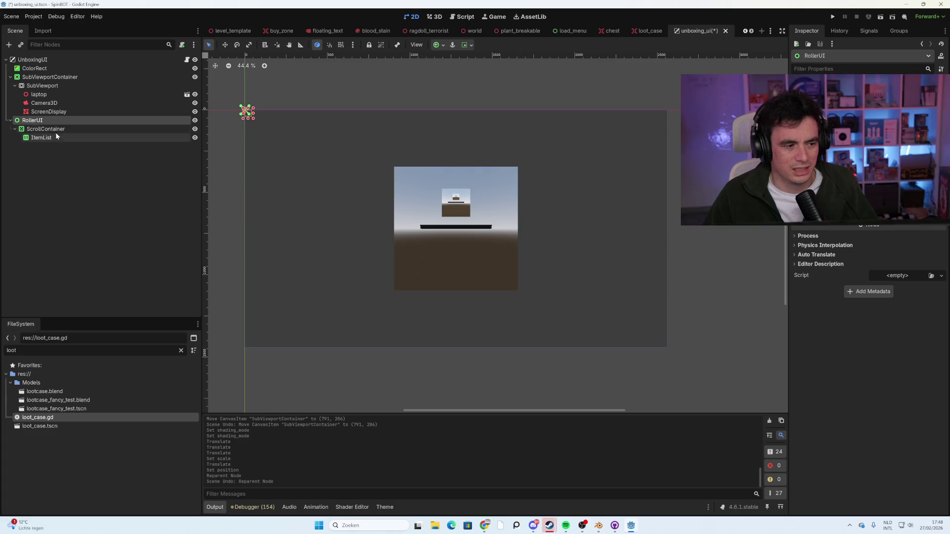
{"action": "left_click", "coordinate": [55, 78]}
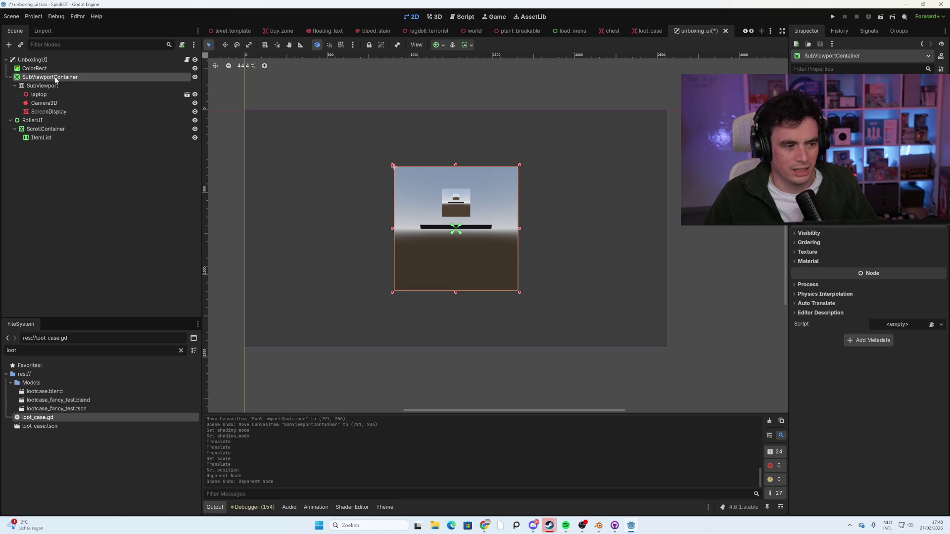
{"action": "right_click", "coordinate": [55, 78]}
{"action": "left_click", "coordinate": [87, 86]}
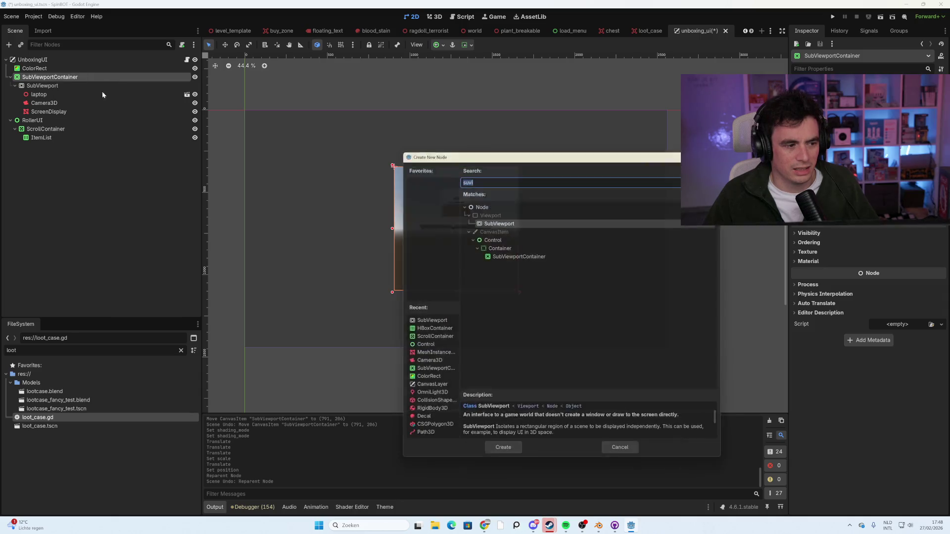
{"action": "type", "text": "subvi"}
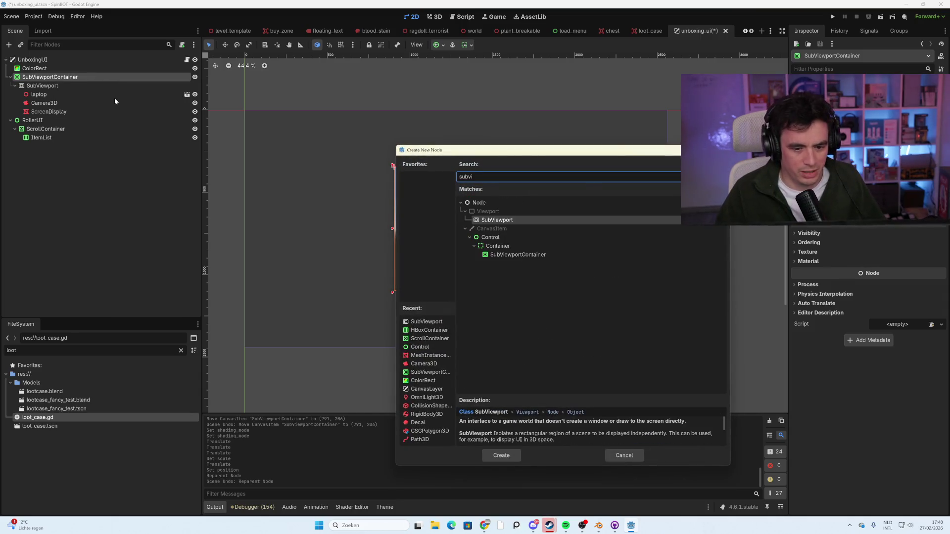
{"action": "key", "text": "Return"}
Move RollerUI, ScrollContainer and ItemList under SubViewport2.
{"action": "left_click", "coordinate": [33, 128]}
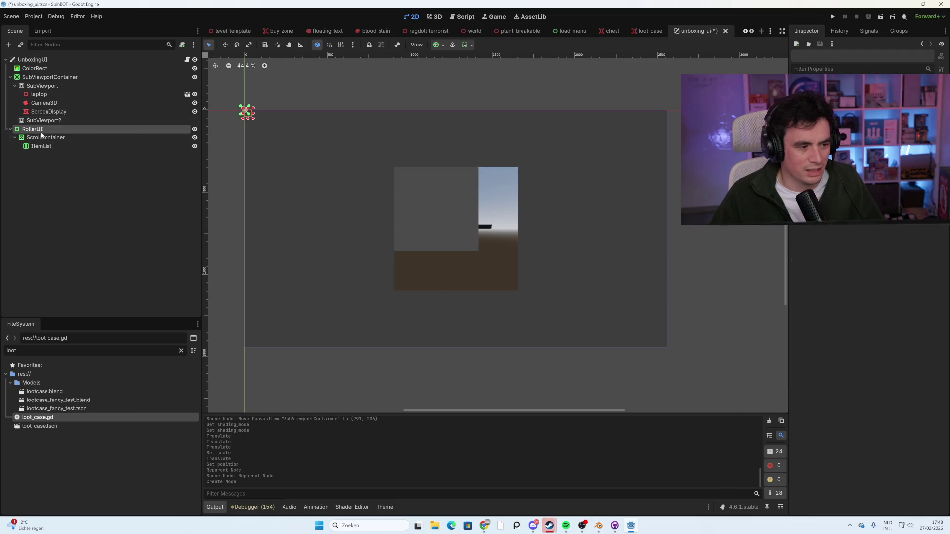
{"action": "left_click", "coordinate": [41, 147], "text": "shift"}
{"action": "left_click_drag", "start_coordinate": [39, 147], "coordinate": [51, 120]}
{"action": "scroll", "coordinate": [385, 223], "scroll_direction": "up", "scroll_amount": 2}
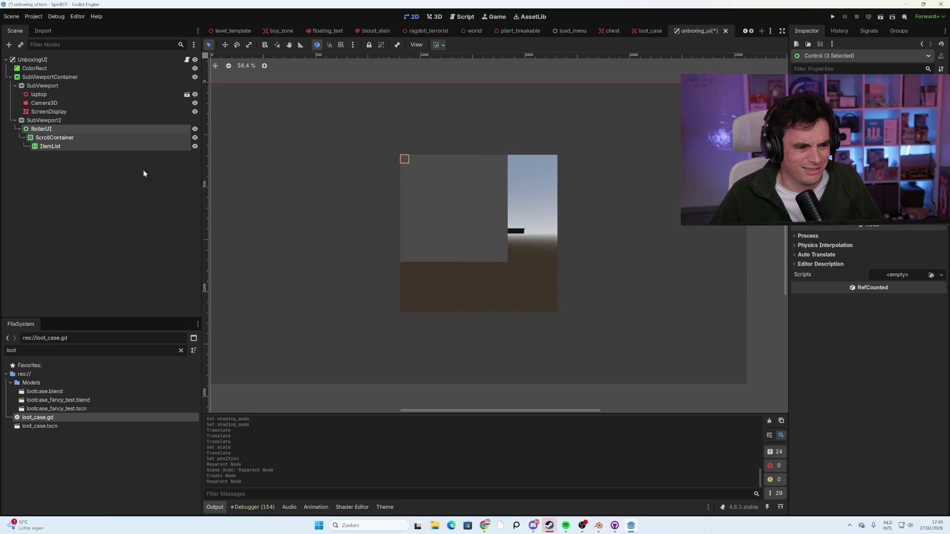
Check the moved RollerUI, ScrollContainer and ItemList nodes and begin adding a child to SubViewport2.
{"action": "left_click", "coordinate": [119, 174]}
{"action": "left_click", "coordinate": [76, 128]}
{"action": "left_click", "coordinate": [80, 137]}
{"action": "left_click", "coordinate": [80, 147]}
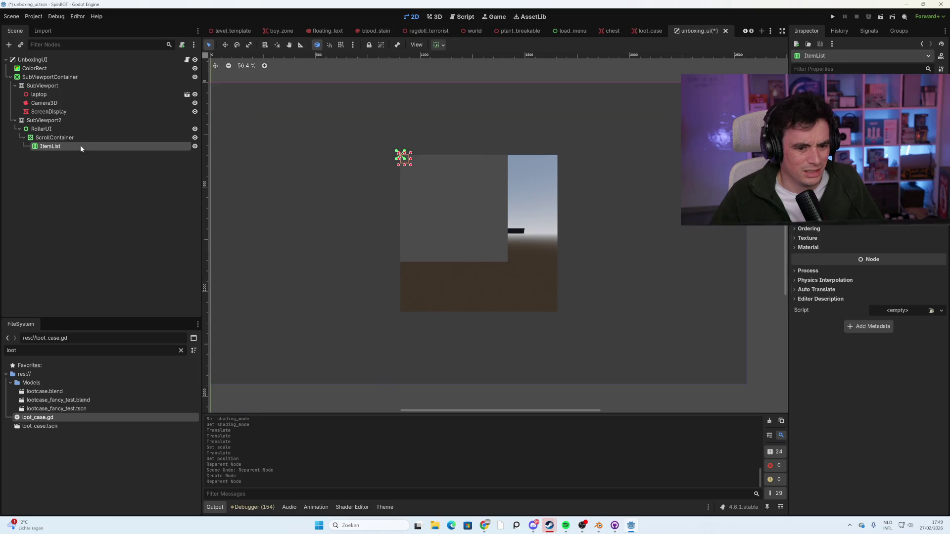
{"action": "left_click", "coordinate": [80, 137]}
{"action": "left_click", "coordinate": [80, 139]}
{"action": "left_click", "coordinate": [72, 147]}
{"action": "left_click", "coordinate": [67, 138]}
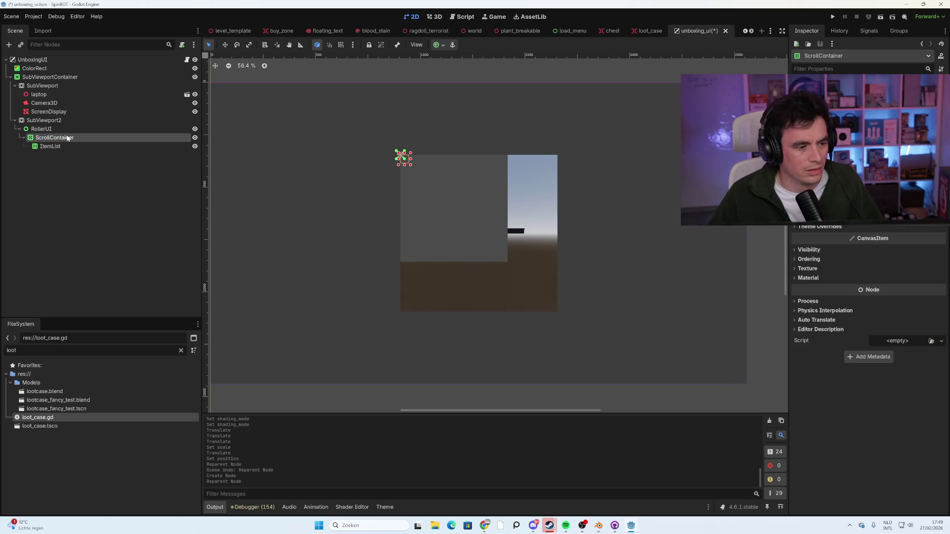
{"action": "right_click", "coordinate": [61, 123]}
{"action": "left_click", "coordinate": [82, 127]}
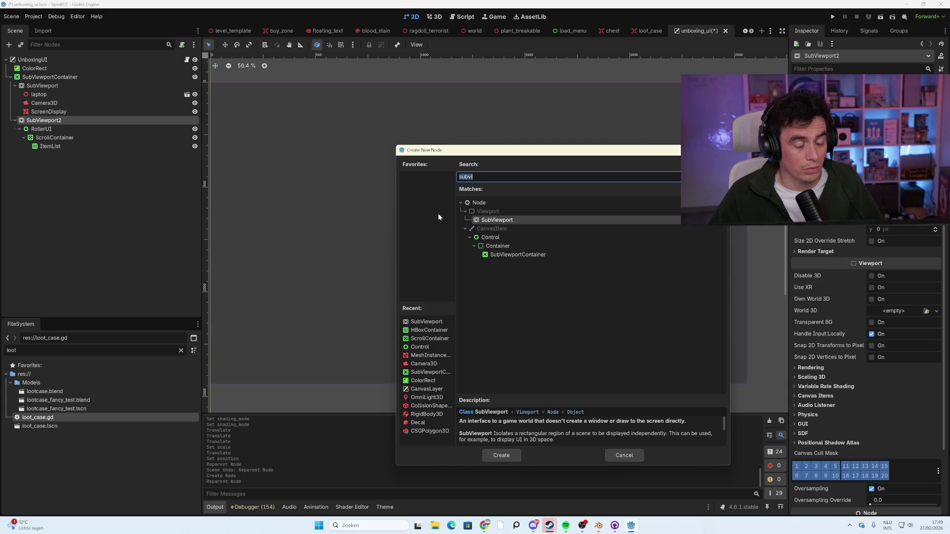
Create a ColorRect under SubViewport2 and size it to about 239 by 268.
{"action": "type", "text": "texty"}
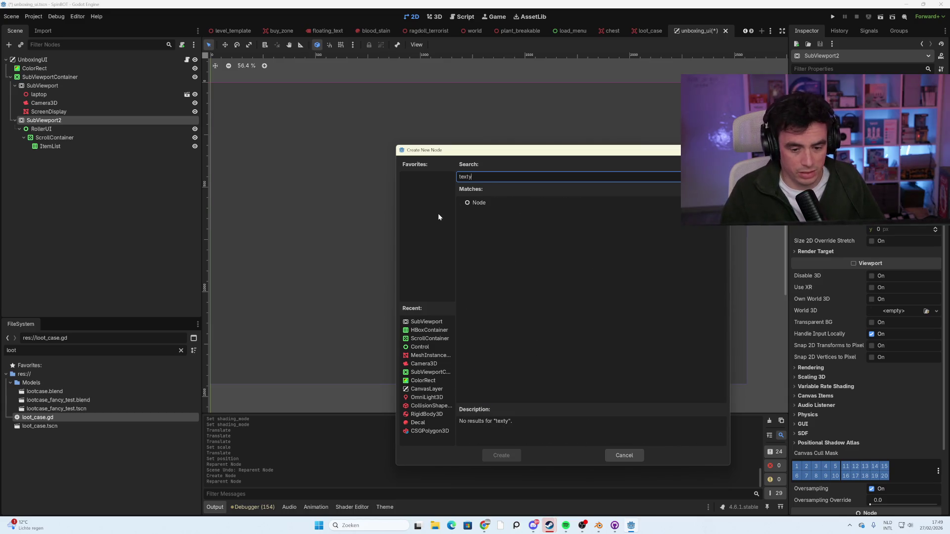
{"action": "key", "text": "BackSpace"}
{"action": "key", "text": "BackSpace"}
{"action": "key", "text": "BackSpace"}
{"action": "type", "text": "colo"}
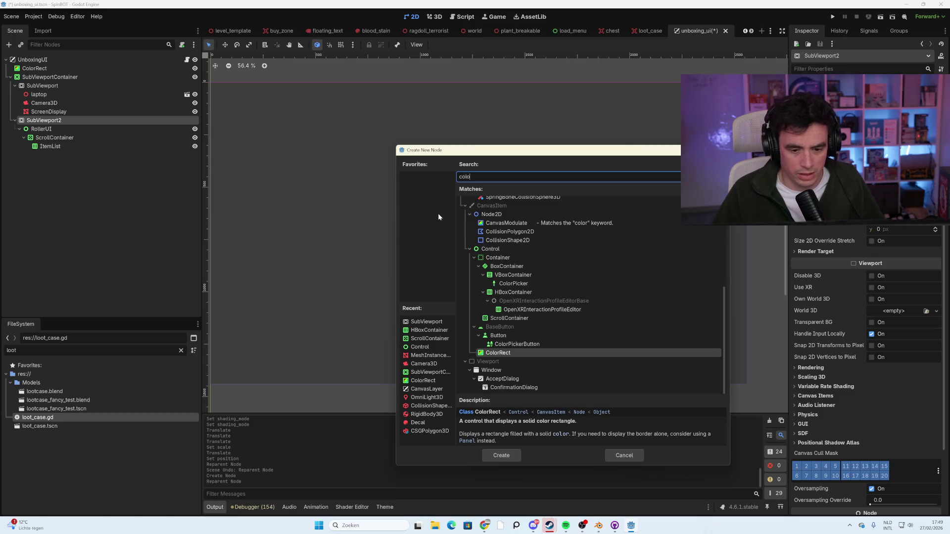
{"action": "double_click", "coordinate": [526, 352]}
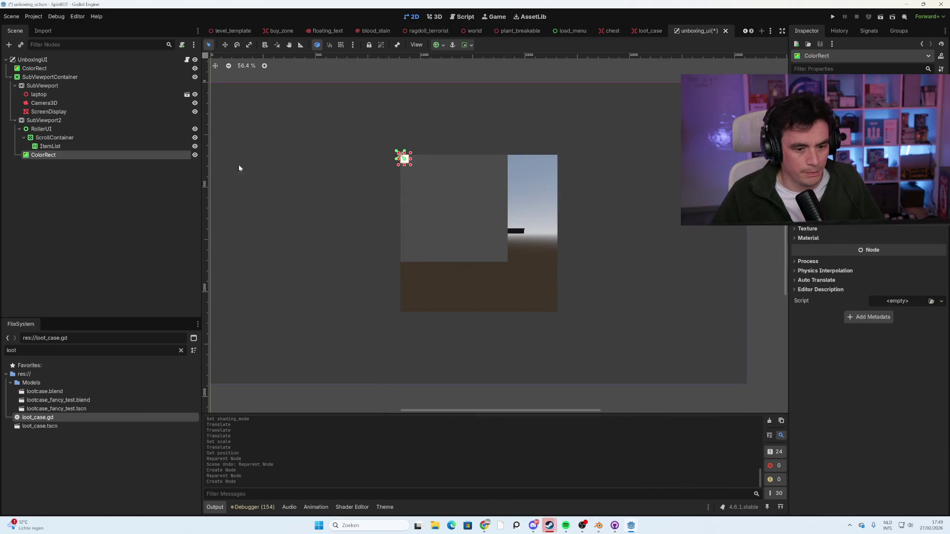
{"action": "scroll", "coordinate": [379, 183], "scroll_direction": "up", "scroll_amount": 2}
{"action": "mouse_move", "coordinate": [418, 162]}
{"action": "left_mouse_down"}
{"action": "mouse_move", "coordinate": [532, 272]}
{"action": "mouse_move", "coordinate": [519, 272]}
{"action": "mouse_move", "coordinate": [467, 218]}
{"action": "mouse_move", "coordinate": [483, 227]}
{"action": "mouse_move", "coordinate": [476, 222]}
{"action": "left_mouse_up"}
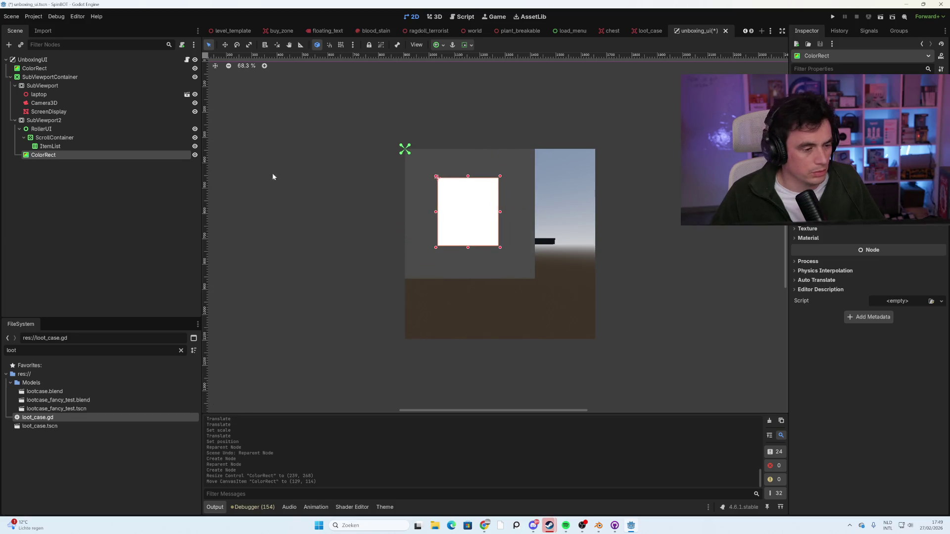
Rename SubViewport2 to InhoudScherm.
{"action": "left_click", "coordinate": [55, 86]}
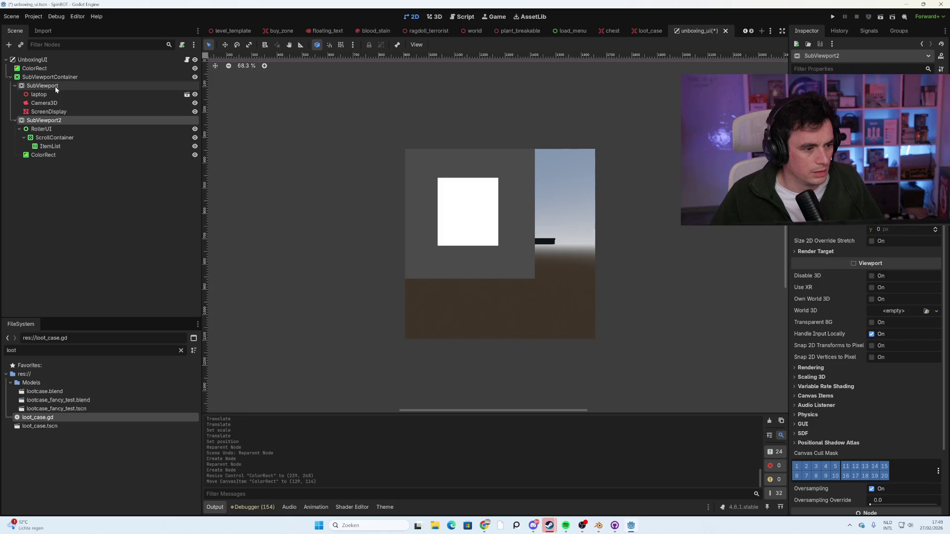
{"action": "left_click", "coordinate": [55, 120]}
{"action": "left_click", "coordinate": [55, 120]}
{"action": "key", "text": "BackSpace"}
{"action": "type", "text": "udScherm"}
{"action": "key", "text": "Return"}
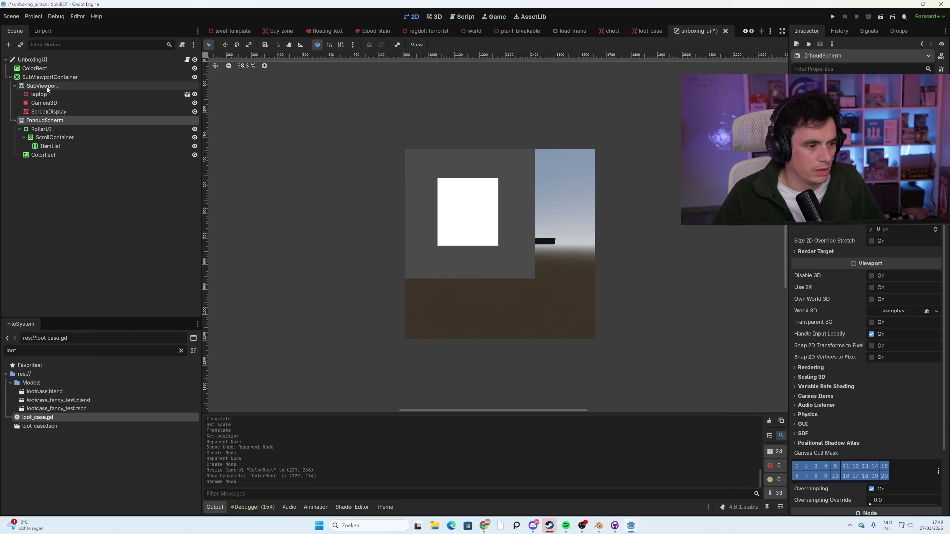
Increase the InhoudScherm viewport's Size x and y values.
{"action": "left_click", "coordinate": [50, 77]}
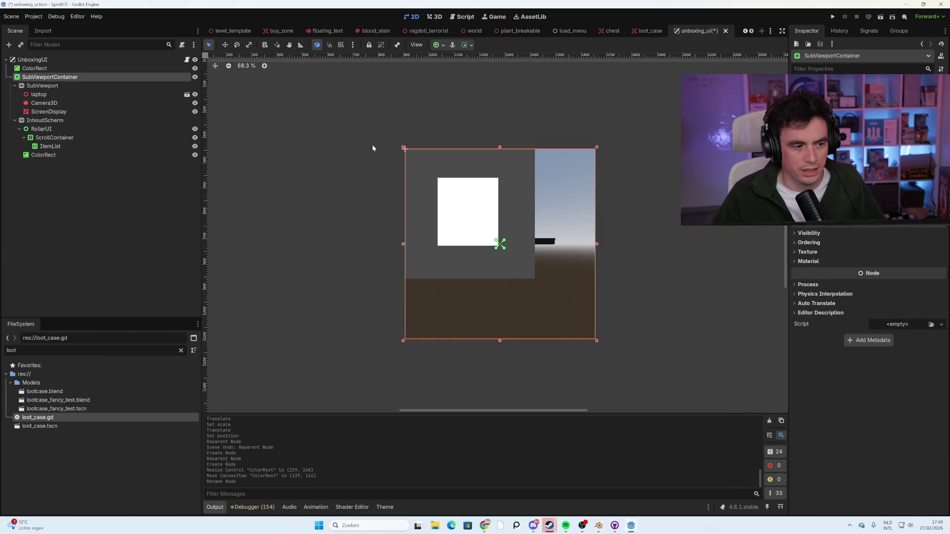
{"action": "scroll", "coordinate": [450, 225], "scroll_direction": "up", "scroll_amount": 3}
{"action": "left_click", "coordinate": [145, 121]}
{"action": "left_click", "coordinate": [130, 129]}
{"action": "left_click", "coordinate": [126, 120]}
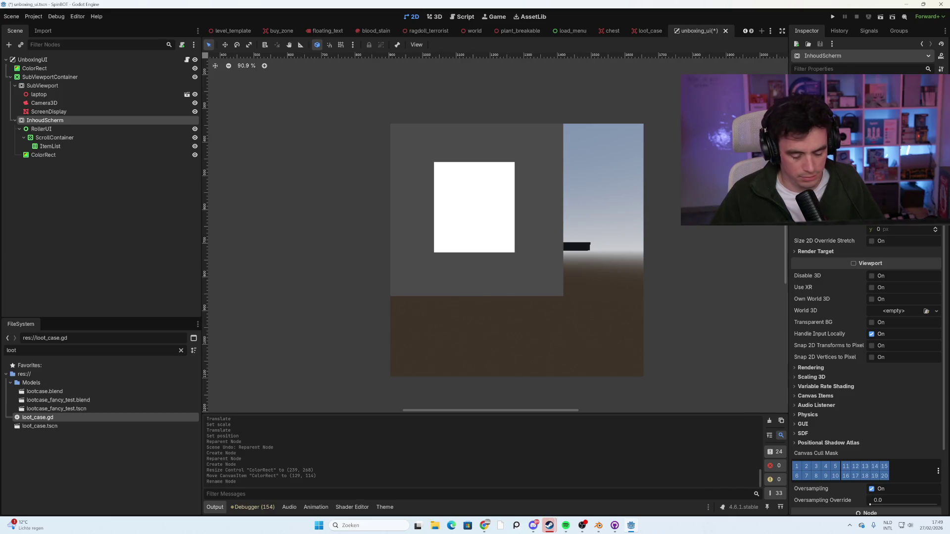
{"action": "key", "text": "Return"}
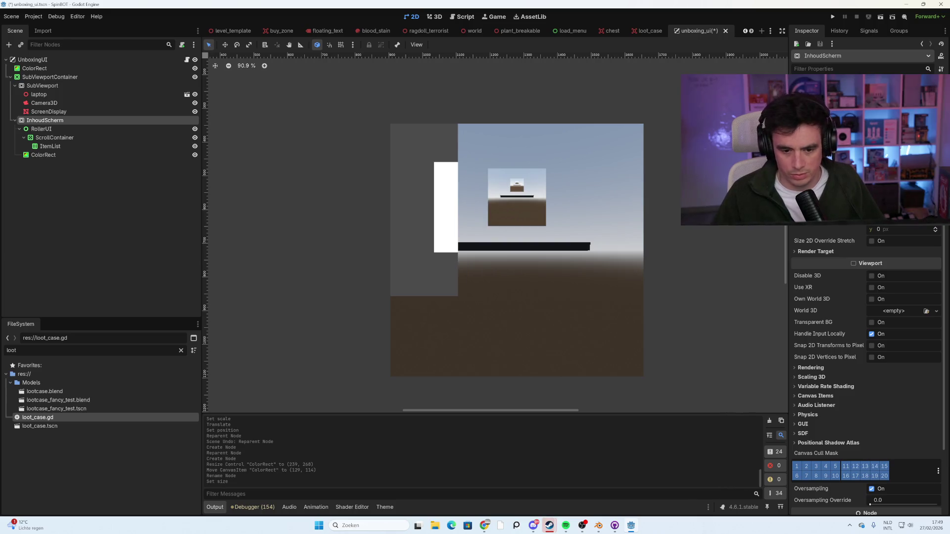
{"action": "key", "text": "Return"}
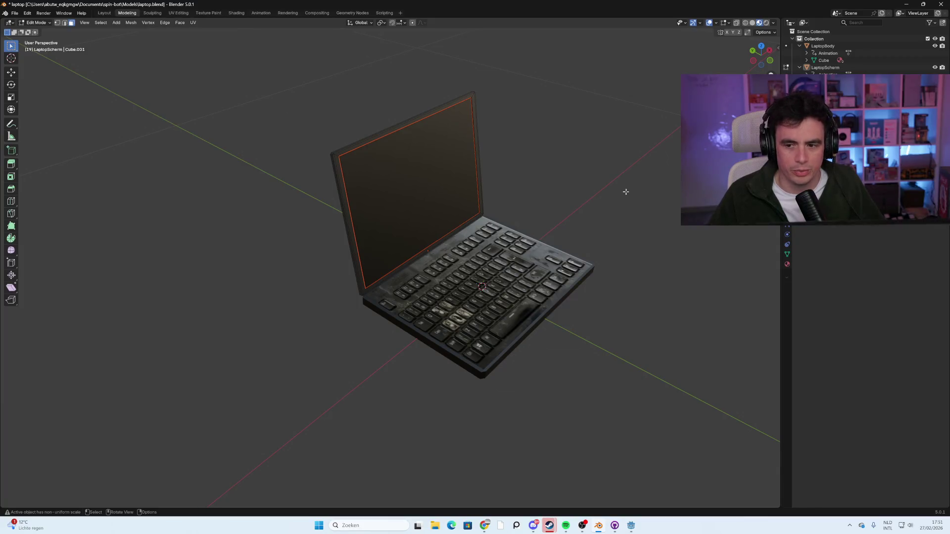
In the Animation workspace, rename the lid object LaptopScherm to LaptopBovenkant.
{"action": "left_click", "coordinate": [261, 13]}
{"action": "mouse_move", "coordinate": [142, 319]}
{"action": "left_mouse_down"}
{"action": "mouse_move", "coordinate": [106, 321]}
{"action": "mouse_move", "coordinate": [141, 319]}
{"action": "left_mouse_up"}
{"action": "mouse_move", "coordinate": [347, 210]}
{"action": "left_mouse_down"}
{"action": "mouse_move", "coordinate": [409, 183]}
{"action": "mouse_move", "coordinate": [350, 188]}
{"action": "left_mouse_up"}
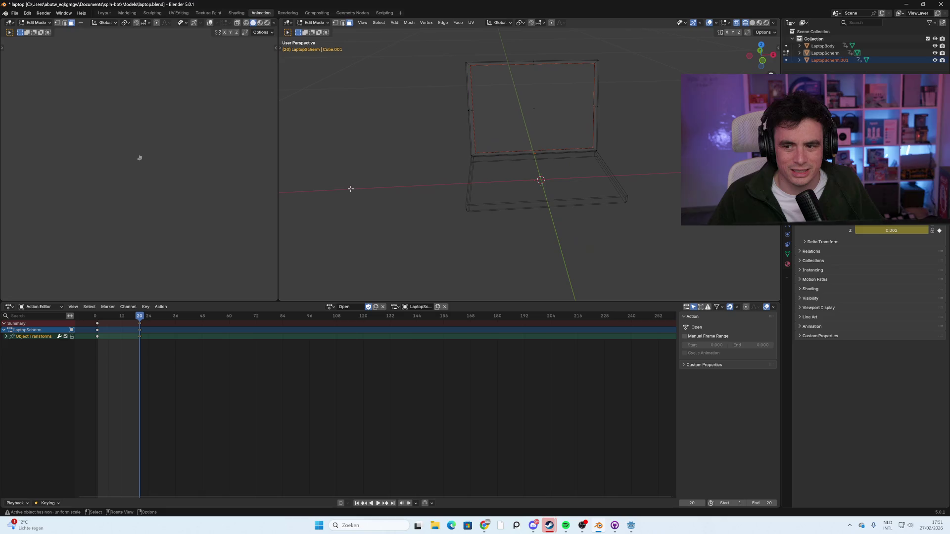
{"action": "left_click", "coordinate": [838, 55]}
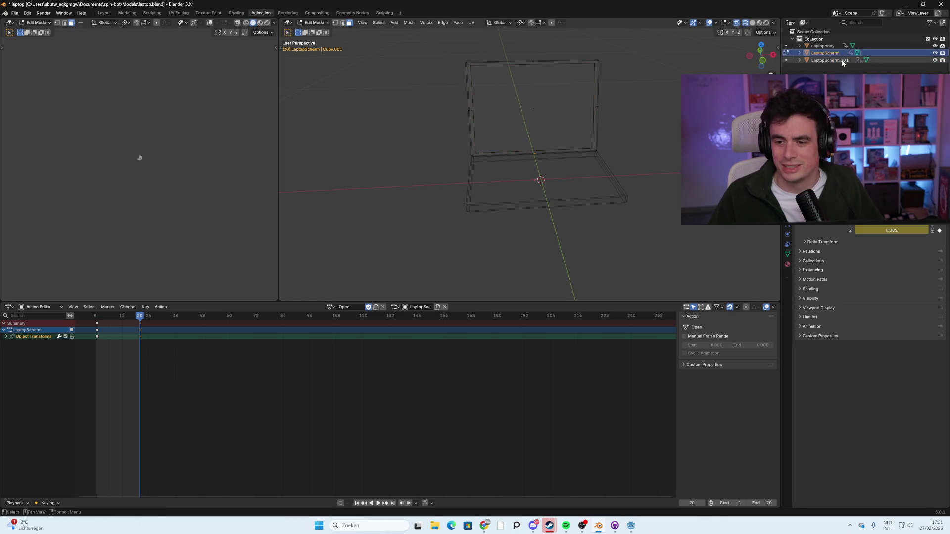
{"action": "double_click", "coordinate": [838, 54]}
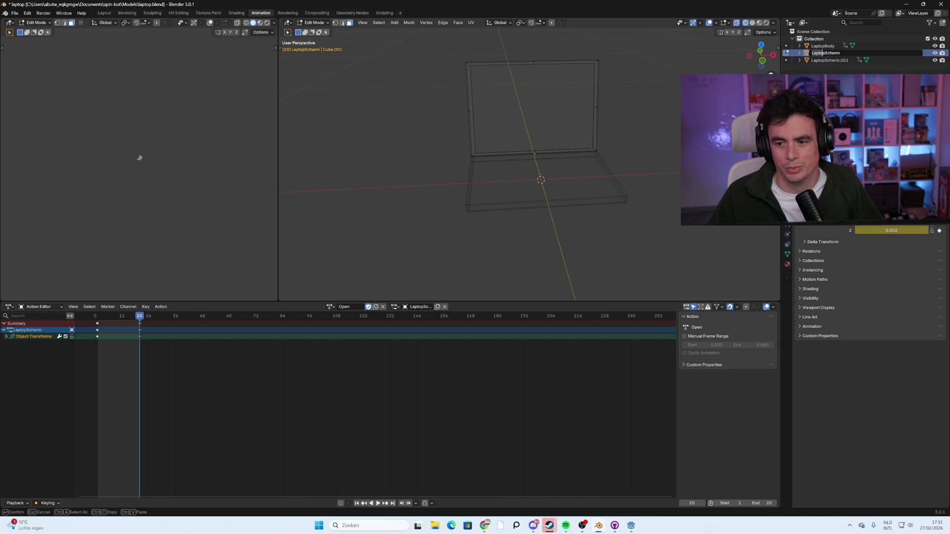
{"action": "key", "text": "Left"}
{"action": "key", "text": "Left"}
{"action": "key", "text": "Left"}
{"action": "key", "text": "Delete"}
{"action": "key", "text": "Delete"}
{"action": "key", "text": "Delete"}
{"action": "type", "text": "Bovenkant"}
{"action": "key", "text": "Return"}
Rename LaptopScherm.001 to LaptopScherm and save laptop.blend.
{"action": "left_click", "coordinate": [841, 60]}
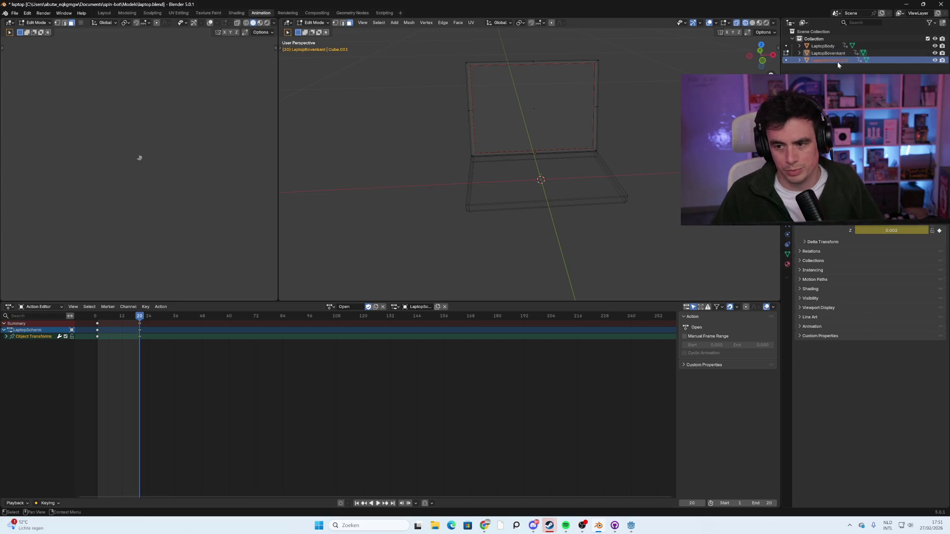
{"action": "double_click", "coordinate": [842, 61]}
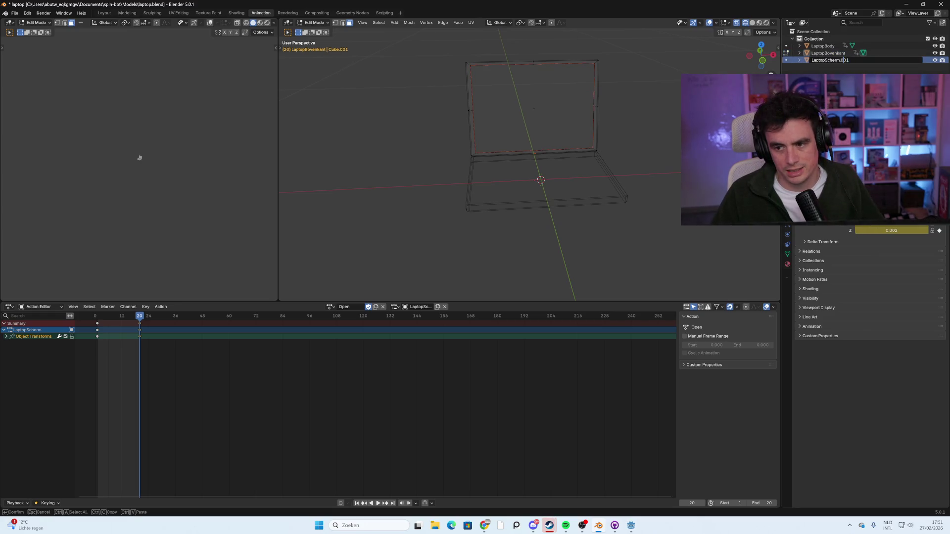
{"action": "key", "text": "Delete"}
{"action": "key", "text": "Delete"}
{"action": "key", "text": "Delete"}
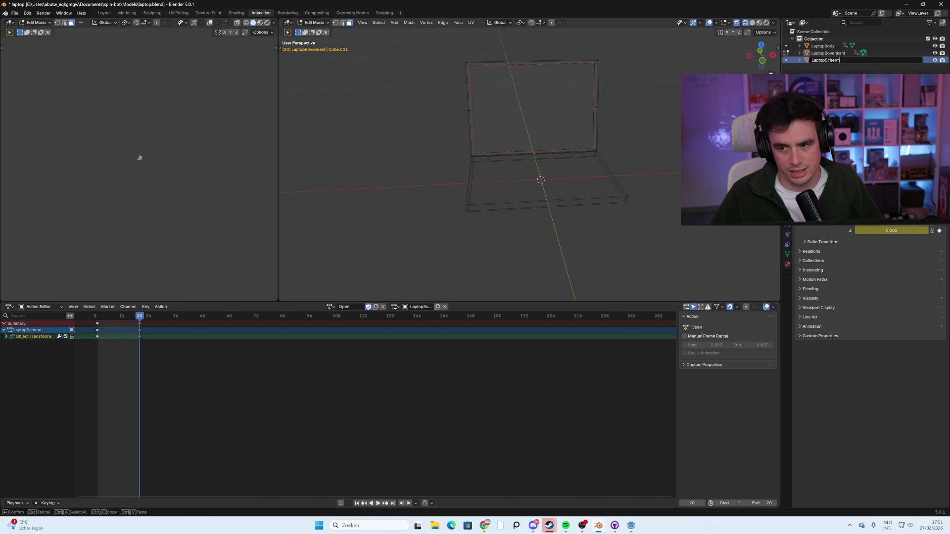
{"action": "key", "text": "Return"}
{"action": "key", "text": "ctrl+s"}
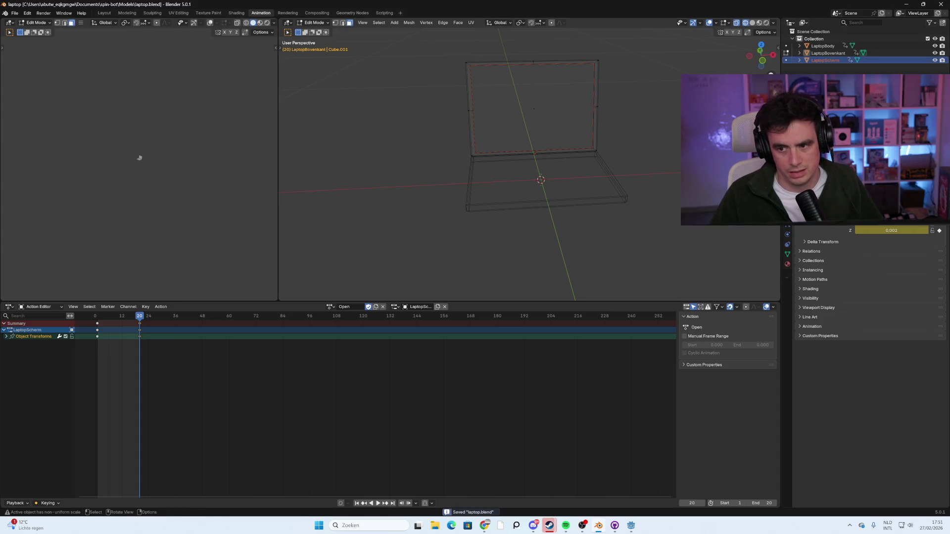
{"action": "left_click_drag", "start_coordinate": [585, 143], "coordinate": [651, 129]}
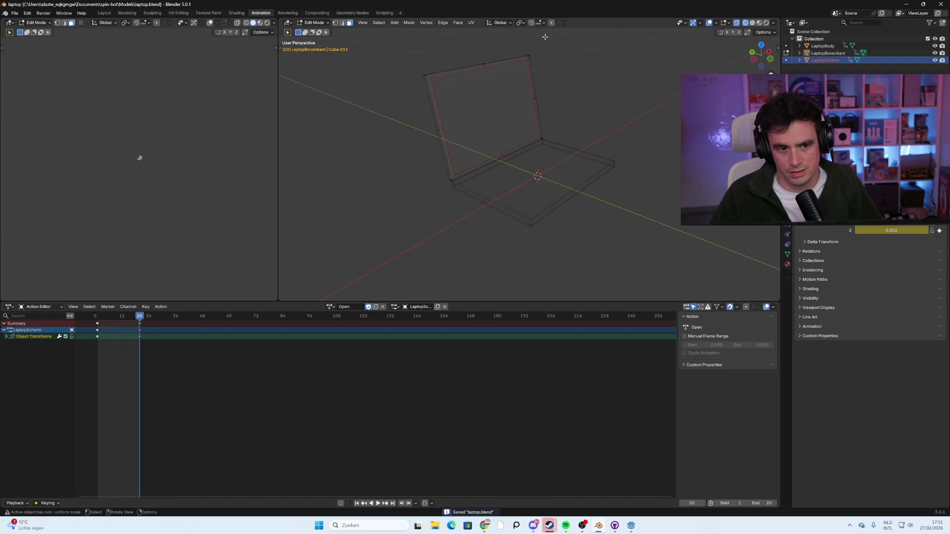
{"action": "key", "text": "Tab"}
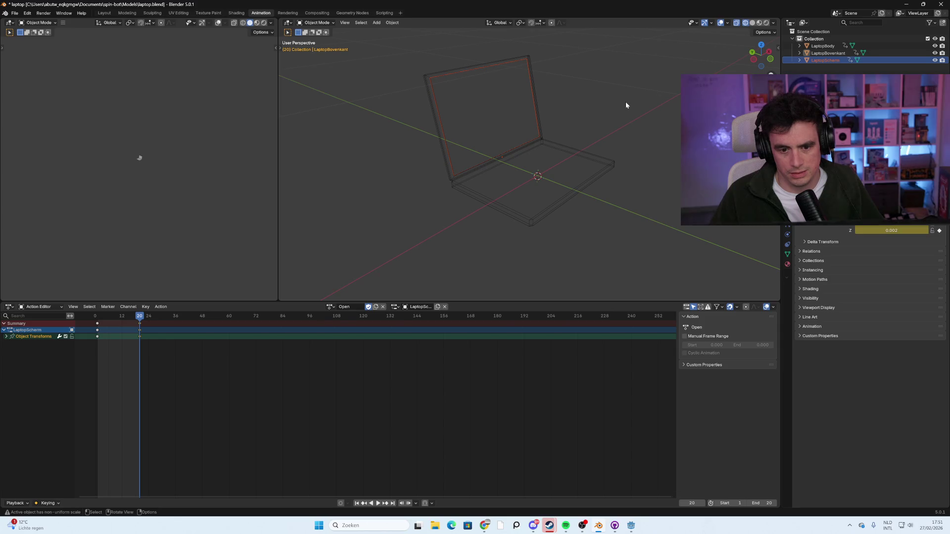
{"action": "left_click", "coordinate": [630, 525]}
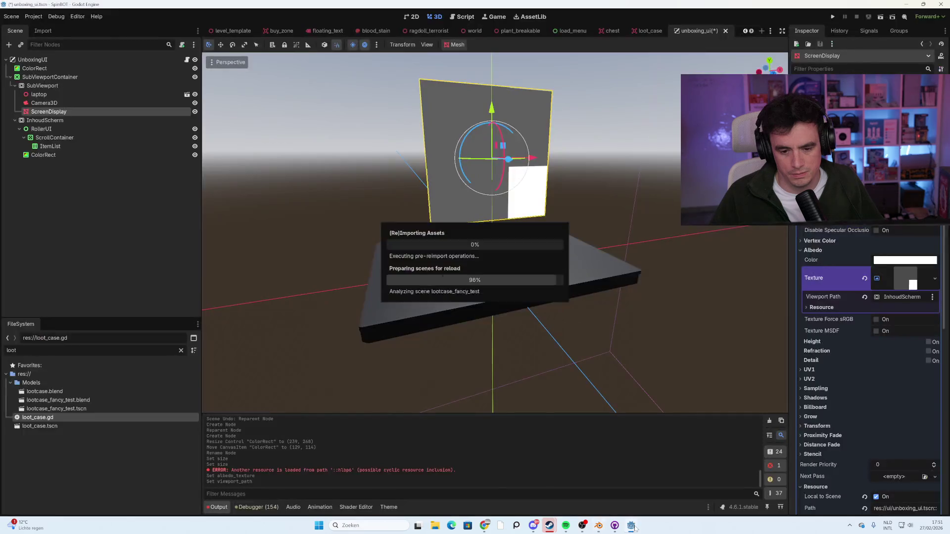
Delete the old laptop node from the SubViewport and confirm the removal.
{"action": "left_click", "coordinate": [444, 255]}
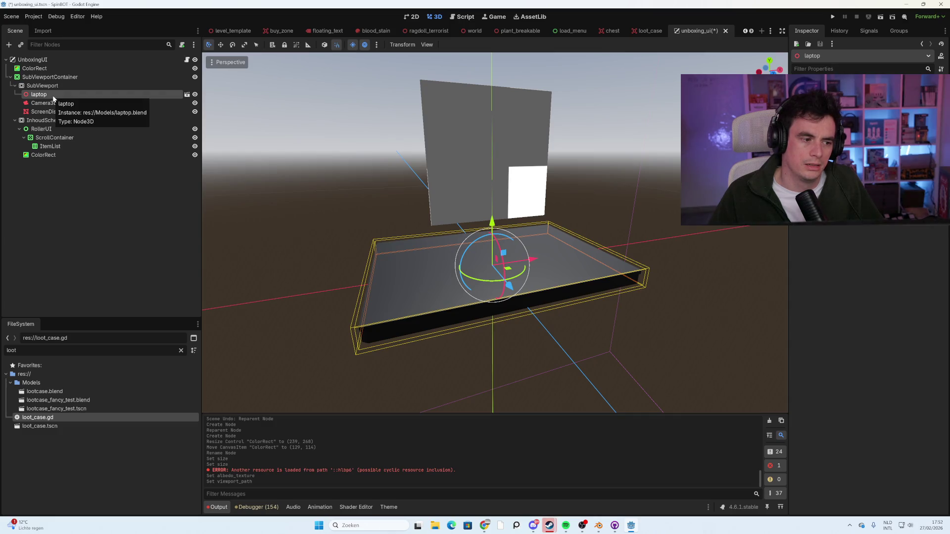
{"action": "key", "text": "Delete"}
{"action": "key", "text": "Return"}
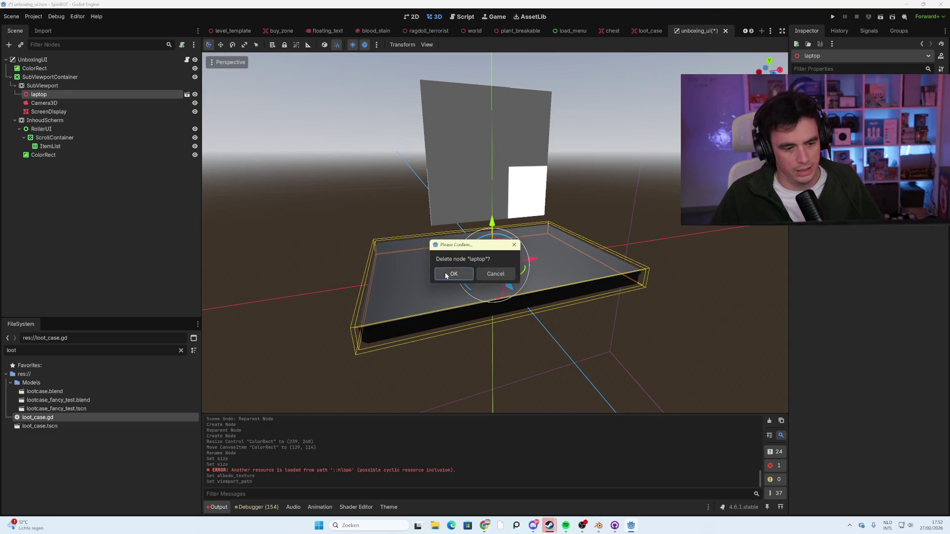
{"action": "key", "text": "BackSpace"}
{"action": "key", "text": "BackSpace"}
{"action": "key", "text": "BackSpace"}
Create a new inherited scene from laptop.blend and select all five laptop nodes.
{"action": "type", "text": "lap"}
{"action": "left_click", "coordinate": [57, 392]}
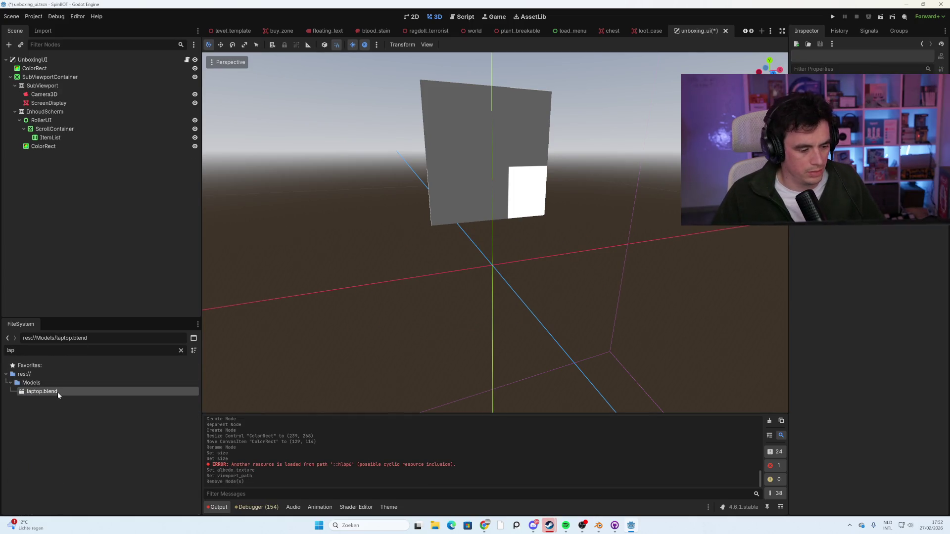
{"action": "right_click", "coordinate": [42, 392]}
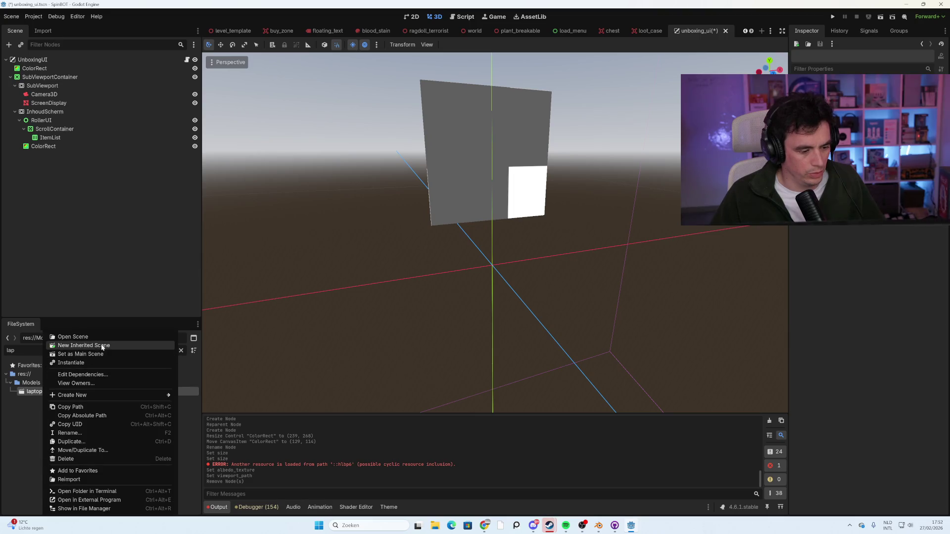
{"action": "left_click", "coordinate": [65, 346]}
{"action": "left_click", "coordinate": [49, 69]}
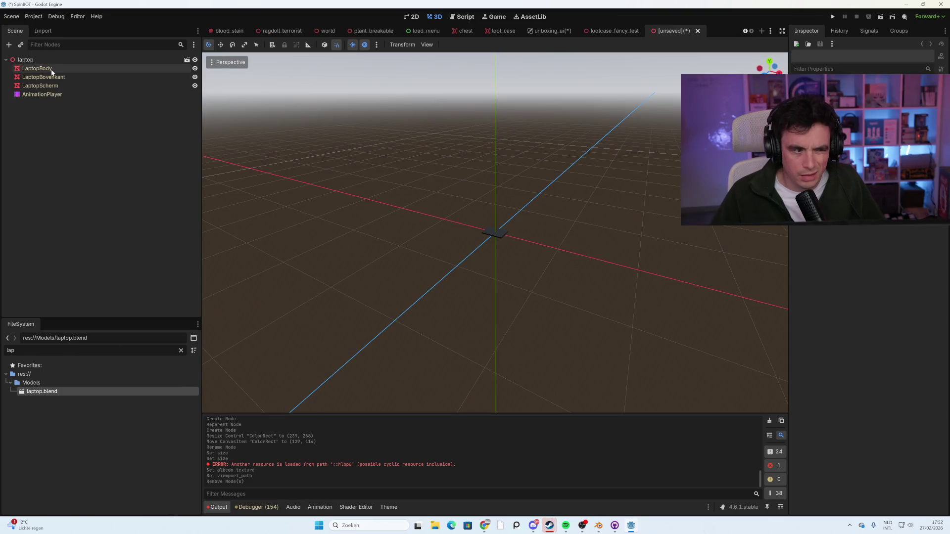
{"action": "left_click", "coordinate": [63, 94], "text": "shift"}
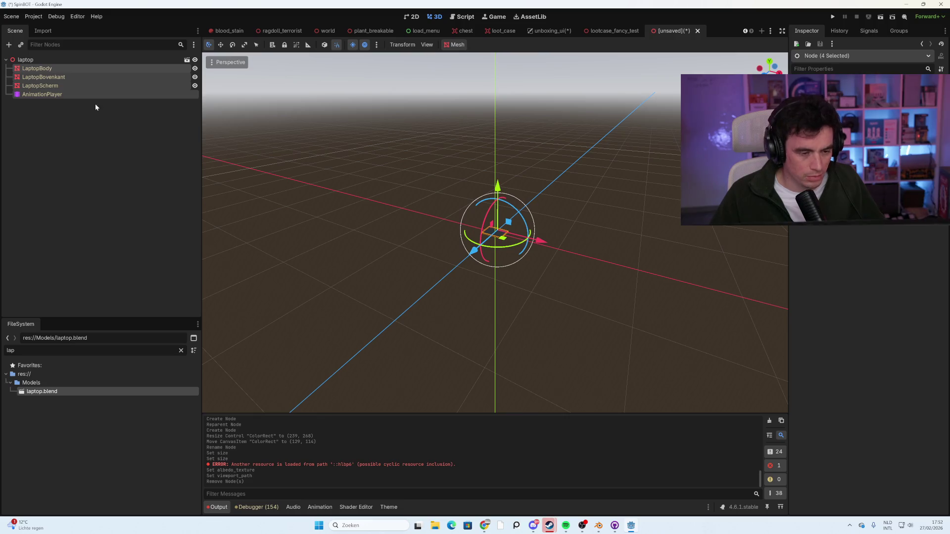
{"action": "left_click", "coordinate": [141, 109]}
{"action": "left_click", "coordinate": [53, 60]}
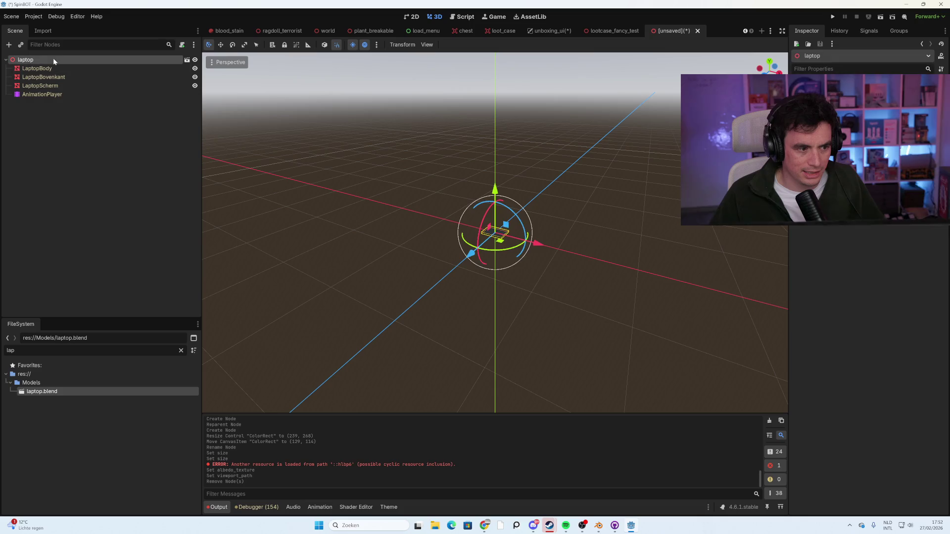
{"action": "left_click", "coordinate": [58, 96], "text": "shift"}
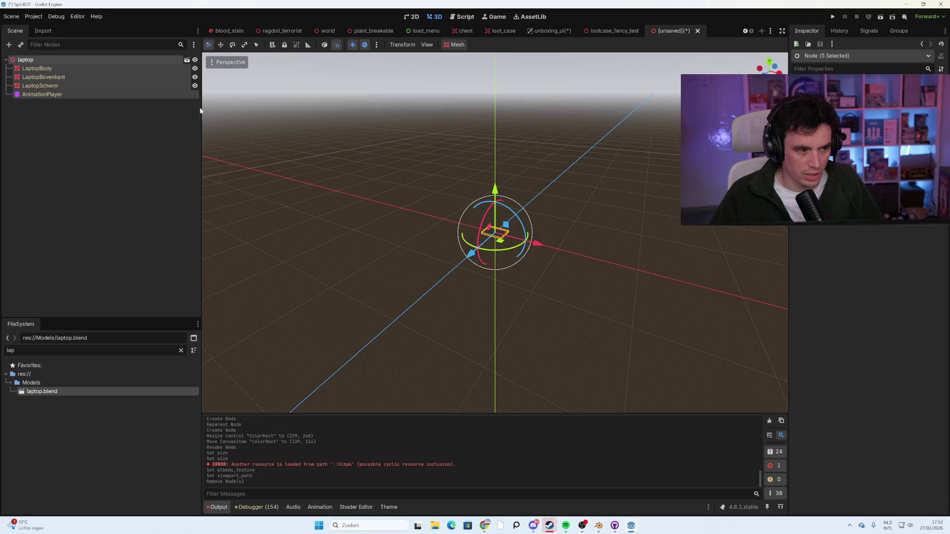
Paste the copied laptop nodes under SubViewport in unboxing_ui.
{"action": "left_click", "coordinate": [552, 31]}
{"action": "left_click", "coordinate": [79, 86]}
{"action": "key", "text": "ctrl+v"}
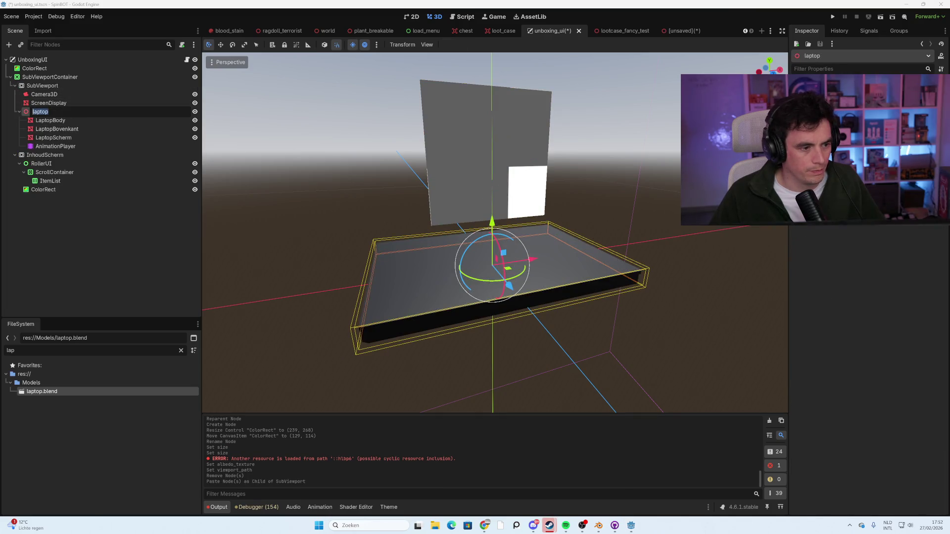
Check ScreenDisplay's material, then open the pasted laptop's AnimationPlayer animations.
{"action": "left_click", "coordinate": [455, 161]}
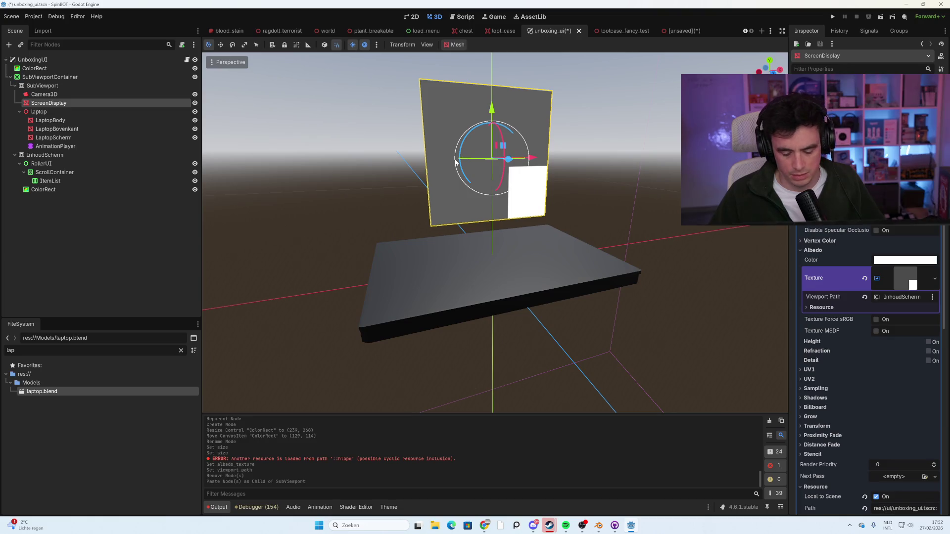
{"action": "left_click", "coordinate": [407, 163]}
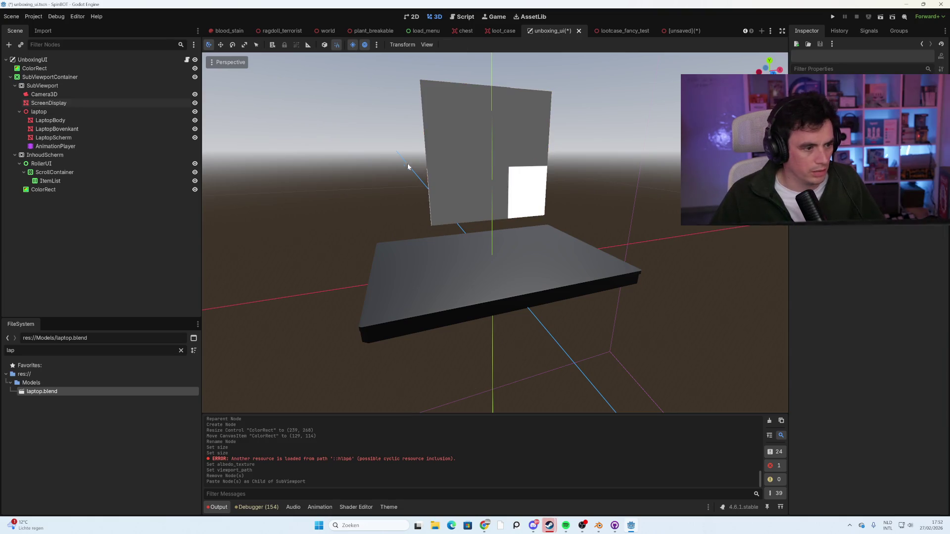
{"action": "left_click", "coordinate": [76, 111]}
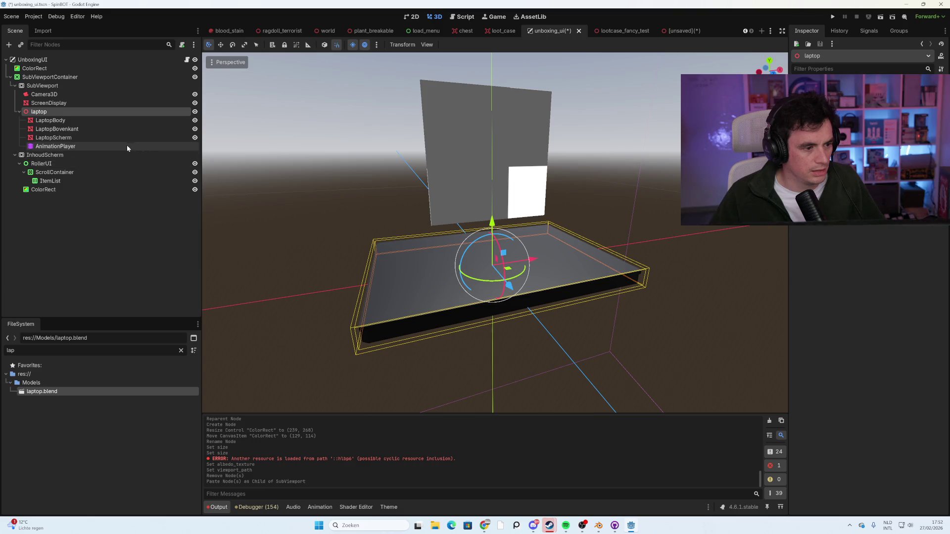
{"action": "left_click", "coordinate": [111, 146]}
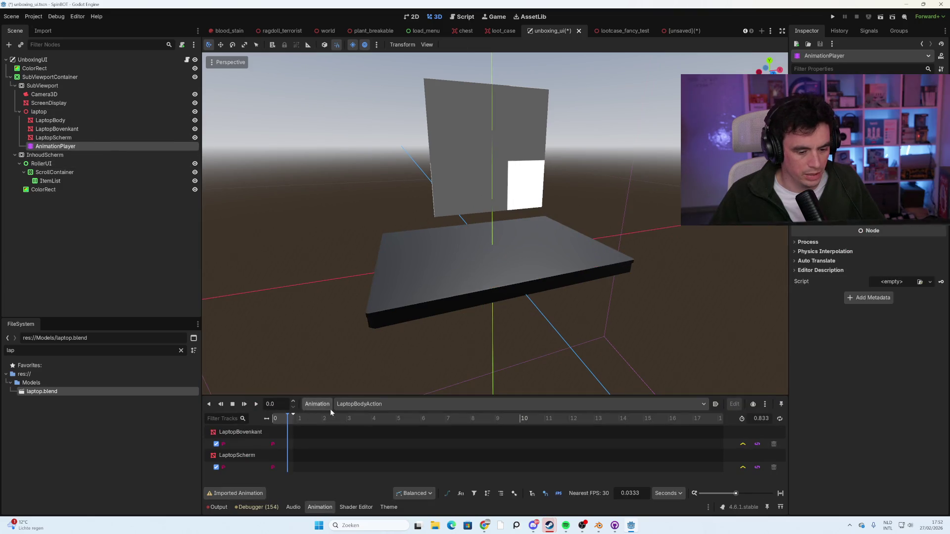
Play the LaptopBodyAction animation, then switch to Open and play it twice.
{"action": "left_click", "coordinate": [257, 404]}
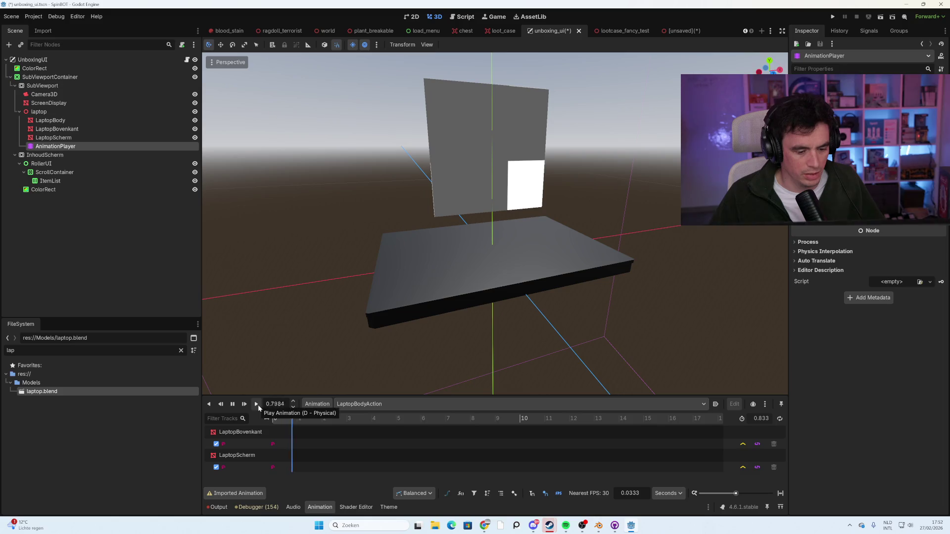
{"action": "left_click", "coordinate": [354, 405]}
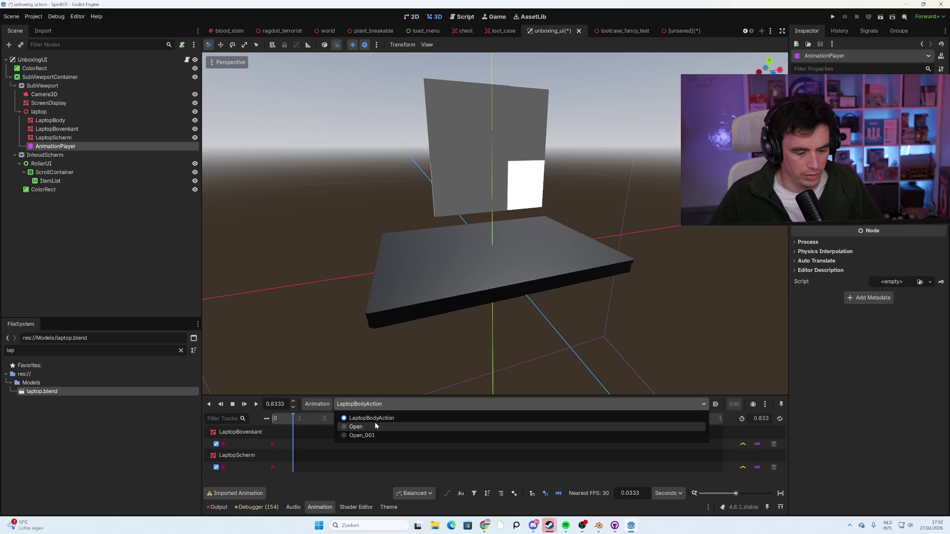
{"action": "left_click", "coordinate": [375, 428]}
{"action": "left_click", "coordinate": [257, 404]}
{"action": "left_click", "coordinate": [257, 404]}
Duplicate the Open animation as Open_001 and play the copy.
{"action": "mouse_move", "coordinate": [335, 347]}
{"action": "left_mouse_down"}
{"action": "mouse_move", "coordinate": [398, 316]}
{"action": "mouse_move", "coordinate": [423, 321]}
{"action": "mouse_move", "coordinate": [420, 303]}
{"action": "mouse_move", "coordinate": [403, 322]}
{"action": "left_mouse_up"}
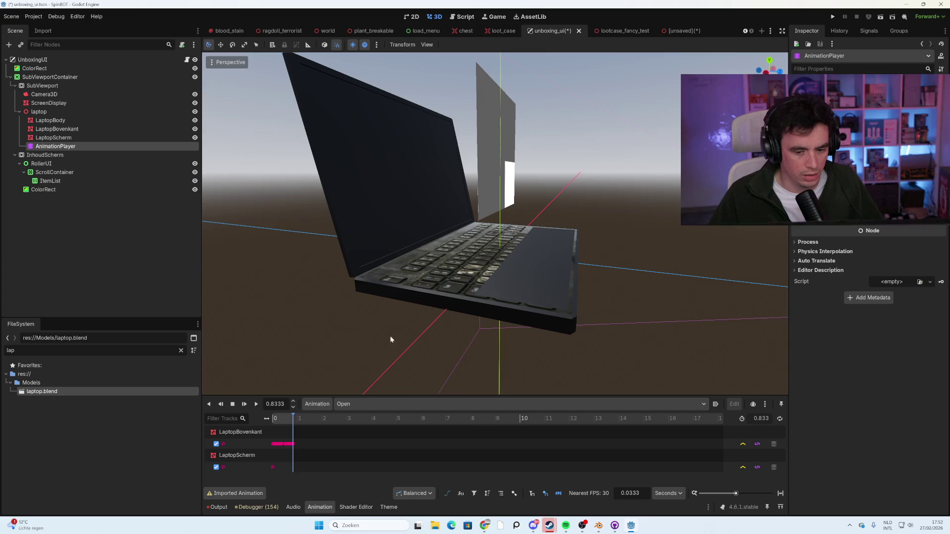
{"action": "left_click", "coordinate": [329, 408]}
{"action": "left_click", "coordinate": [331, 442]}
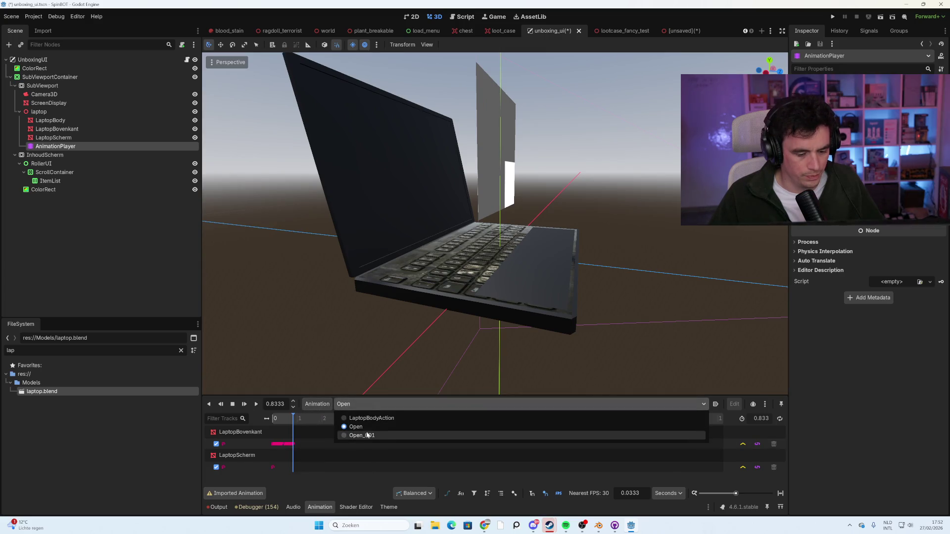
{"action": "left_click", "coordinate": [367, 432]}
{"action": "left_click", "coordinate": [256, 406]}
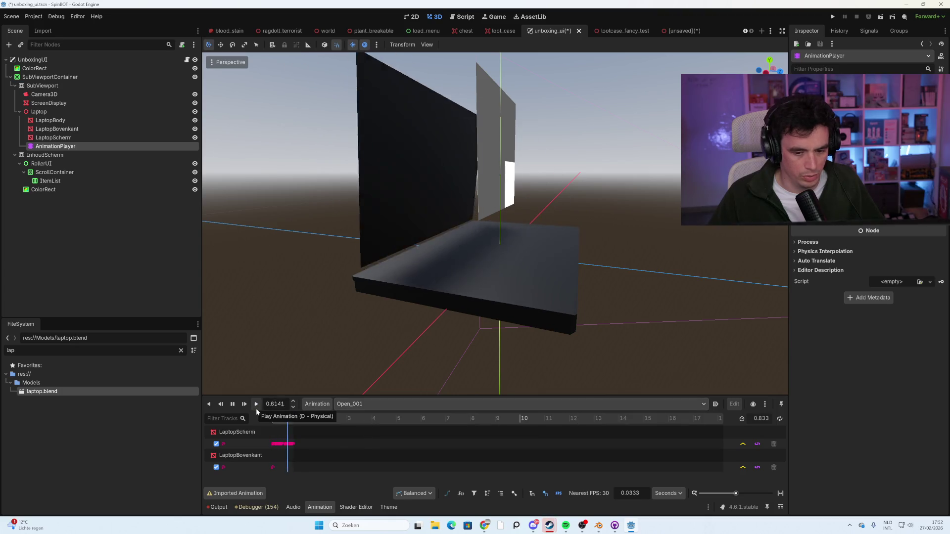
Switch to Open and back to Open_001, replay it, then select LaptopBody and ScreenDisplay.
{"action": "mouse_move", "coordinate": [410, 300]}
{"action": "left_mouse_down"}
{"action": "mouse_move", "coordinate": [391, 307]}
{"action": "mouse_move", "coordinate": [418, 315]}
{"action": "left_mouse_up"}
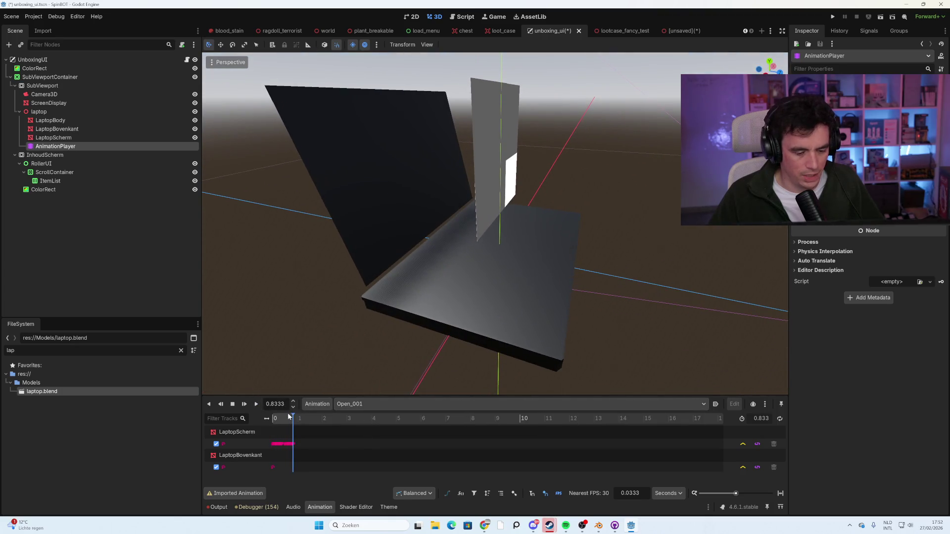
{"action": "left_click", "coordinate": [335, 406]}
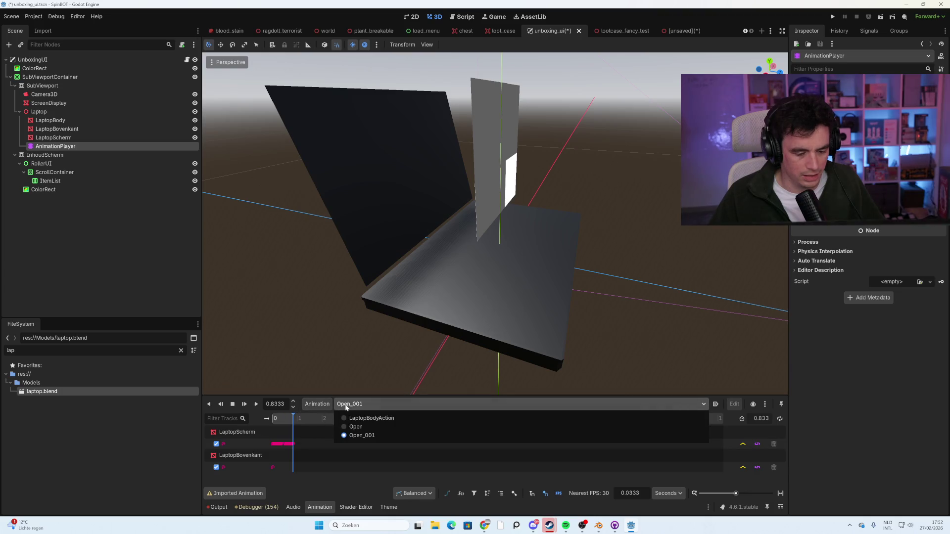
{"action": "left_click", "coordinate": [362, 426]}
{"action": "left_click", "coordinate": [361, 404]}
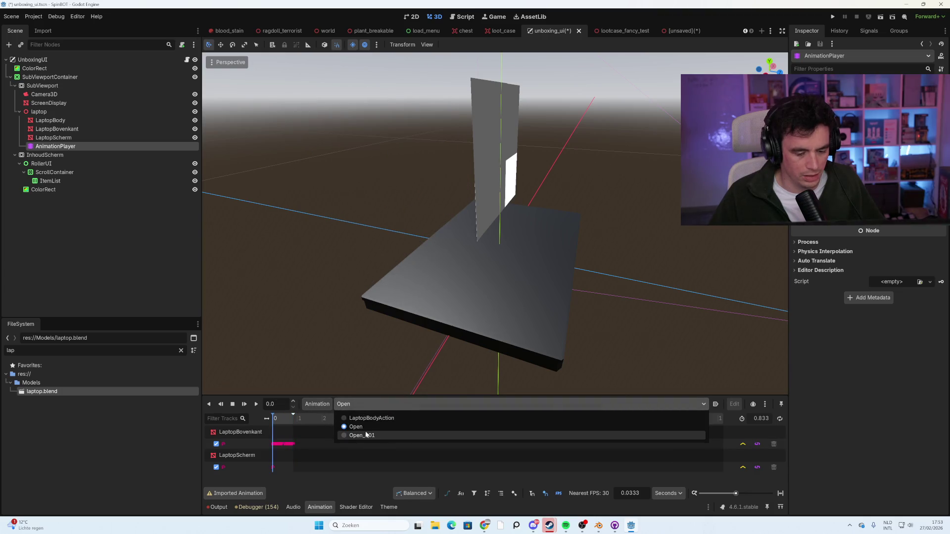
{"action": "left_click", "coordinate": [366, 436]}
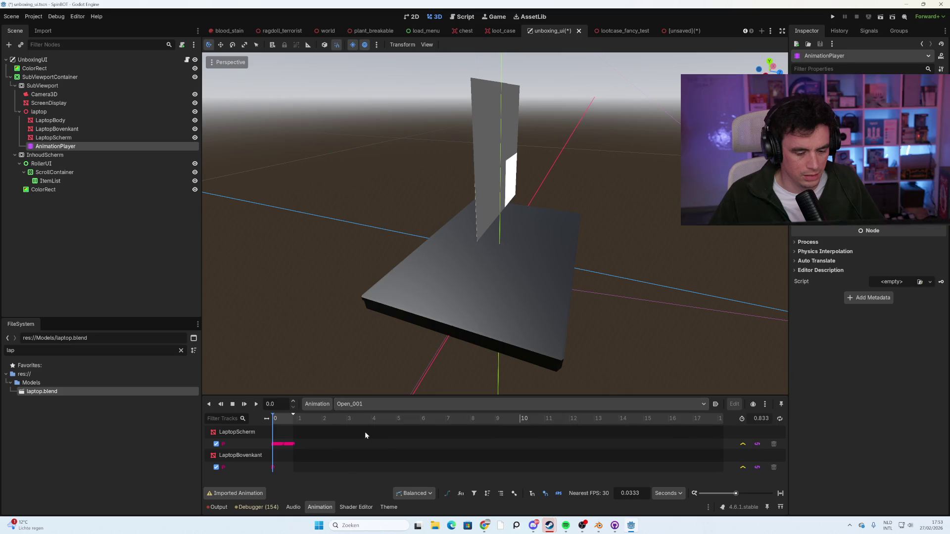
{"action": "left_click", "coordinate": [259, 403]}
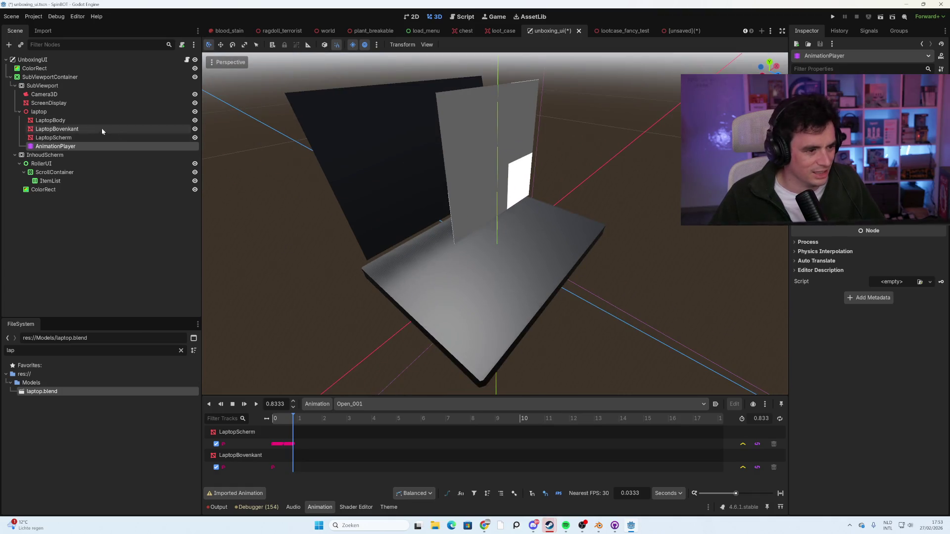
{"action": "left_click", "coordinate": [89, 121]}
{"action": "left_click", "coordinate": [81, 103]}
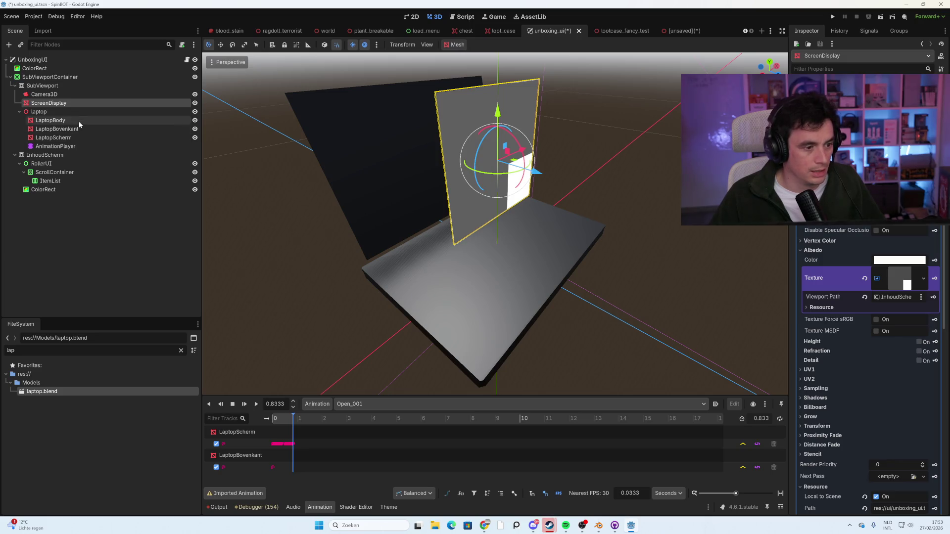
Select the LaptopScherm screen mesh and inspect its material options in the Inspector.
{"action": "left_click", "coordinate": [84, 137]}
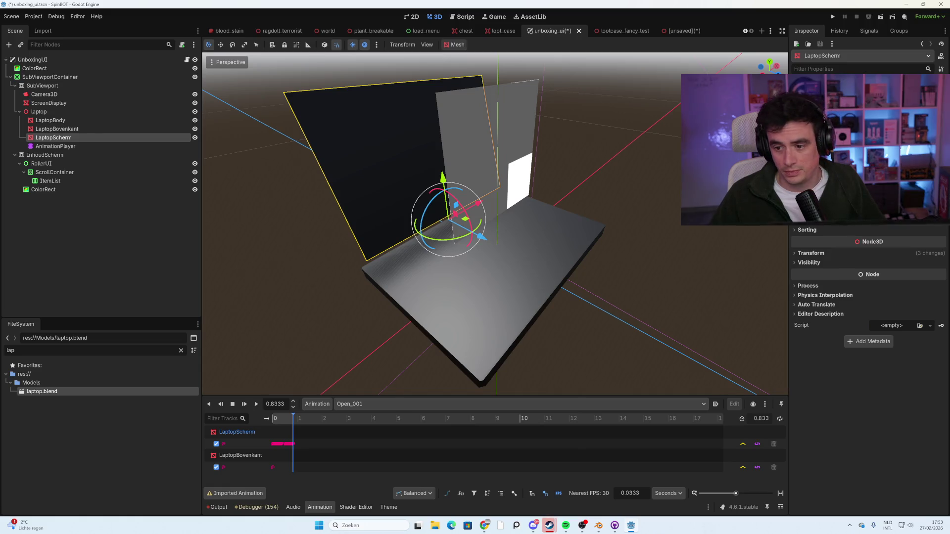
{"action": "scroll", "coordinate": [866, 188], "scroll_direction": "up", "scroll_amount": 1}
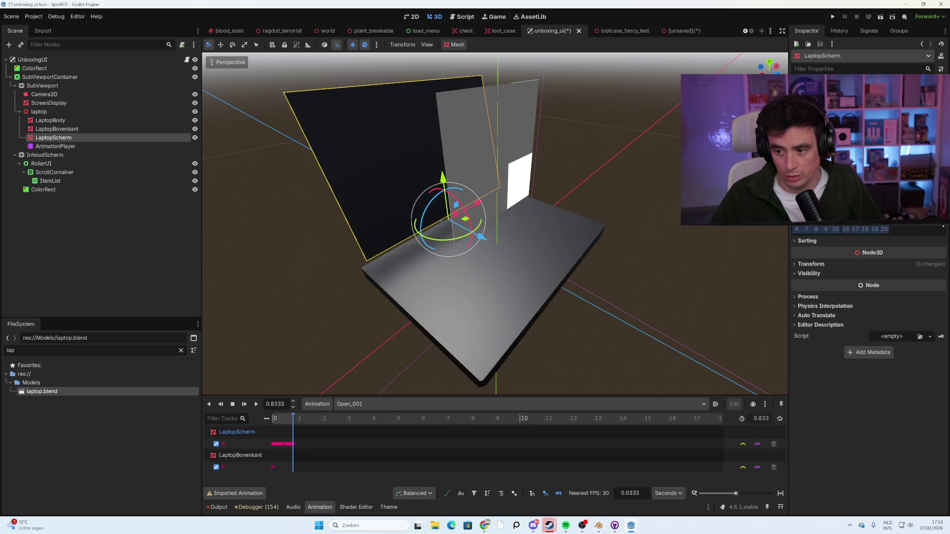
{"action": "scroll", "coordinate": [866, 188], "scroll_direction": "up", "scroll_amount": 1}
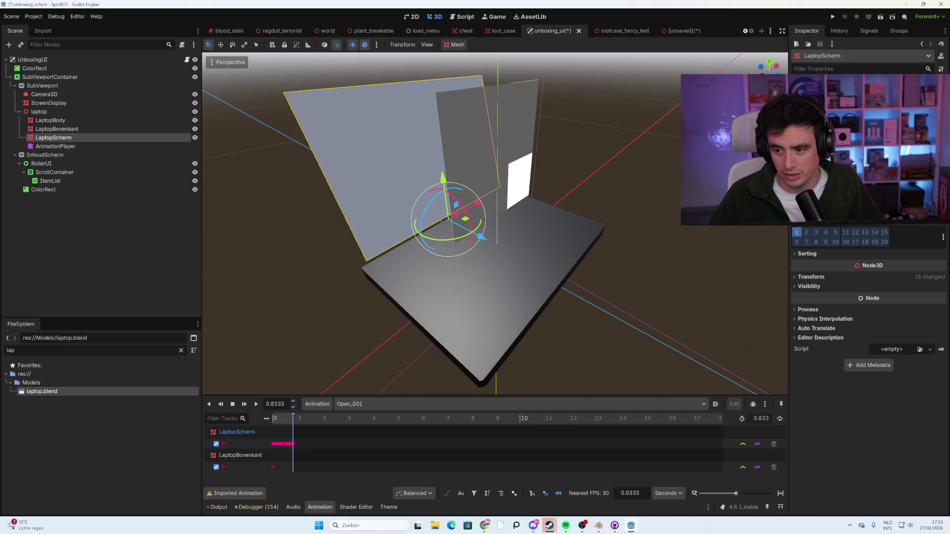
{"action": "left_click", "coordinate": [930, 217]}
{"action": "key", "text": "Escape"}
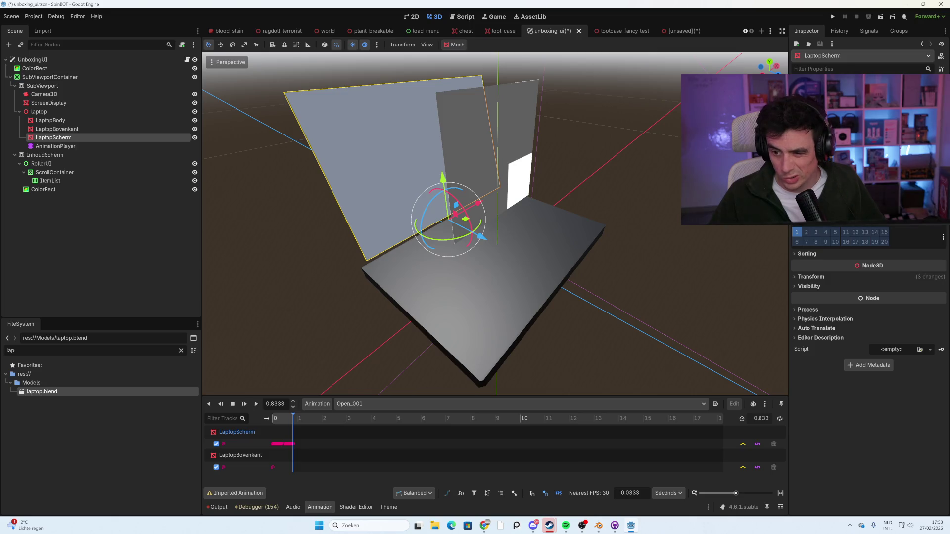
Expand the screen material's Albedo section and assign it a new ViewportTexture.
{"action": "left_click", "coordinate": [866, 217]}
{"action": "left_click", "coordinate": [814, 248]}
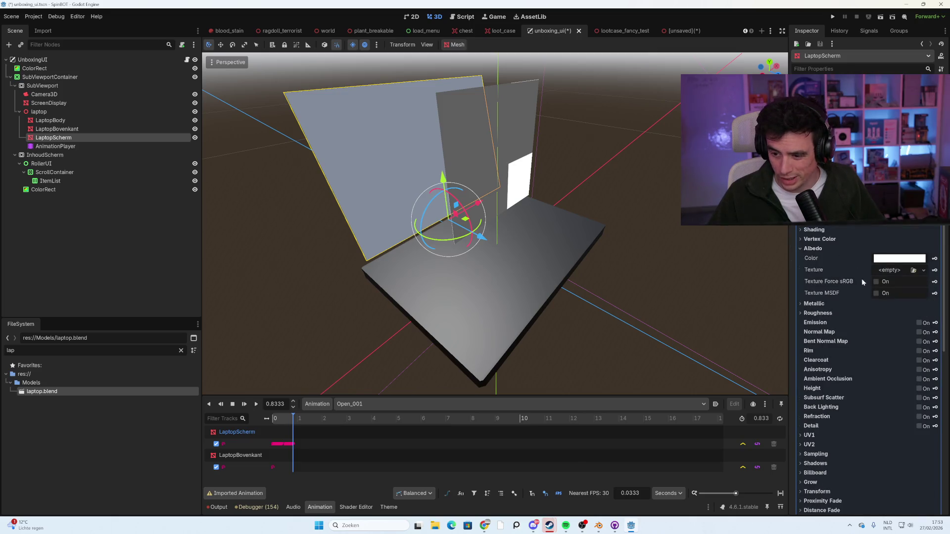
{"action": "scroll", "coordinate": [857, 281], "scroll_direction": "down", "scroll_amount": 3}
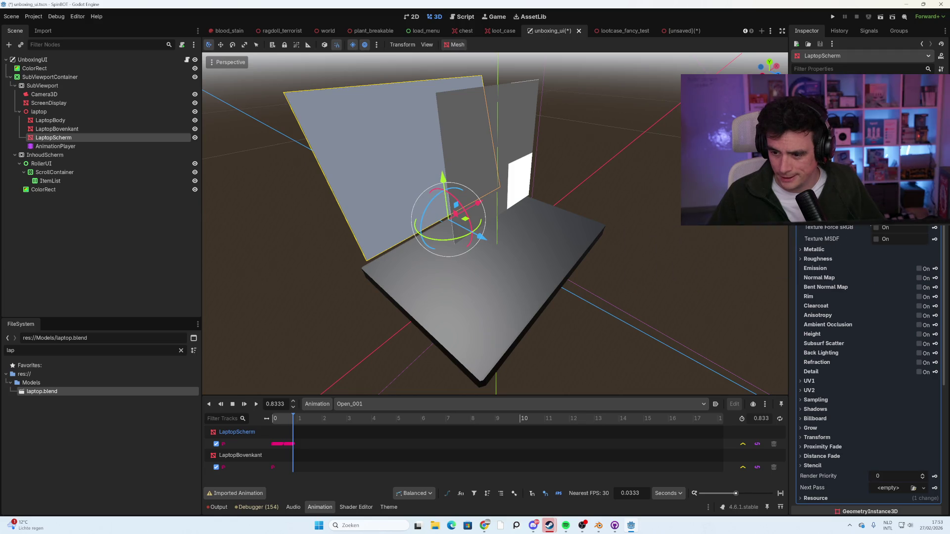
{"action": "left_click", "coordinate": [901, 216]}
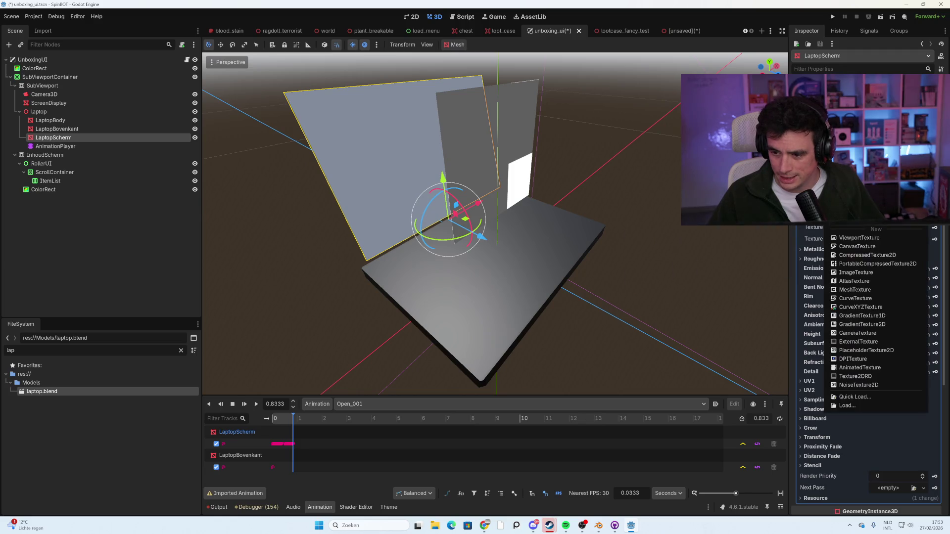
{"action": "left_click", "coordinate": [881, 239]}
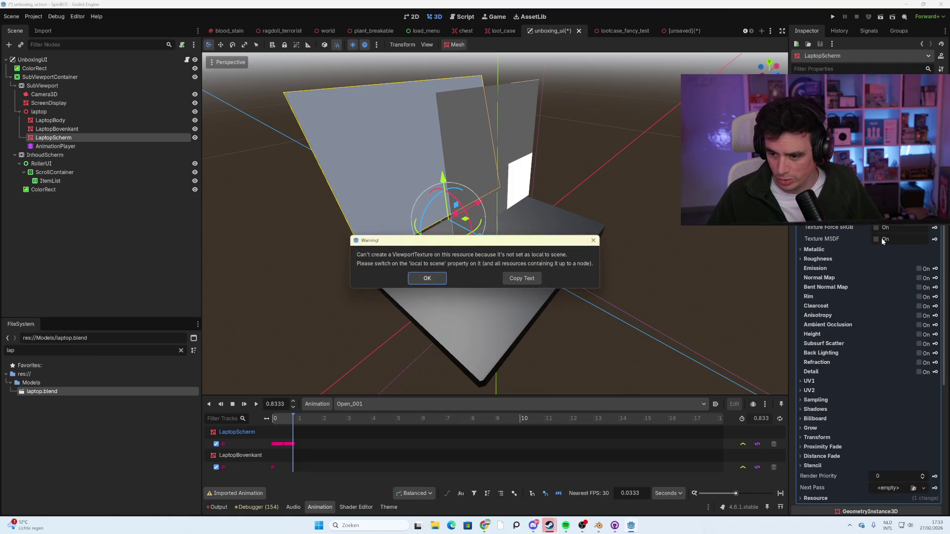
Dismiss the local-to-scene warning and browse the Inspector sections looking for the material settings.
{"action": "left_click", "coordinate": [428, 278]}
{"action": "scroll", "coordinate": [866, 359], "scroll_direction": "down", "scroll_amount": 5}
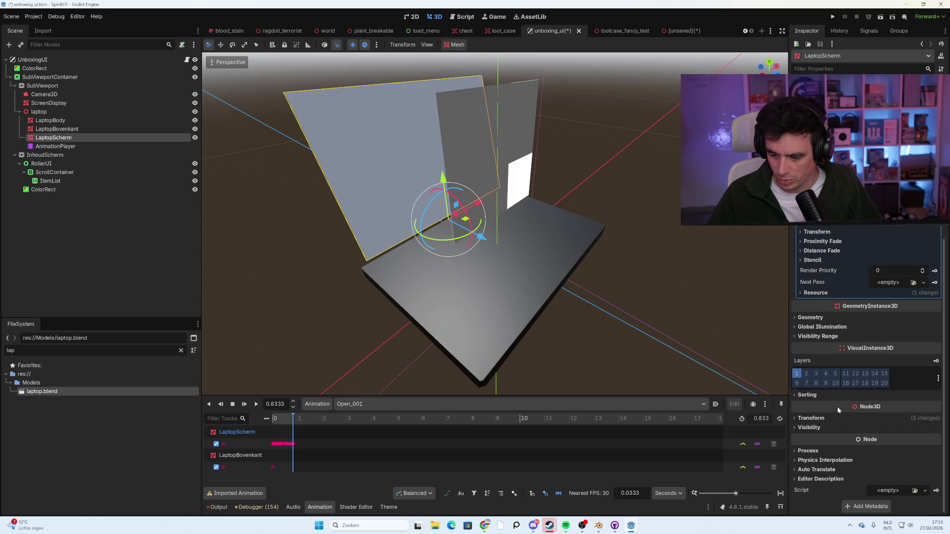
{"action": "left_click", "coordinate": [824, 461]}
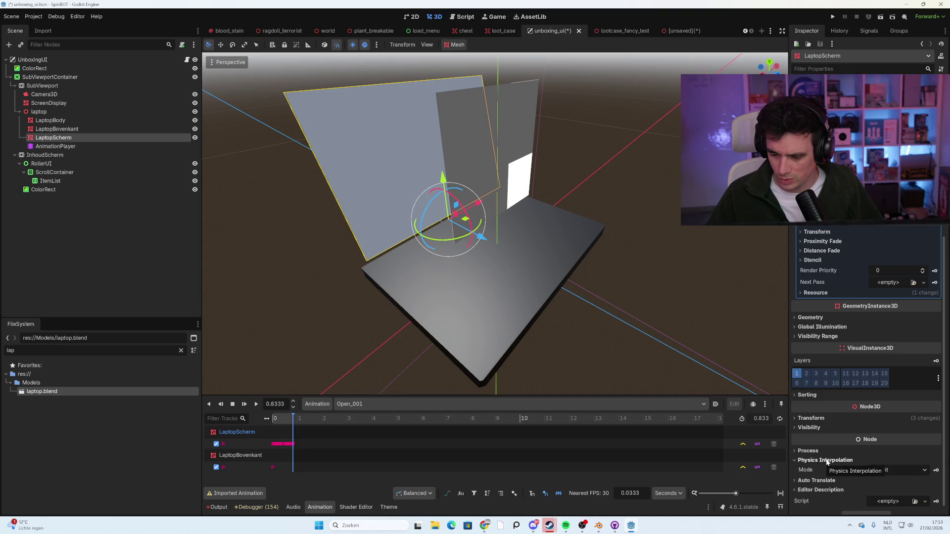
{"action": "left_click", "coordinate": [814, 418]}
{"action": "left_click", "coordinate": [818, 423]}
{"action": "left_click", "coordinate": [818, 428]}
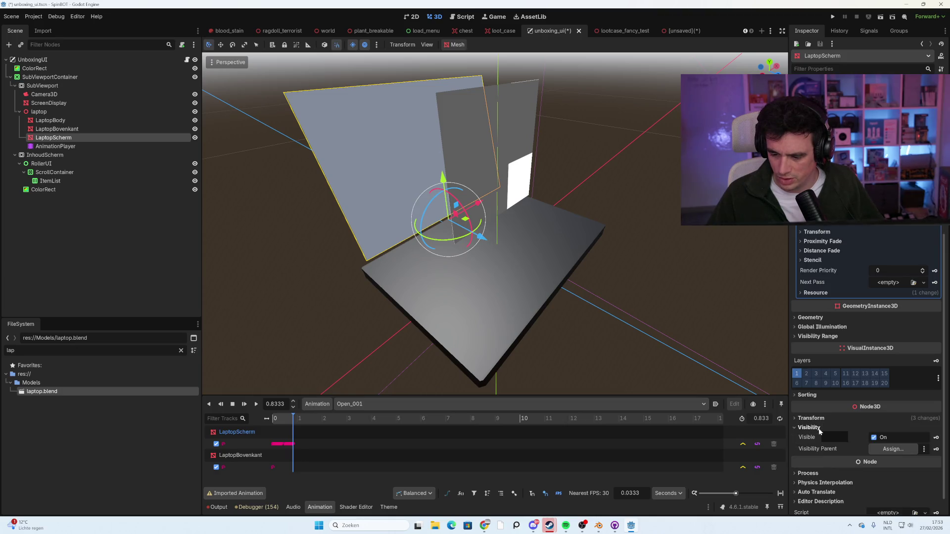
{"action": "left_click", "coordinate": [819, 428]}
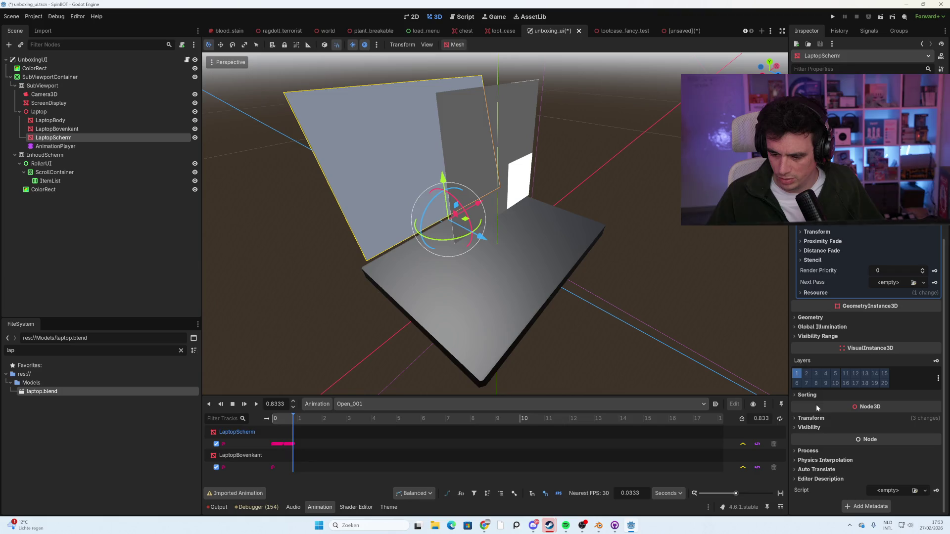
{"action": "left_click", "coordinate": [818, 327]}
{"action": "left_click", "coordinate": [819, 327]}
{"action": "left_click", "coordinate": [811, 318]}
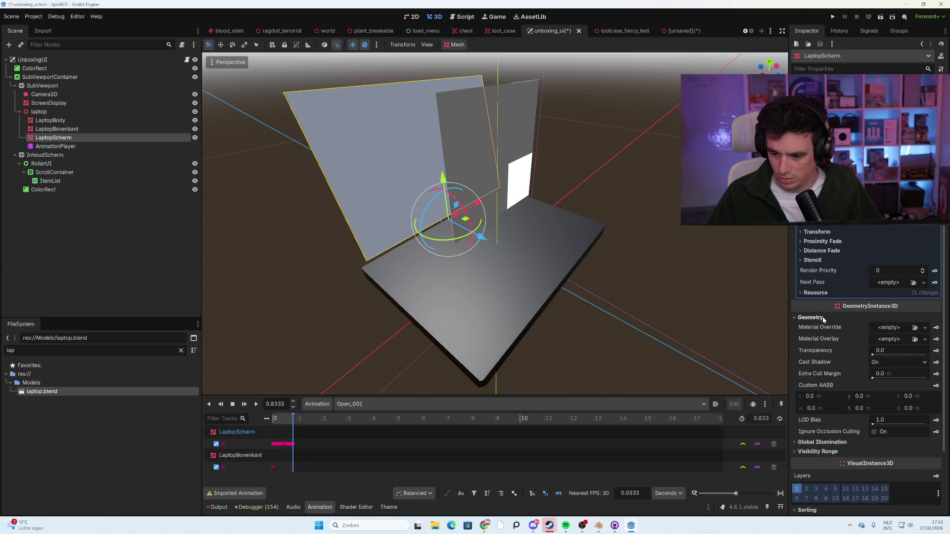
{"action": "left_click", "coordinate": [822, 318]}
Make the screen material Local to Scene and give its albedo a new ViewportTexture.
{"action": "left_click", "coordinate": [821, 293]}
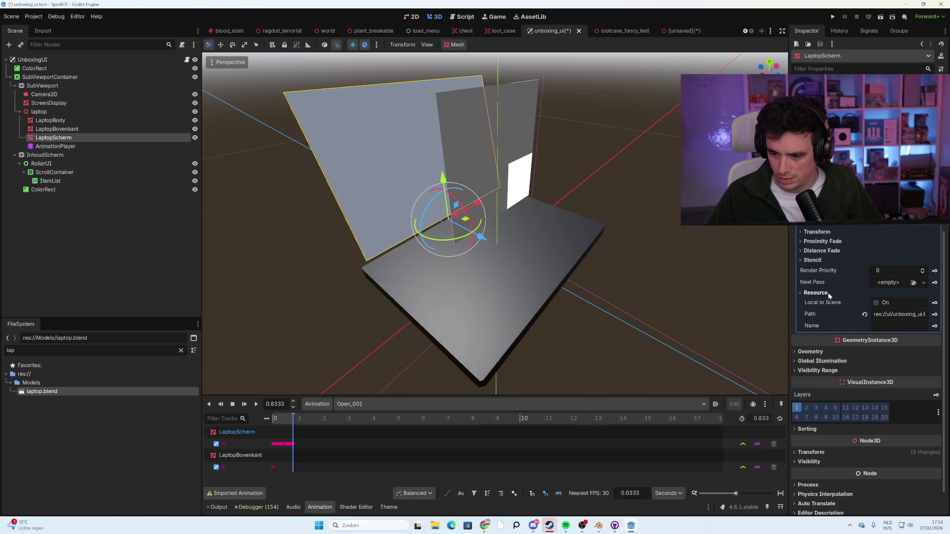
{"action": "left_click", "coordinate": [811, 293]}
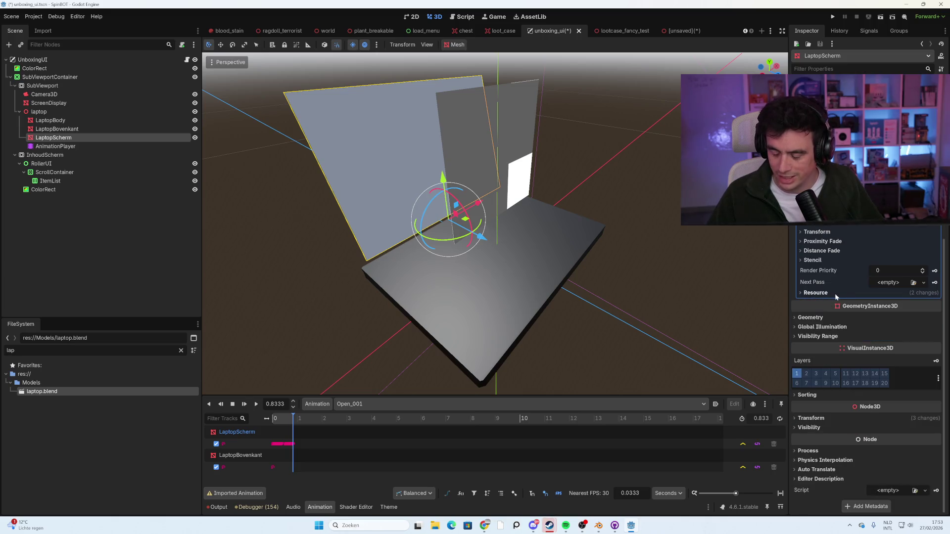
{"action": "scroll", "coordinate": [871, 297], "scroll_direction": "up", "scroll_amount": 10}
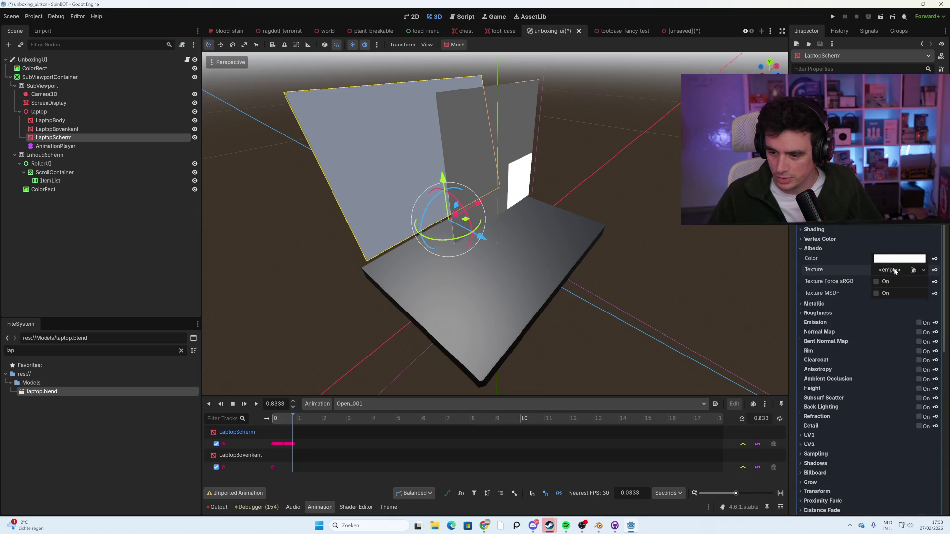
{"action": "left_click", "coordinate": [894, 271]}
{"action": "left_click", "coordinate": [860, 293]}
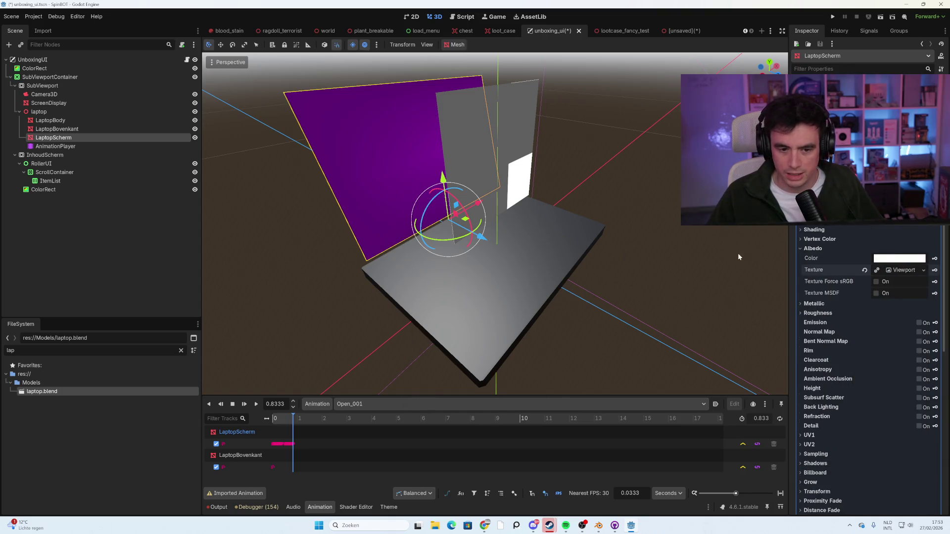
Set the ViewportTexture's viewport path to InhoudScherm and orbit to check the screen.
{"action": "left_click", "coordinate": [908, 271]}
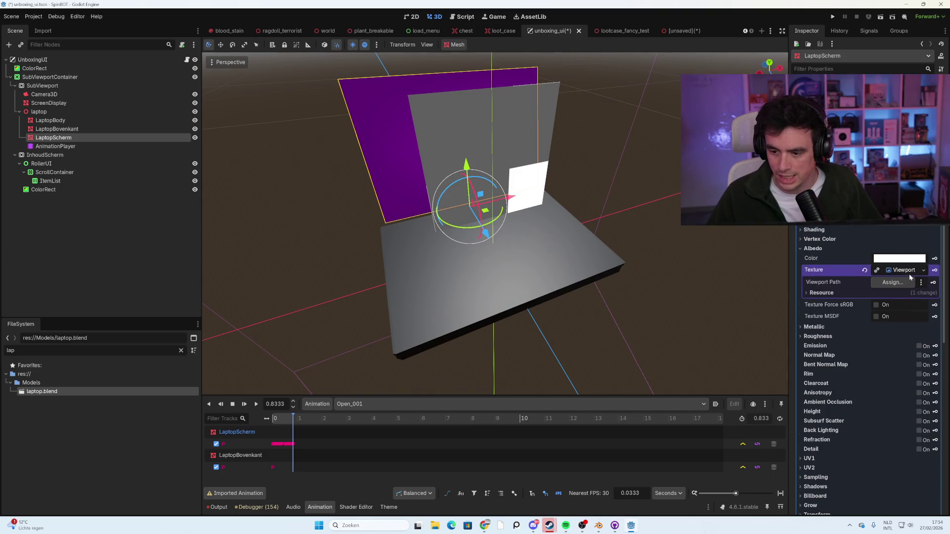
{"action": "left_click", "coordinate": [901, 285]}
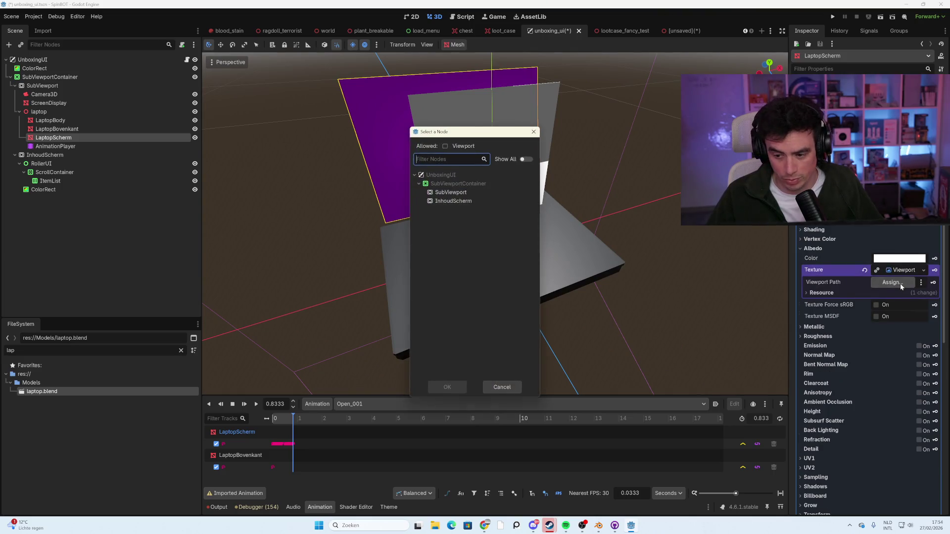
{"action": "left_click", "coordinate": [461, 202]}
{"action": "left_click", "coordinate": [462, 386]}
{"action": "mouse_move", "coordinate": [464, 384]}
{"action": "left_mouse_down"}
{"action": "mouse_move", "coordinate": [475, 247]}
{"action": "mouse_move", "coordinate": [535, 210]}
{"action": "mouse_move", "coordinate": [452, 222]}
{"action": "mouse_move", "coordinate": [486, 247]}
{"action": "mouse_move", "coordinate": [456, 229]}
{"action": "mouse_move", "coordinate": [538, 209]}
{"action": "mouse_move", "coordinate": [432, 230]}
{"action": "mouse_move", "coordinate": [490, 226]}
{"action": "mouse_move", "coordinate": [471, 232]}
{"action": "left_mouse_up"}
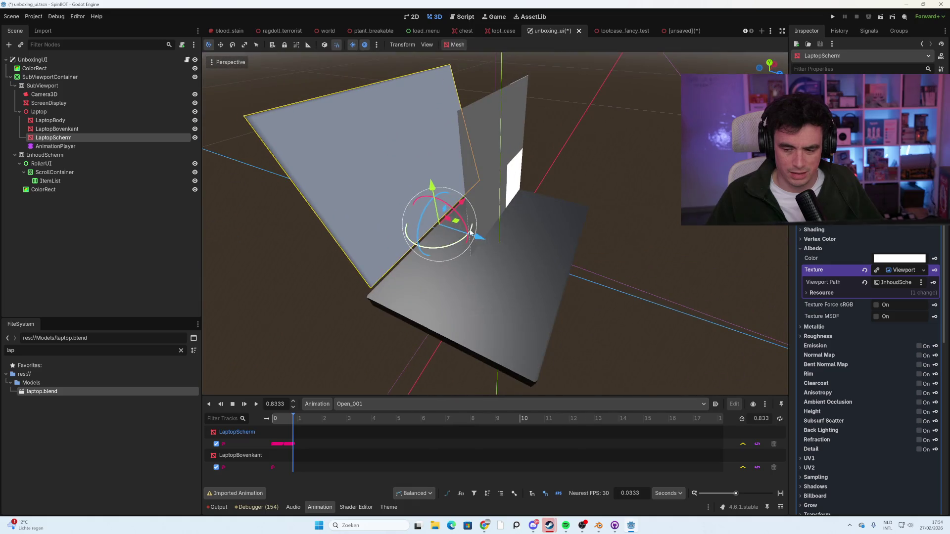
{"action": "left_click", "coordinate": [889, 283]}
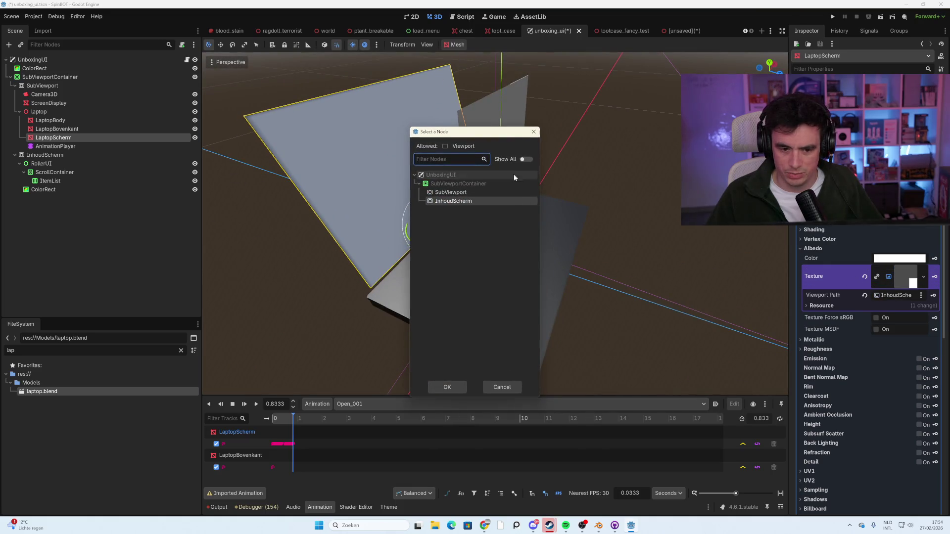
{"action": "key", "text": "Escape"}
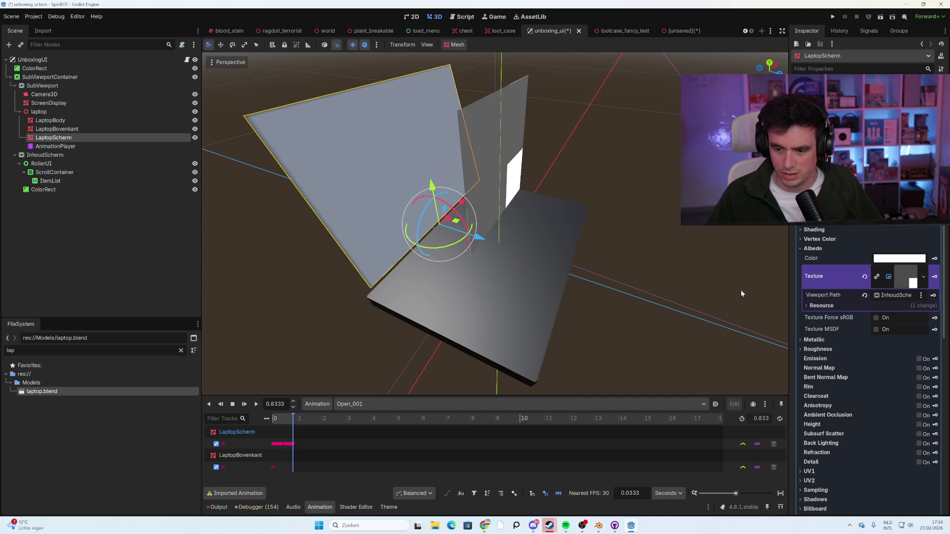
{"action": "mouse_move", "coordinate": [521, 222]}
{"action": "left_mouse_down"}
{"action": "mouse_move", "coordinate": [575, 216]}
{"action": "mouse_move", "coordinate": [523, 213]}
{"action": "mouse_move", "coordinate": [590, 206]}
{"action": "mouse_move", "coordinate": [558, 217]}
{"action": "mouse_move", "coordinate": [524, 214]}
{"action": "left_mouse_up"}
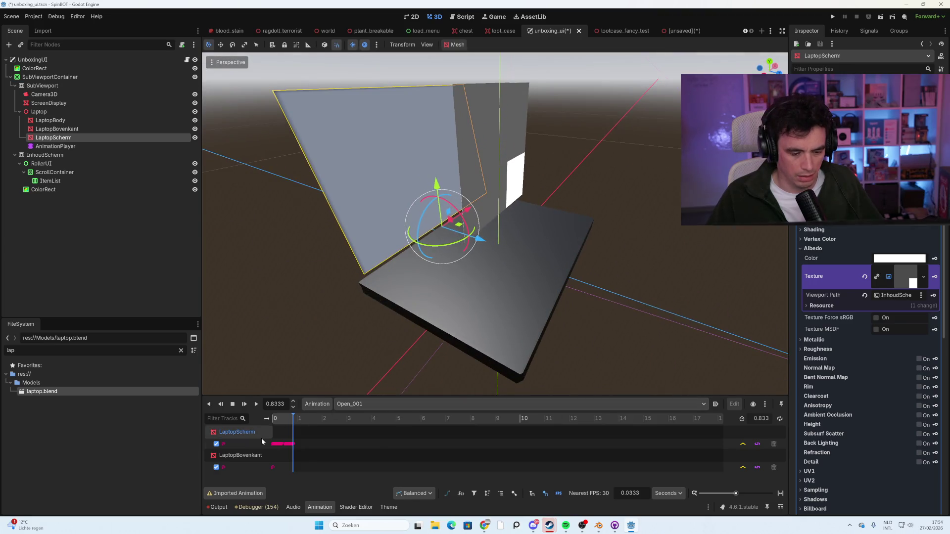
Play the Open animation, set the AnimationPlayer back to Open_001, zoom out, and bring Blender forward.
{"action": "left_click", "coordinate": [346, 403]}
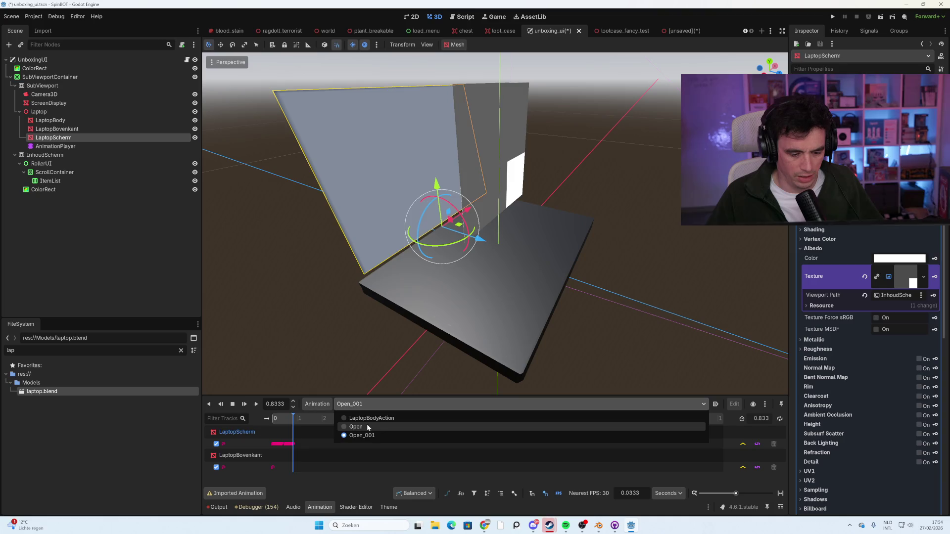
{"action": "left_click", "coordinate": [366, 424]}
{"action": "left_click", "coordinate": [256, 403]}
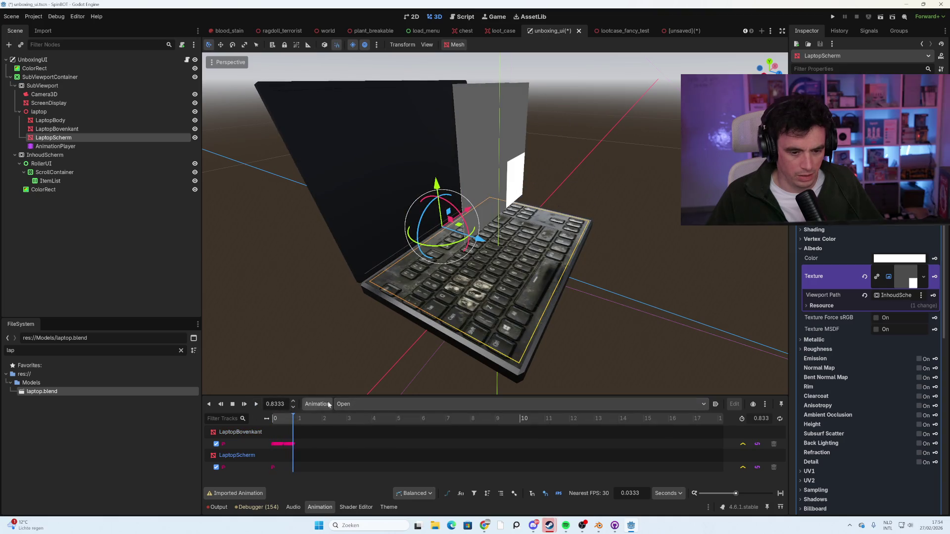
{"action": "left_click", "coordinate": [364, 406]}
{"action": "left_click", "coordinate": [364, 432]}
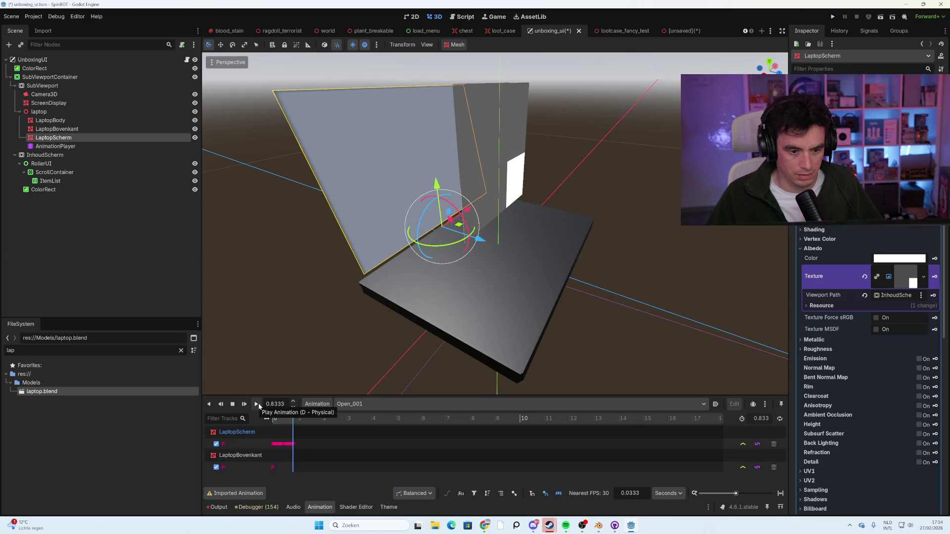
{"action": "scroll", "coordinate": [309, 393], "scroll_direction": "down", "scroll_amount": 2}
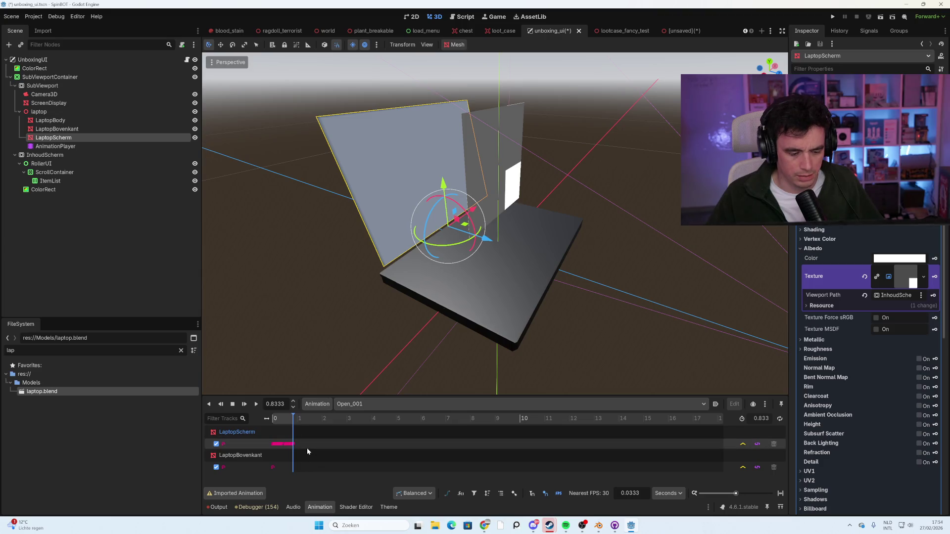
{"action": "left_click", "coordinate": [599, 528]}
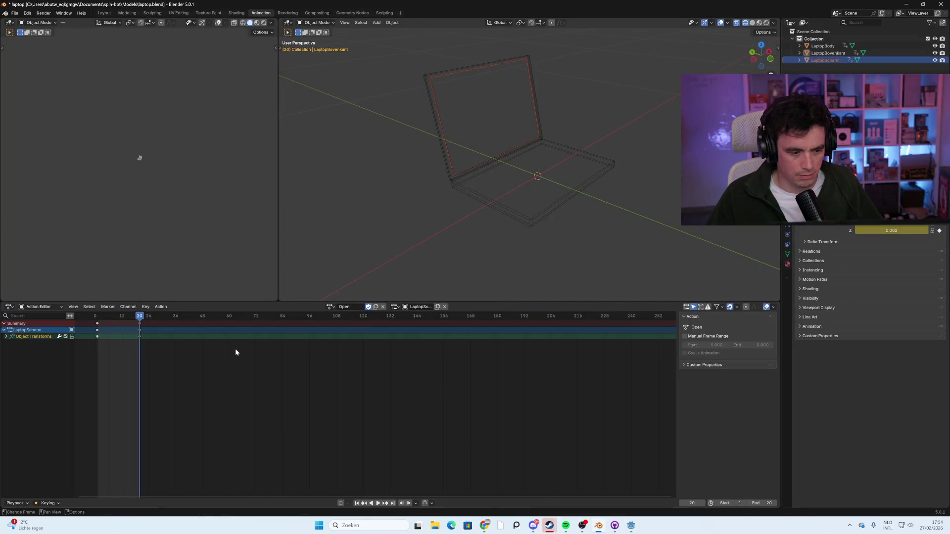
Scrub Blender's lid animation between frames 10 and 14, then return to Godot and save unboxing_ui.
{"action": "mouse_move", "coordinate": [127, 323]}
{"action": "left_mouse_down"}
{"action": "mouse_move", "coordinate": [104, 321]}
{"action": "mouse_move", "coordinate": [132, 331]}
{"action": "left_mouse_up"}
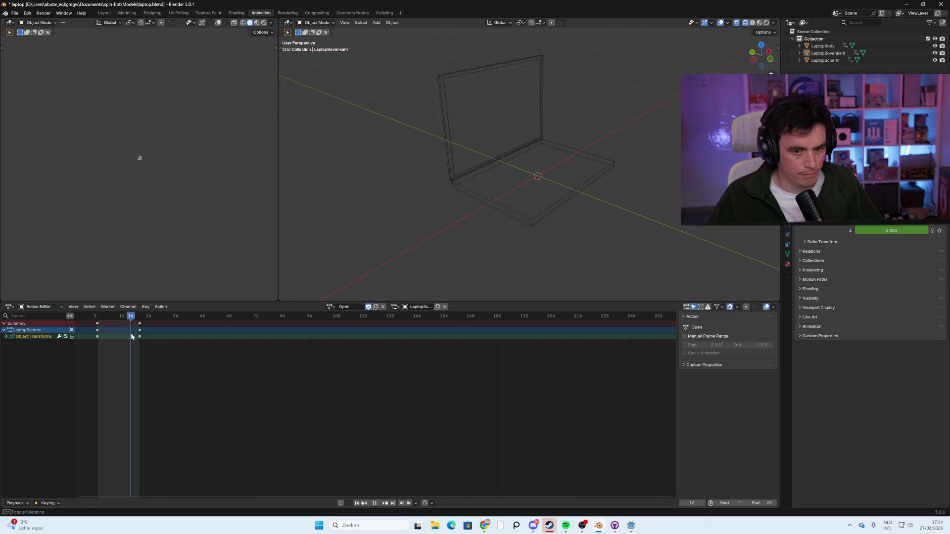
{"action": "left_click", "coordinate": [628, 527]}
{"action": "key", "text": "ctrl+s"}
{"action": "left_click", "coordinate": [658, 286]}
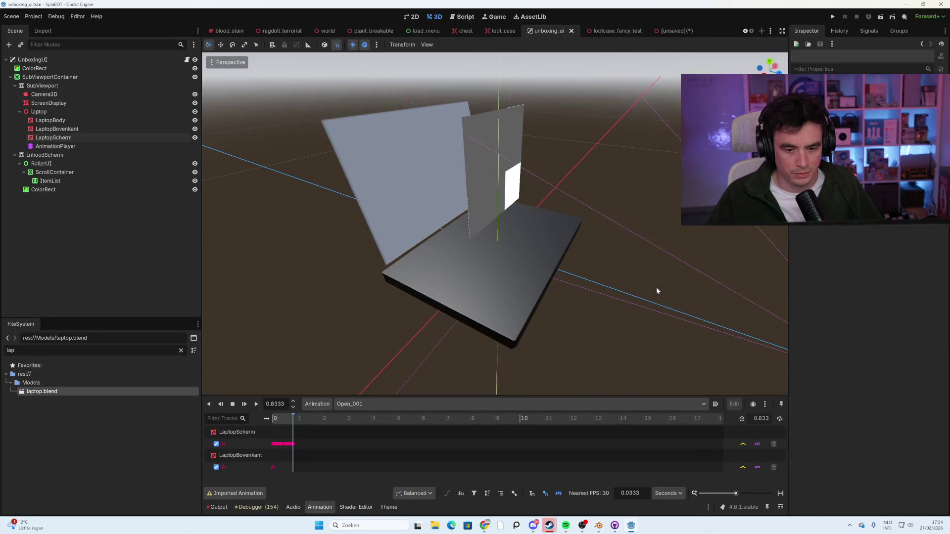
Orbit around the laptop to inspect its screen, then run the project with F5.
{"action": "left_click_drag", "start_coordinate": [657, 291], "coordinate": [631, 286]}
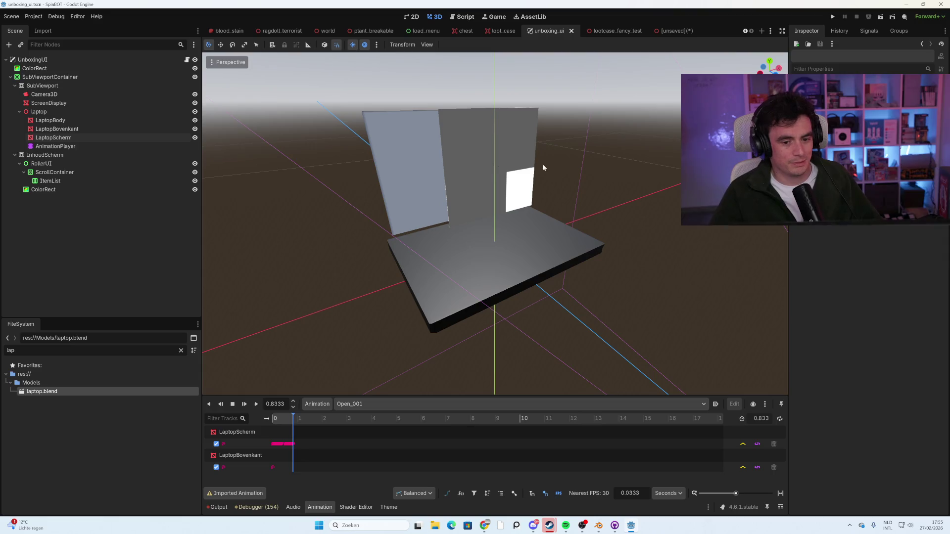
{"action": "left_click_drag", "start_coordinate": [587, 187], "coordinate": [615, 180]}
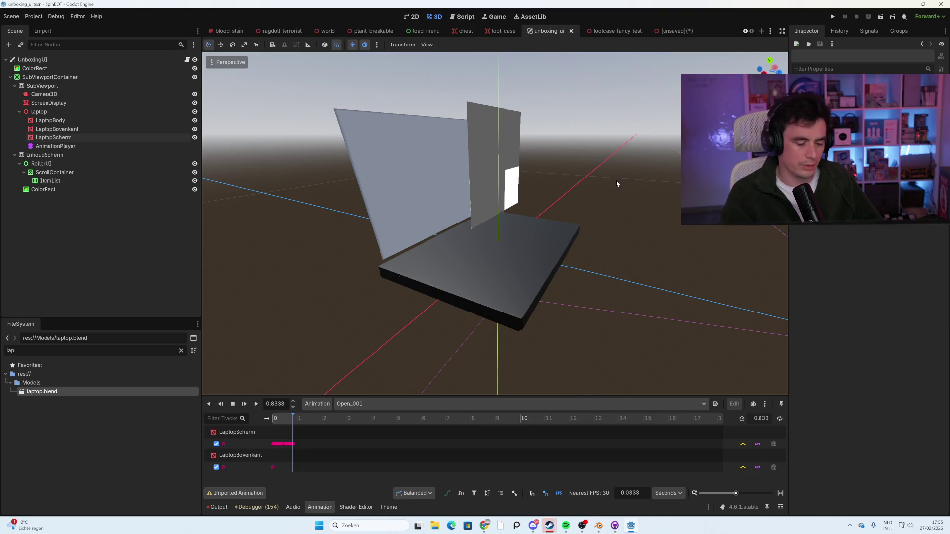
{"action": "key", "text": "F5"}
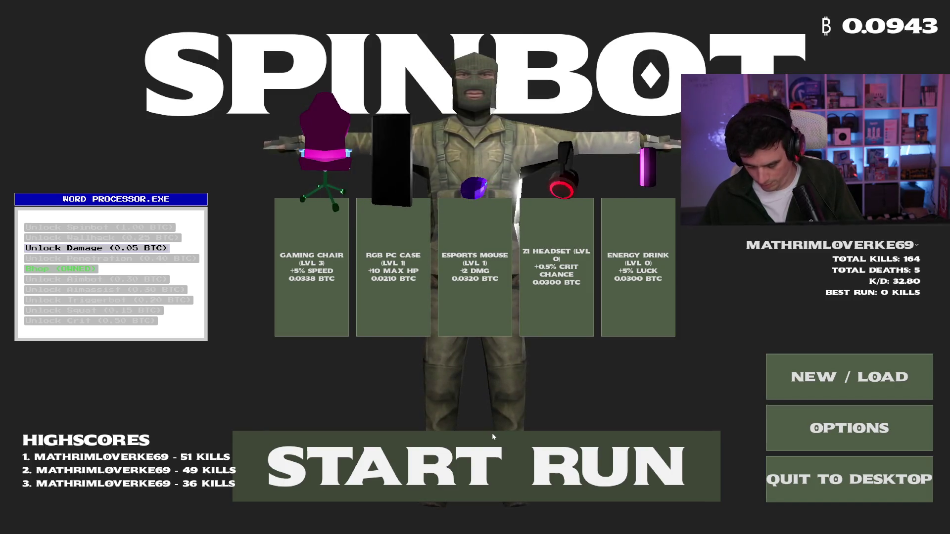
Start a new run and walk across the desert map collecting loot.
{"action": "left_click", "coordinate": [483, 448]}
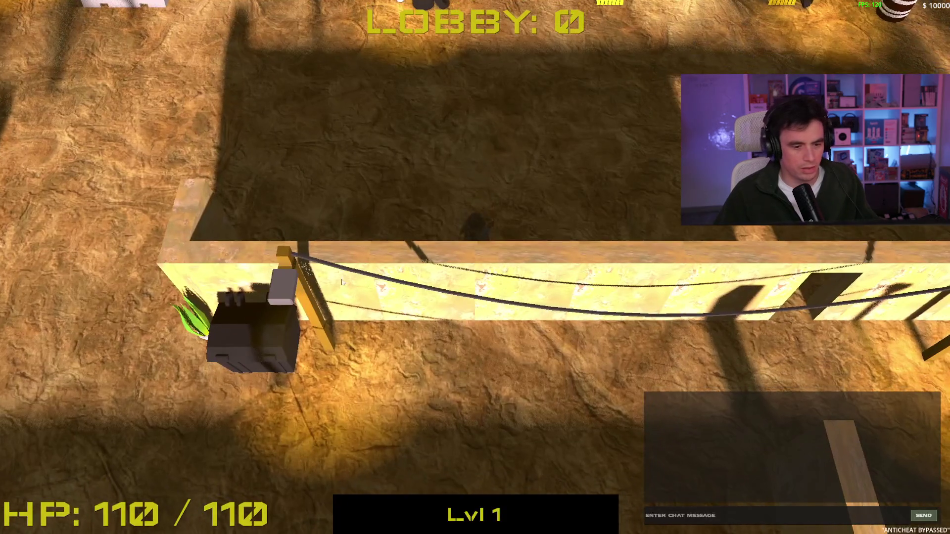
{"action": "key", "text": "w"}
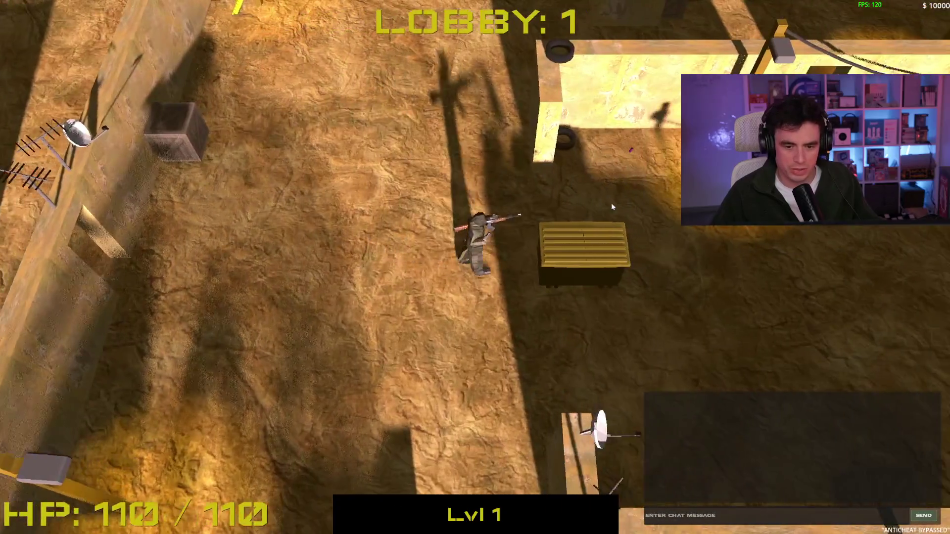
{"action": "key", "text": "space"}
{"action": "key", "text": "w"}
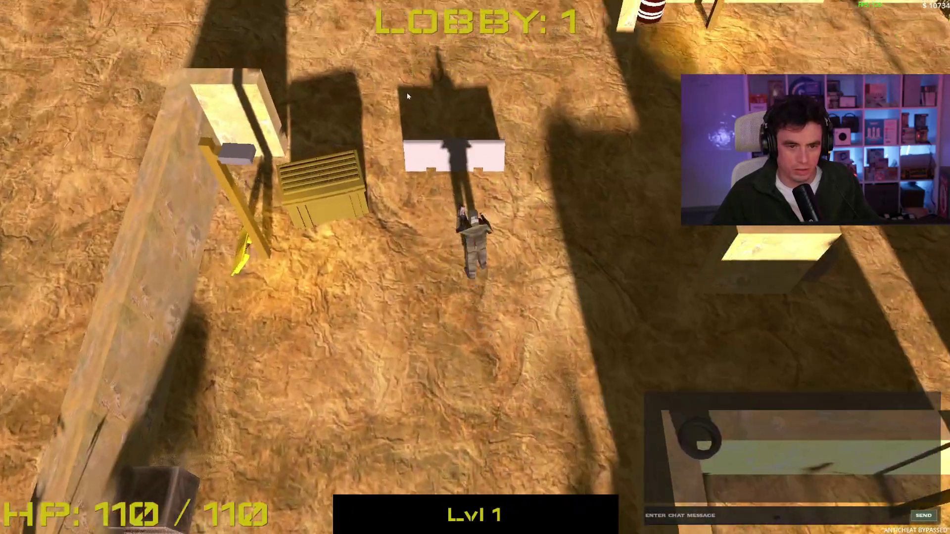
{"action": "key", "text": "space"}
Walk down the map toward the enemy and shoot it dead.
{"action": "key", "text": "w"}
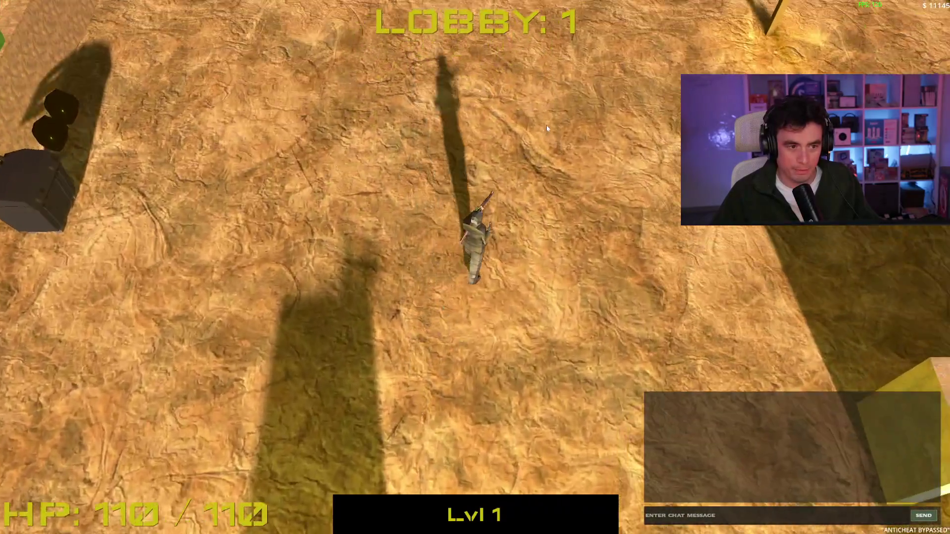
{"action": "key", "text": "s"}
{"action": "key", "text": "d"}
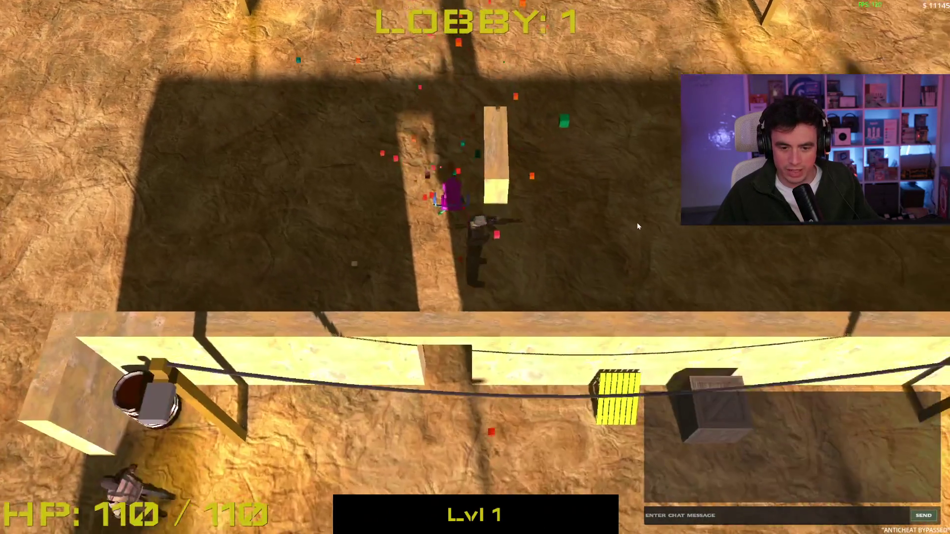
{"action": "key", "text": "s"}
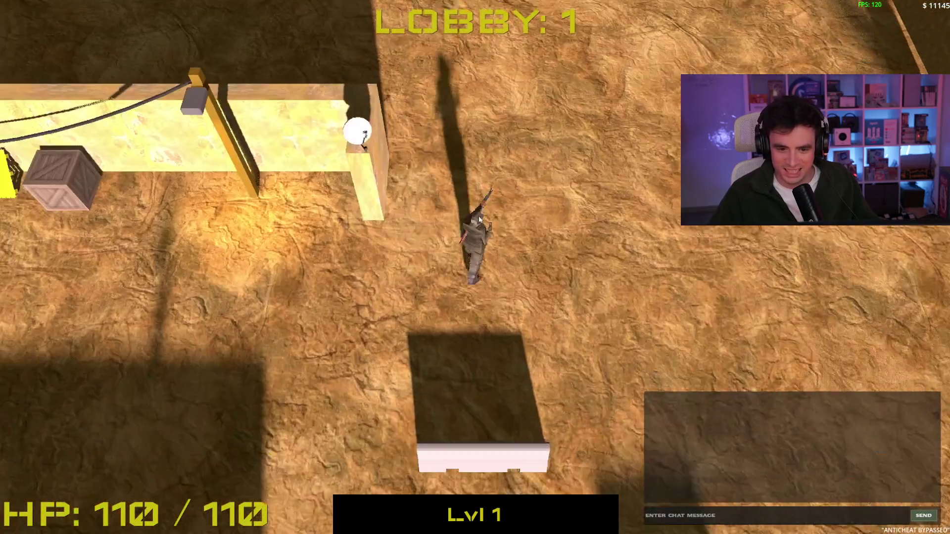
{"action": "key", "text": "s"}
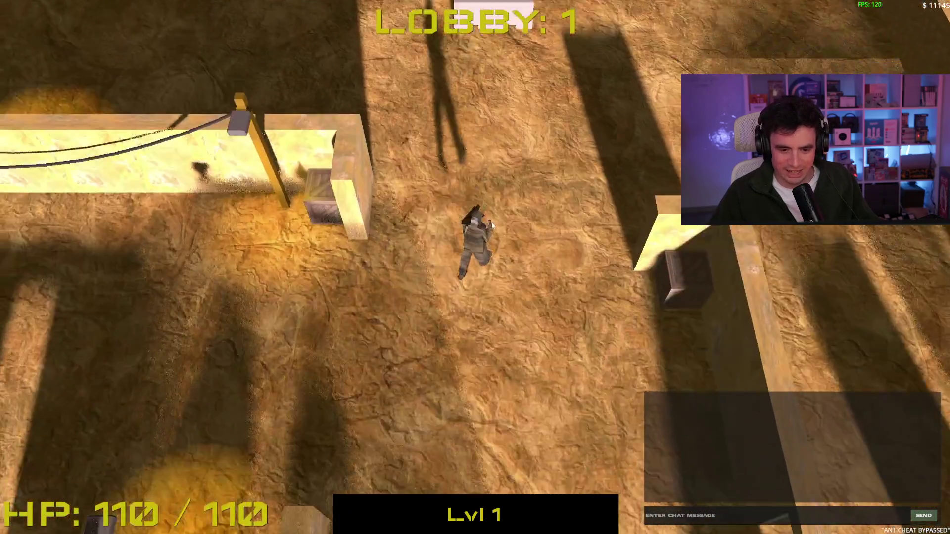
{"action": "key", "text": "s"}
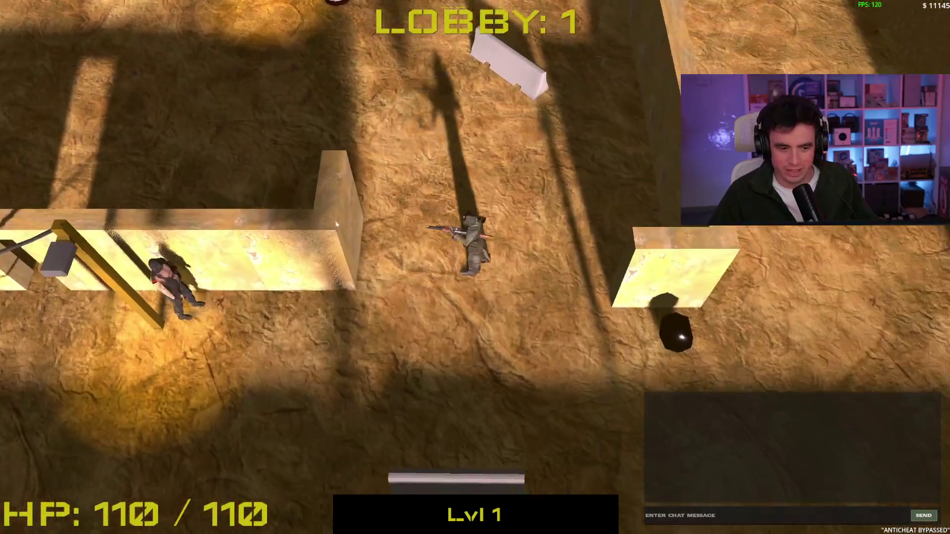
{"action": "left_click", "coordinate": [334, 172]}
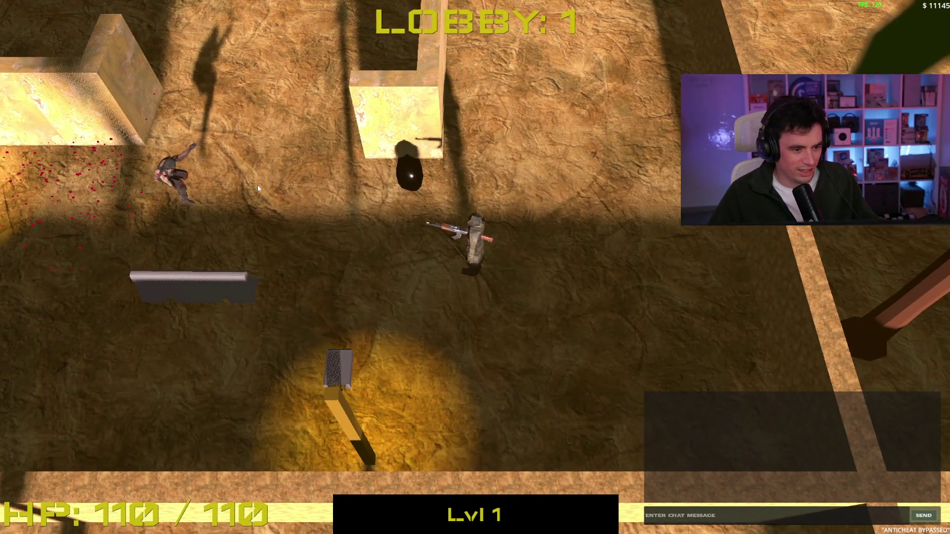
{"action": "left_click", "coordinate": [203, 179]}
Run around the map, pick up more loot, and continue past the tree into open ground.
{"action": "key", "text": "a"}
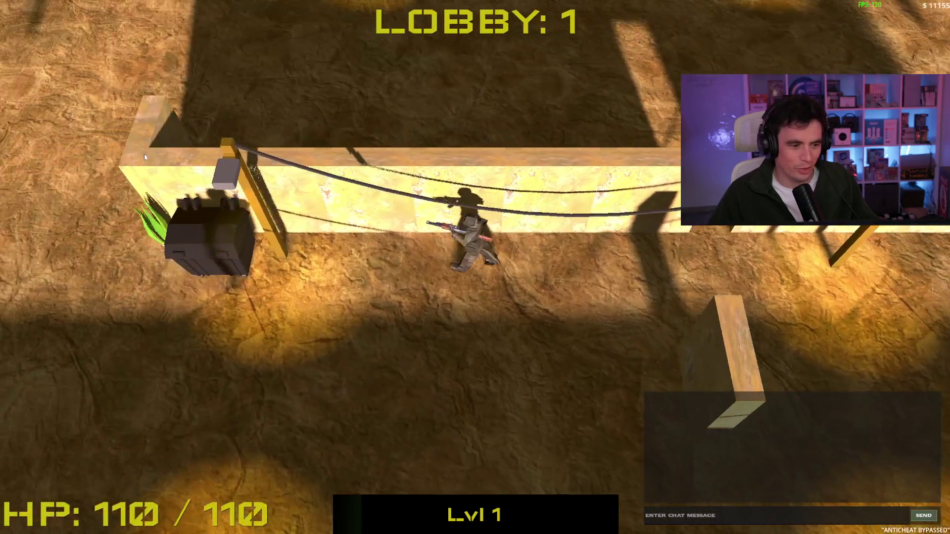
{"action": "key", "text": "s"}
{"action": "key", "text": "w"}
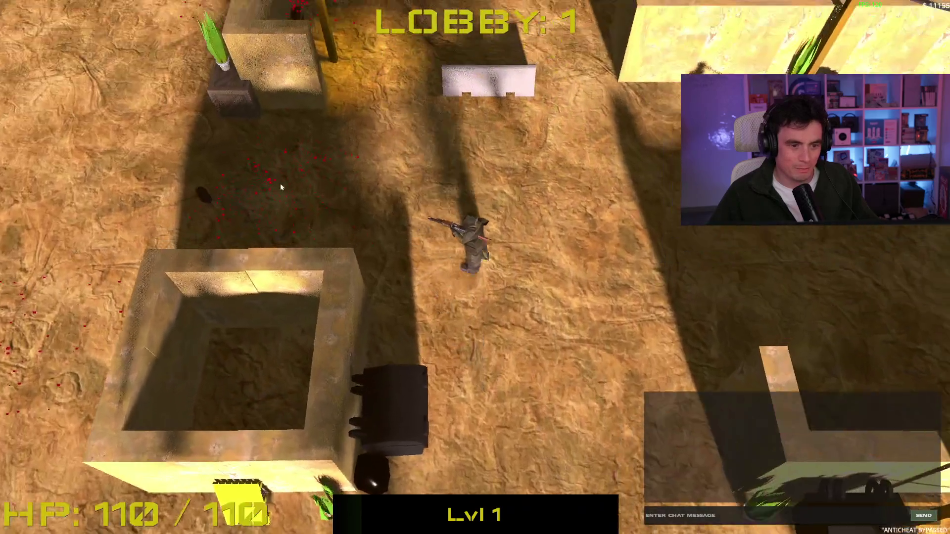
{"action": "key", "text": "w"}
{"action": "key", "text": "a"}
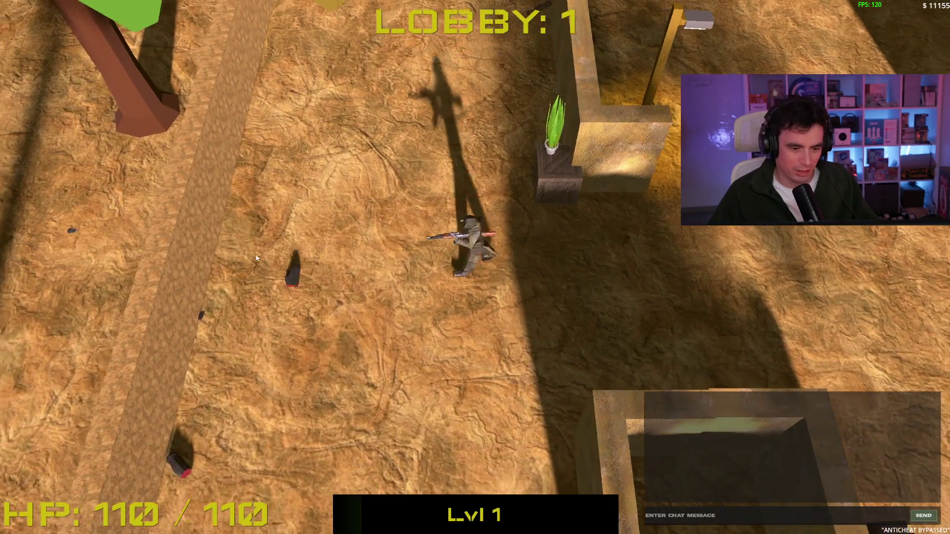
{"action": "key", "text": "w"}
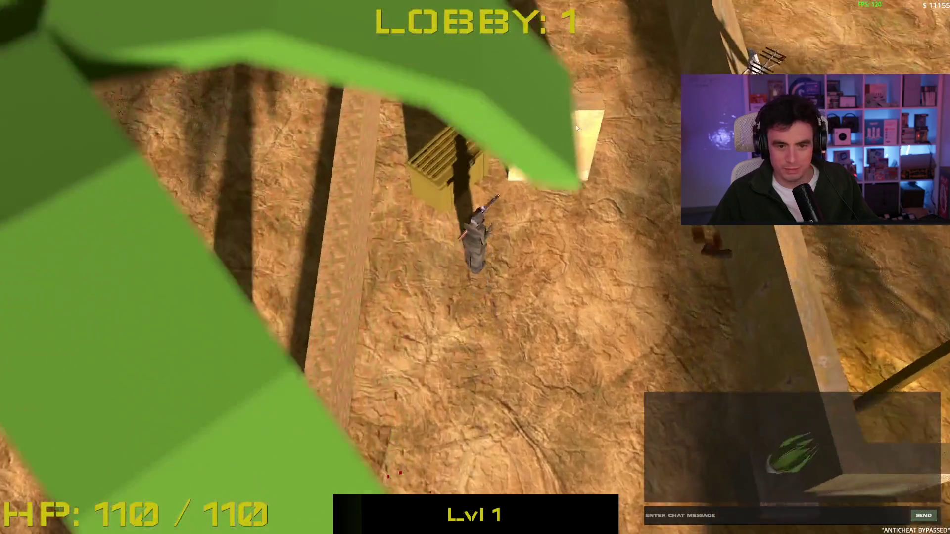
{"action": "key", "text": "space"}
{"action": "key", "text": "s"}
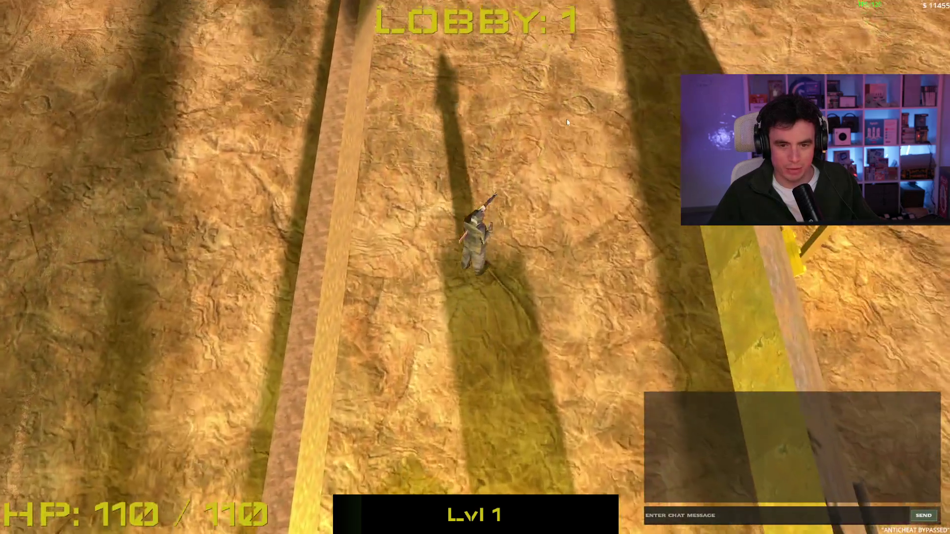
{"action": "key", "text": "s"}
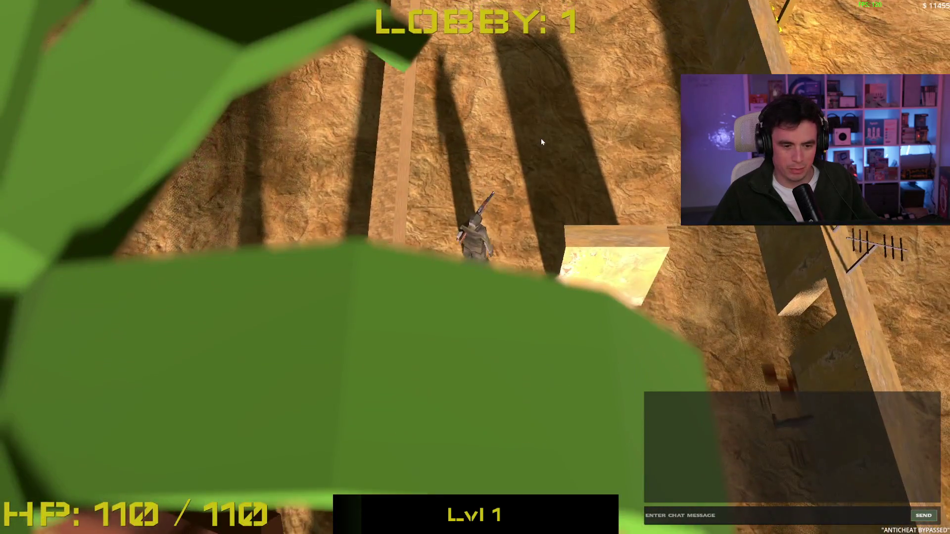
{"action": "key", "text": "w"}
{"action": "key", "text": "w"}
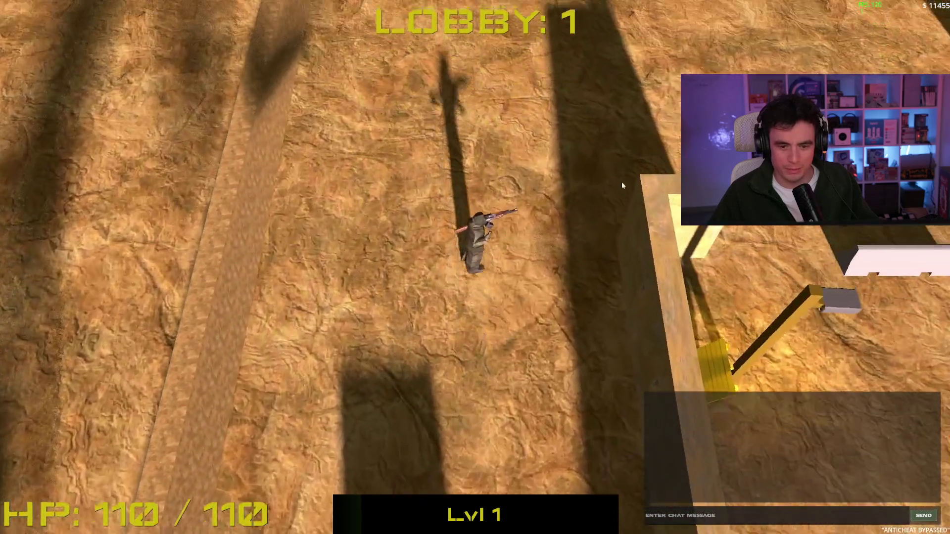
{"action": "key", "text": "d"}
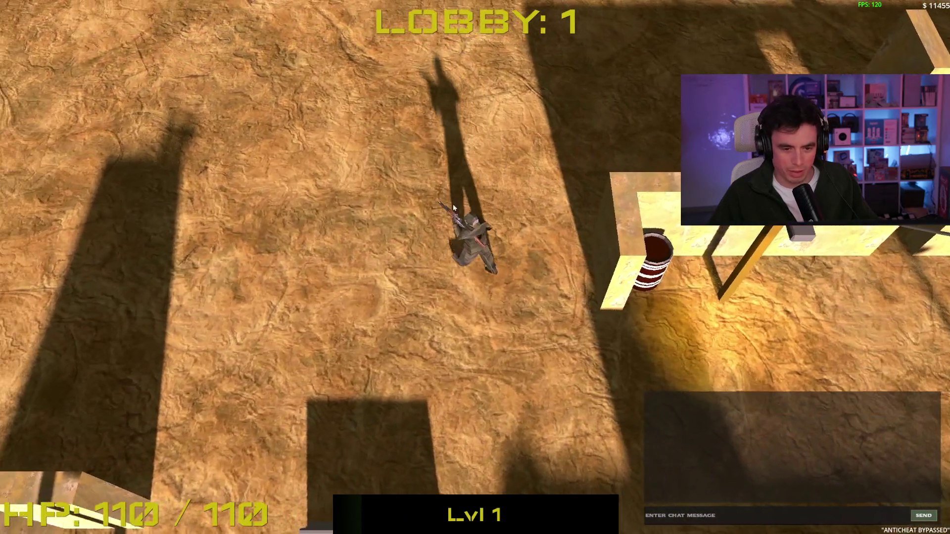
{"action": "key", "text": "s"}
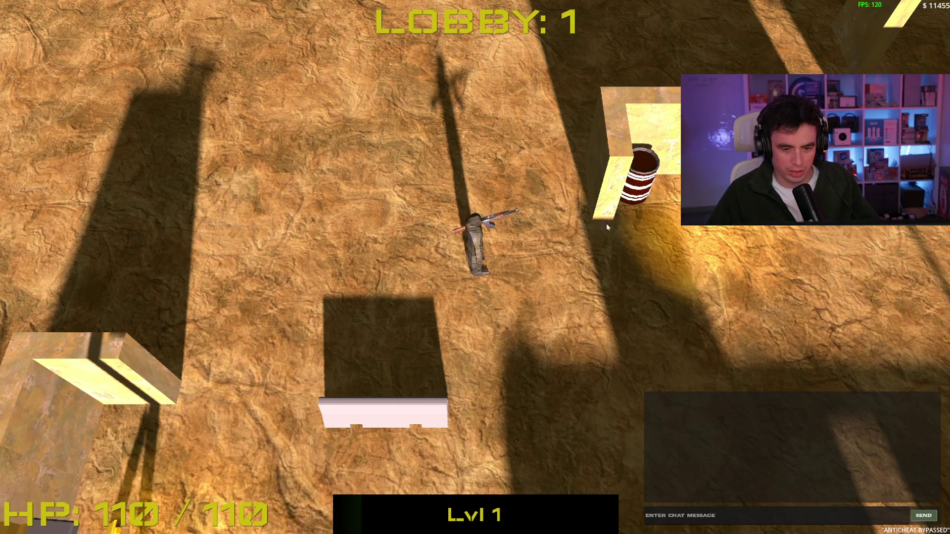
Zoom the game camera and orbit it around the character toward the palm wall.
{"action": "scroll", "coordinate": [582, 207], "scroll_direction": "up", "scroll_amount": 5}
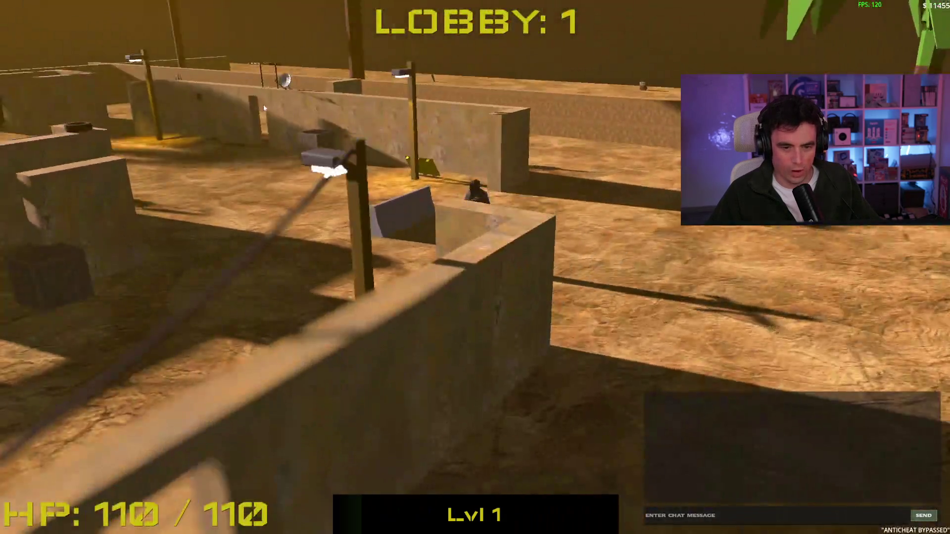
{"action": "scroll", "coordinate": [103, 109], "scroll_direction": "up", "scroll_amount": 5}
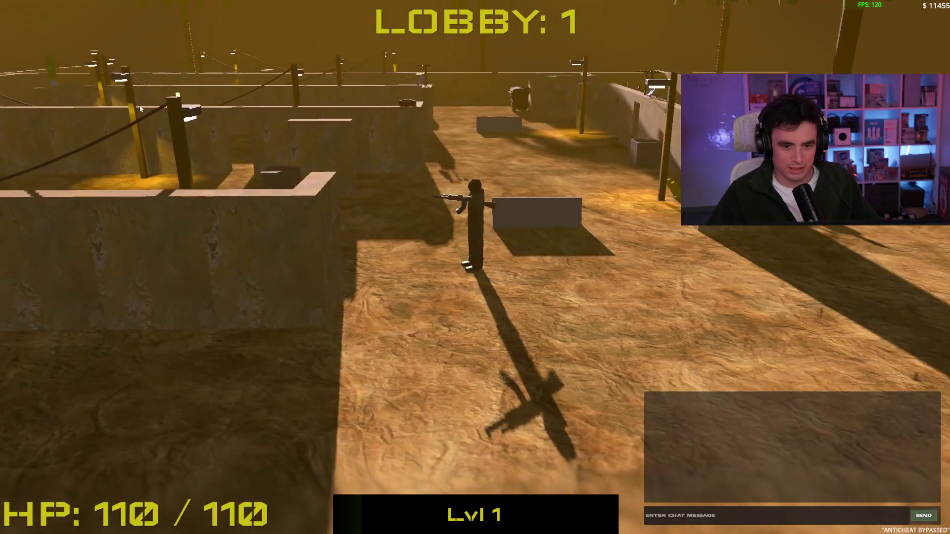
{"action": "mouse_move", "coordinate": [139, 87]}
{"action": "left_mouse_down"}
{"action": "mouse_move", "coordinate": [233, 89]}
{"action": "mouse_move", "coordinate": [17, 93]}
{"action": "left_mouse_up"}
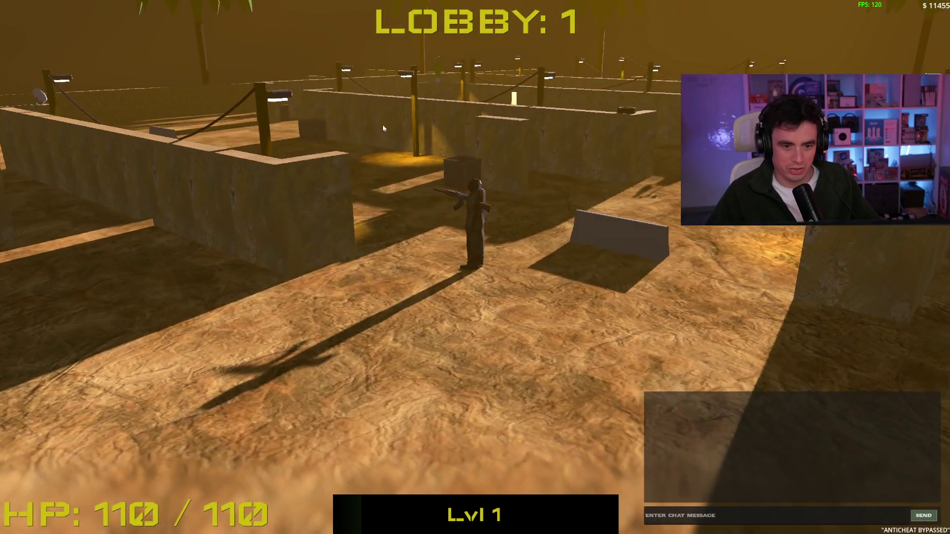
{"action": "mouse_move", "coordinate": [383, 129]}
{"action": "left_mouse_down"}
{"action": "mouse_move", "coordinate": [76, 103]}
{"action": "mouse_move", "coordinate": [291, 125]}
{"action": "left_mouse_up"}
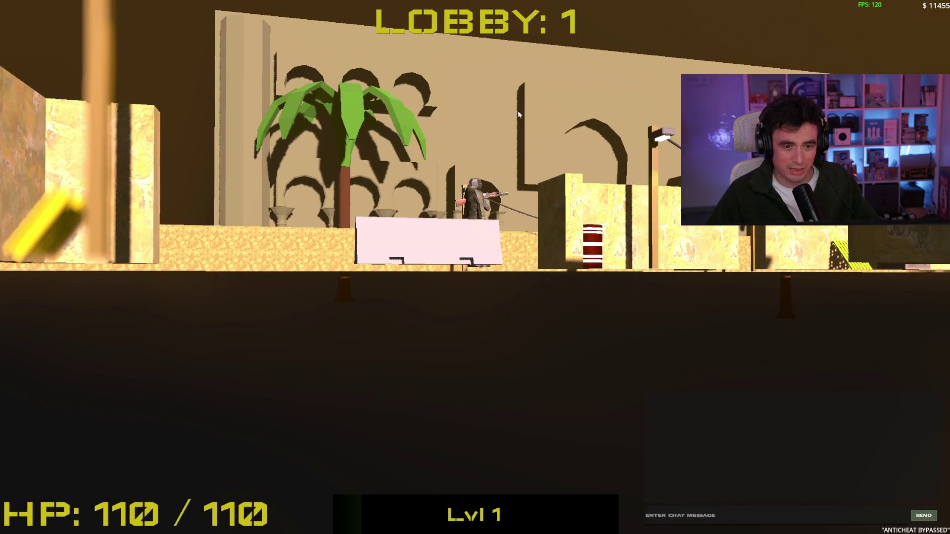